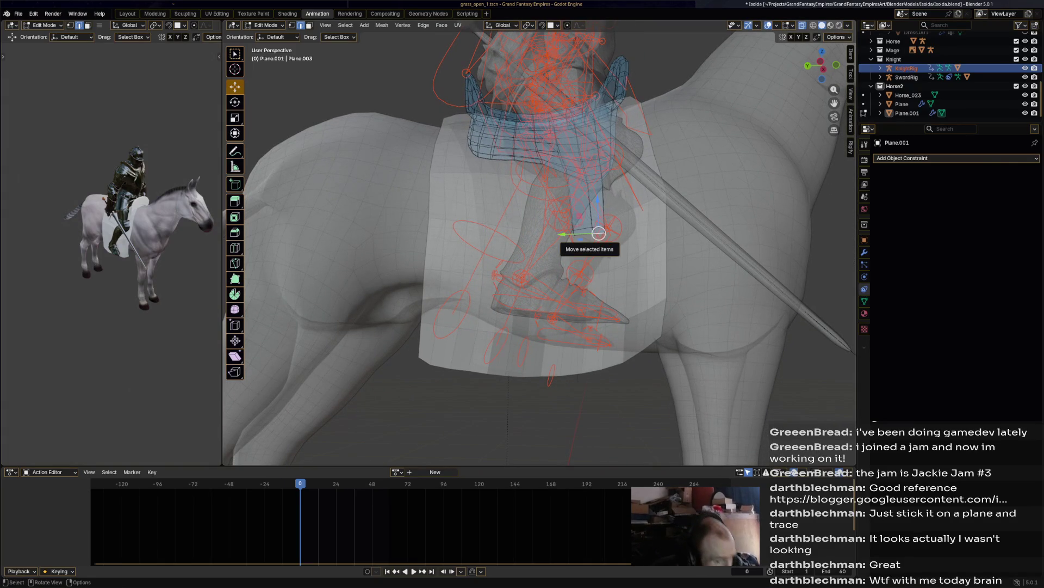
Step: Switch to face select and shift the strap faces left toward the knight's leg
drag(599, 233, 583, 234)
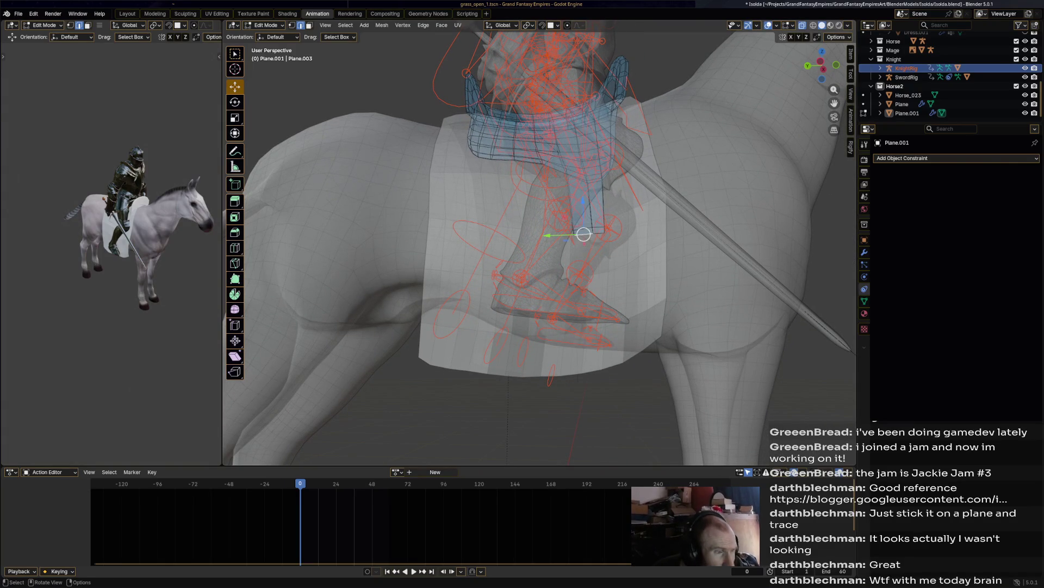
key(3)
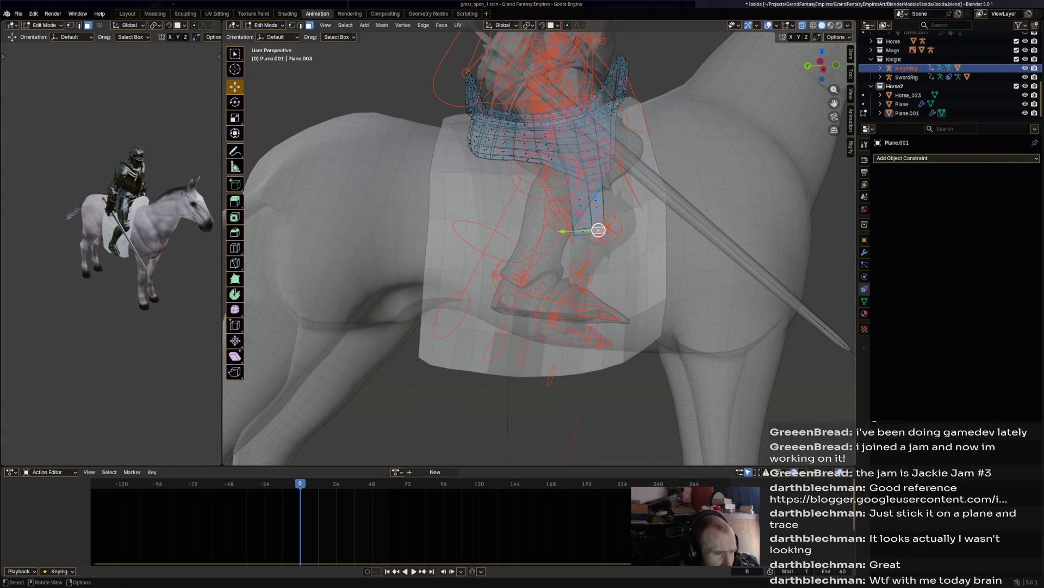
drag(590, 231, 579, 232)
middle_drag(578, 232, 457, 231)
drag(457, 231, 460, 232)
mouse_move(460, 232)
middle_down()
mouse_move(574, 255)
mouse_move(541, 252)
mouse_move(567, 263)
middle_up()
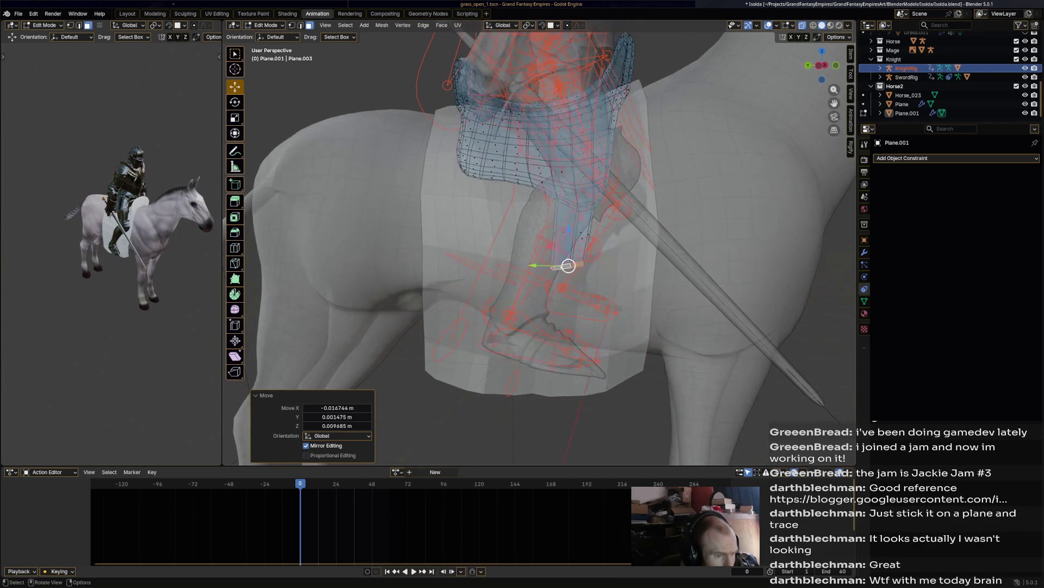
Step: Scale the strap faces to 0.679 and move the end face up and right
key(s)
click(586, 272)
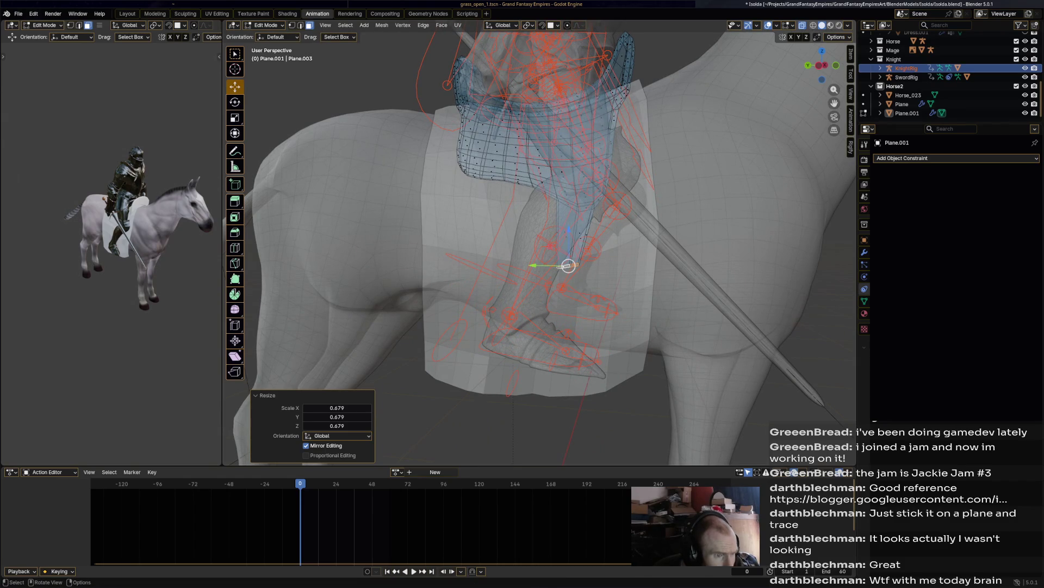
scroll(568, 266, up, 5)
mouse_move(590, 163)
middle_down()
mouse_move(625, 132)
mouse_move(612, 104)
mouse_move(586, 101)
middle_up()
drag(582, 92, 598, 90)
mouse_move(544, 245)
middle_down()
mouse_move(506, 229)
mouse_move(565, 239)
mouse_move(636, 223)
middle_up()
mouse_move(696, 175)
mouse_down()
mouse_move(707, 164)
mouse_move(717, 183)
mouse_up()
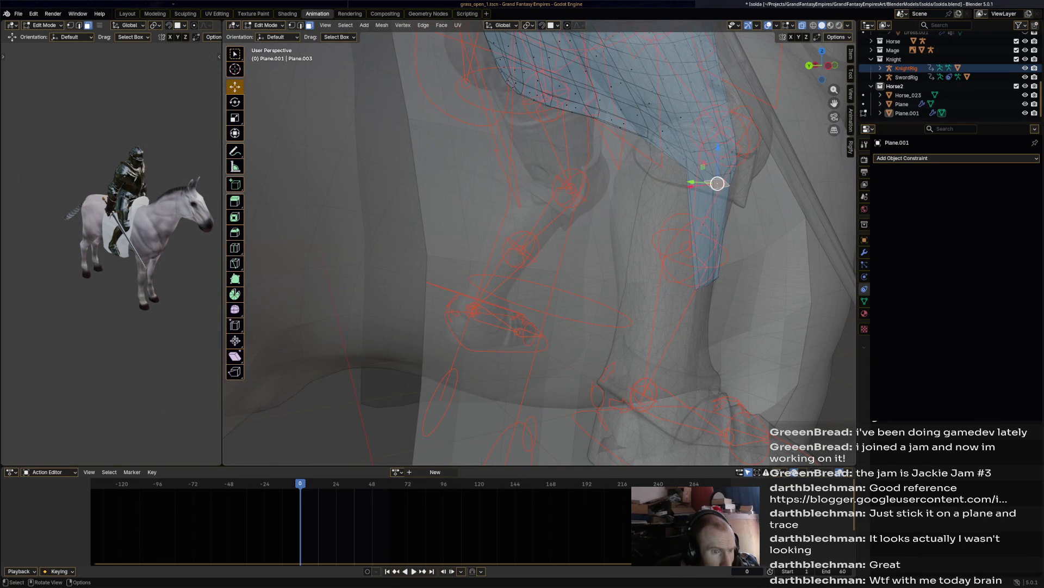
Step: Select the strap faces above the current face using shortest path and loop selection
scroll(718, 183, up, 6)
mouse_move(599, 245)
middle_down()
mouse_move(637, 247)
mouse_move(609, 234)
middle_up()
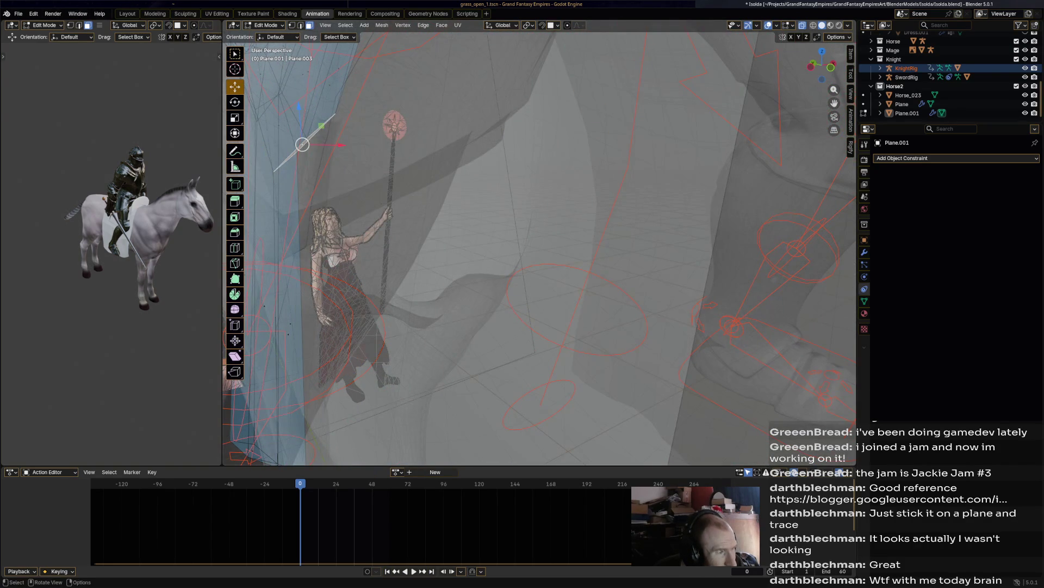
mouse_move(544, 245)
middle_down()
mouse_move(565, 234)
mouse_move(555, 160)
middle_up()
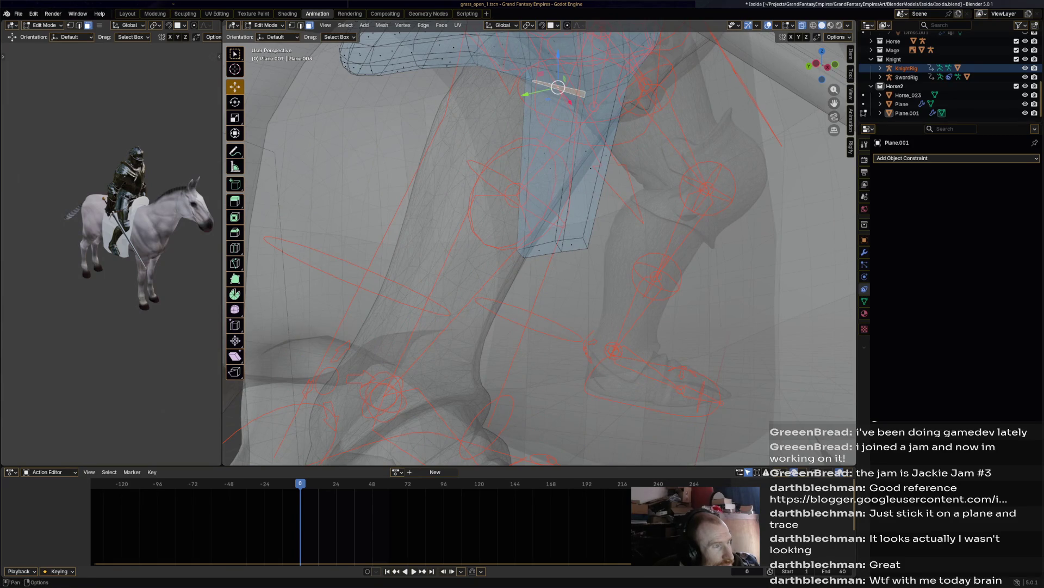
ctrl+click(596, 76)
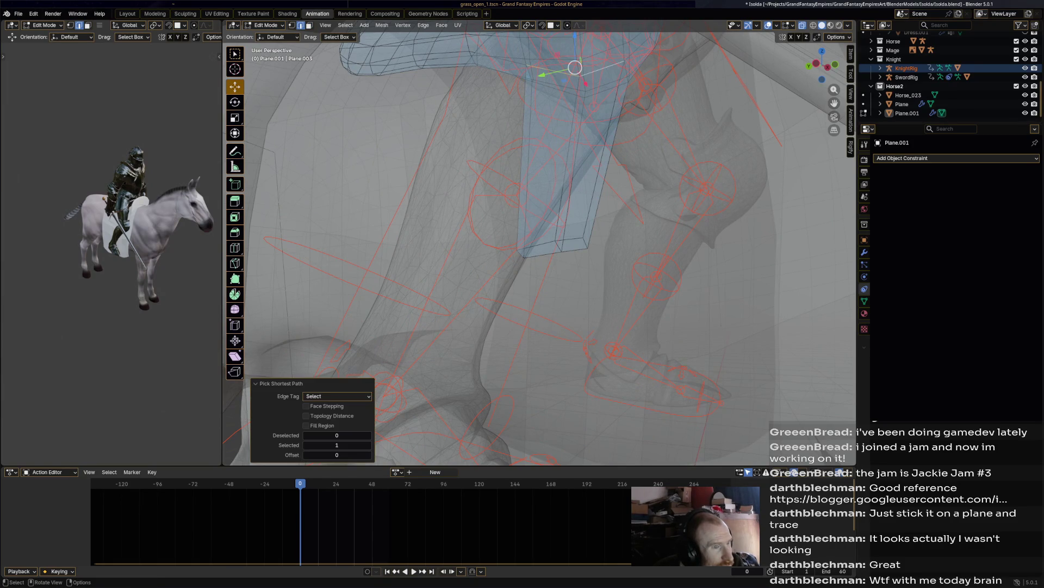
key(alt)
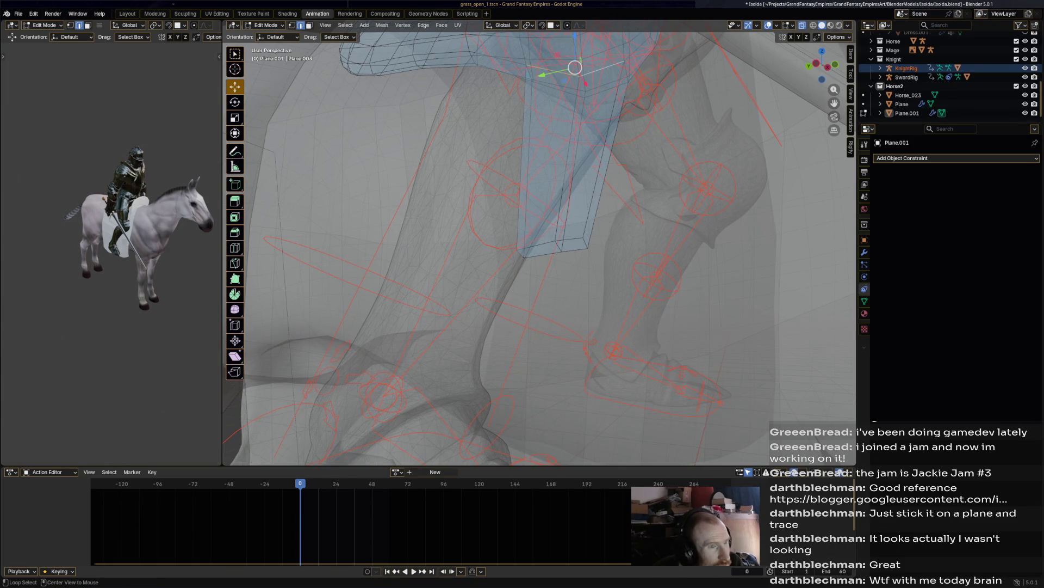
ctrl+click(610, 81)
click(606, 90)
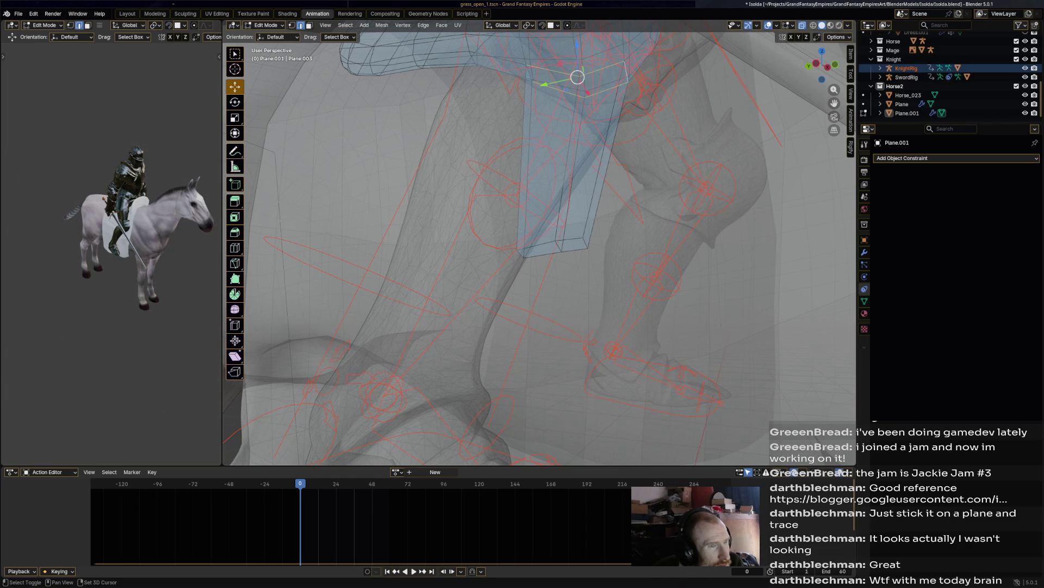
middle_drag(598, 87, 667, 86)
Step: Scale the selected face to 0.763, then 0.924, and move it into place
key(s)
click(635, 88)
key(s)
click(686, 87)
key(g)
click(661, 78)
Step: Tilt the selected face by -7.5° and reposition it
mouse_move(661, 78)
middle_down()
mouse_move(599, 93)
mouse_move(512, 147)
mouse_move(342, 159)
mouse_move(355, 157)
middle_up()
key(r)
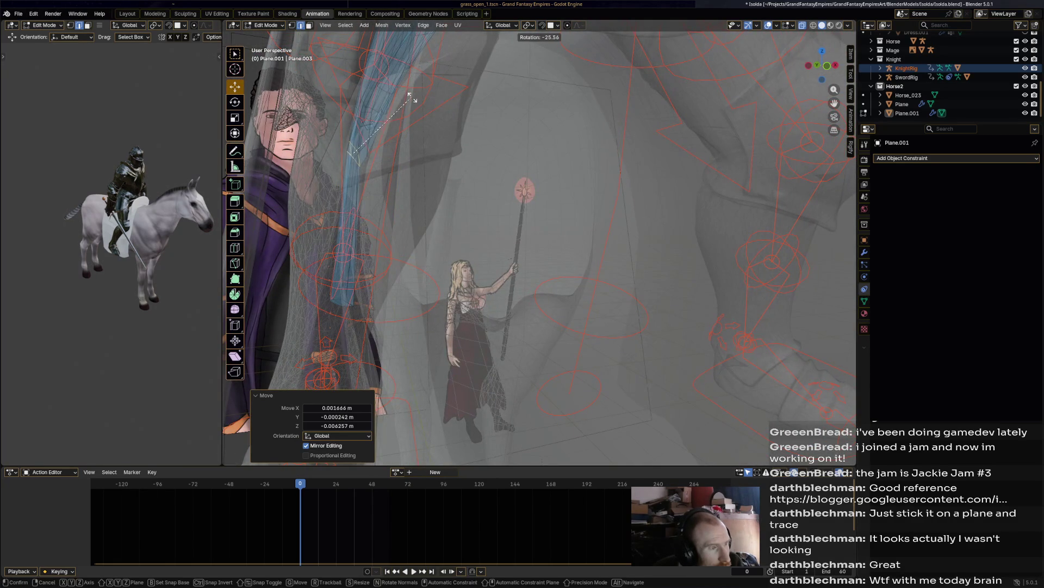
click(354, 152)
key(g)
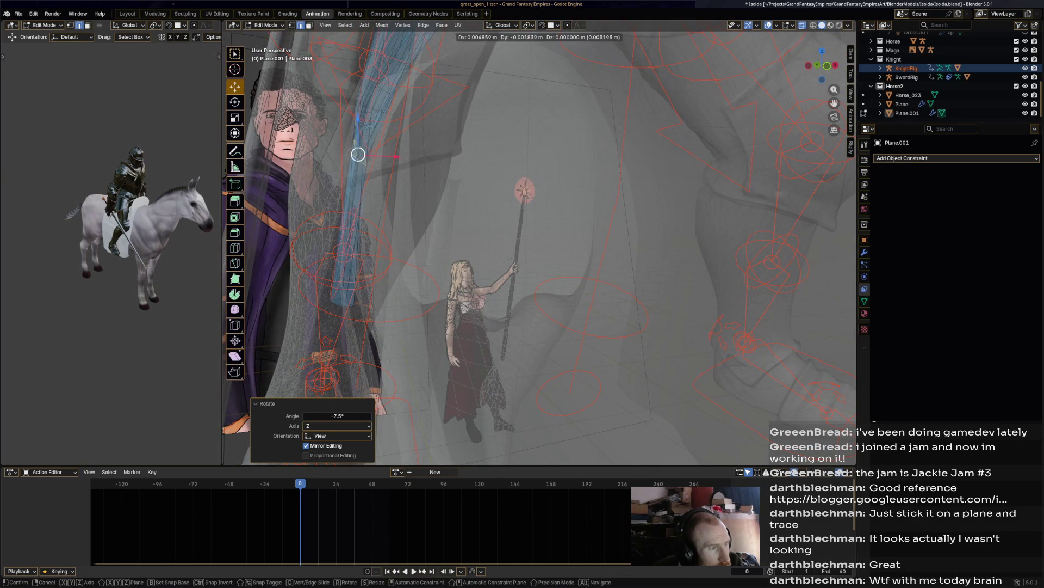
click(361, 158)
Step: Move a strap vertex into its final position against the leg
scroll(361, 158, up, 5)
middle_drag(361, 158, 641, 174)
key(g)
click(635, 171)
key(g)
click(637, 184)
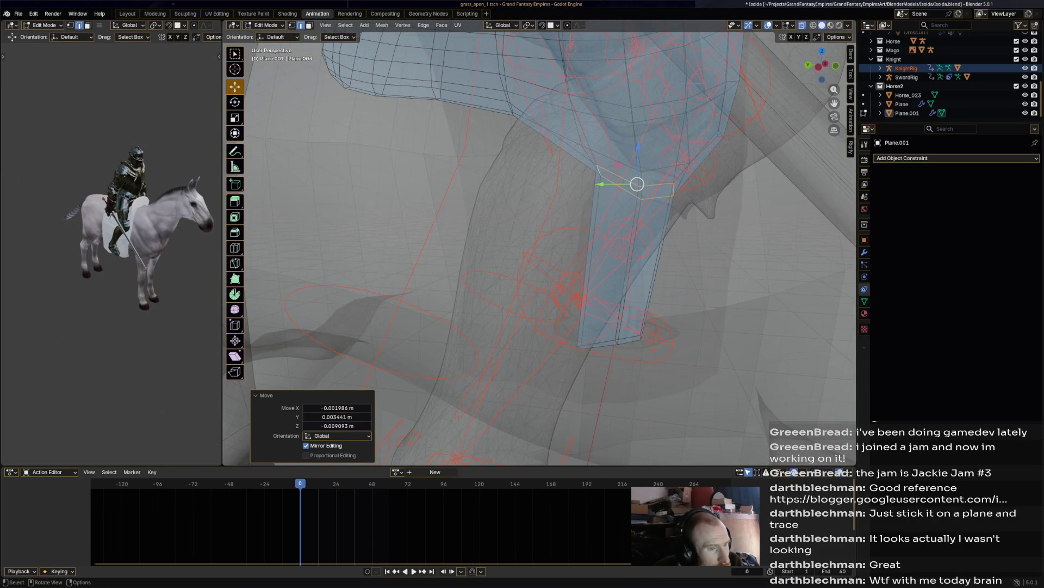
Step: Select the two thin faces at the strap's bottom end and shift them right
click(629, 342)
key(3)
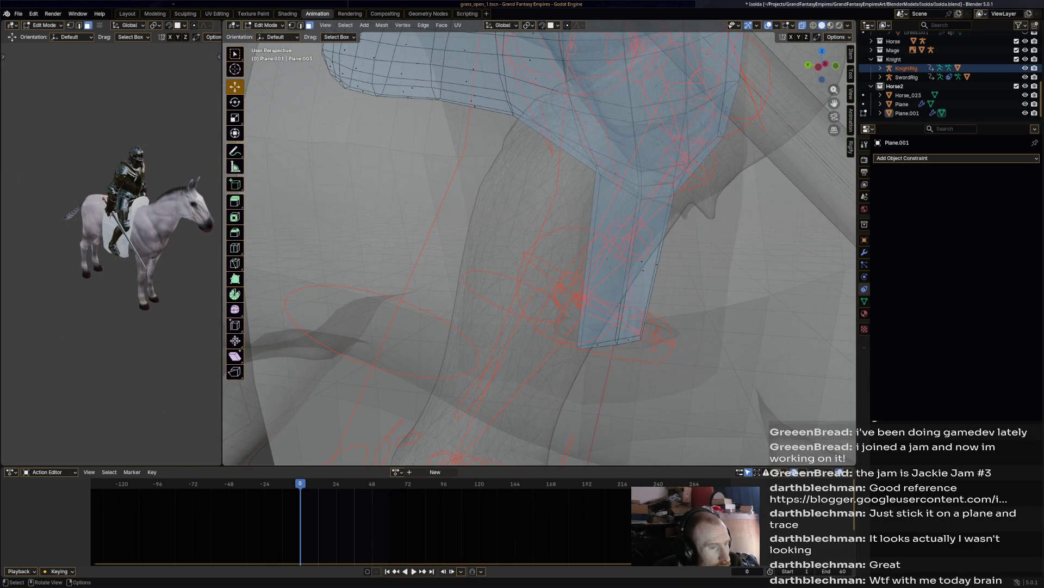
click(597, 344)
shift+click(611, 342)
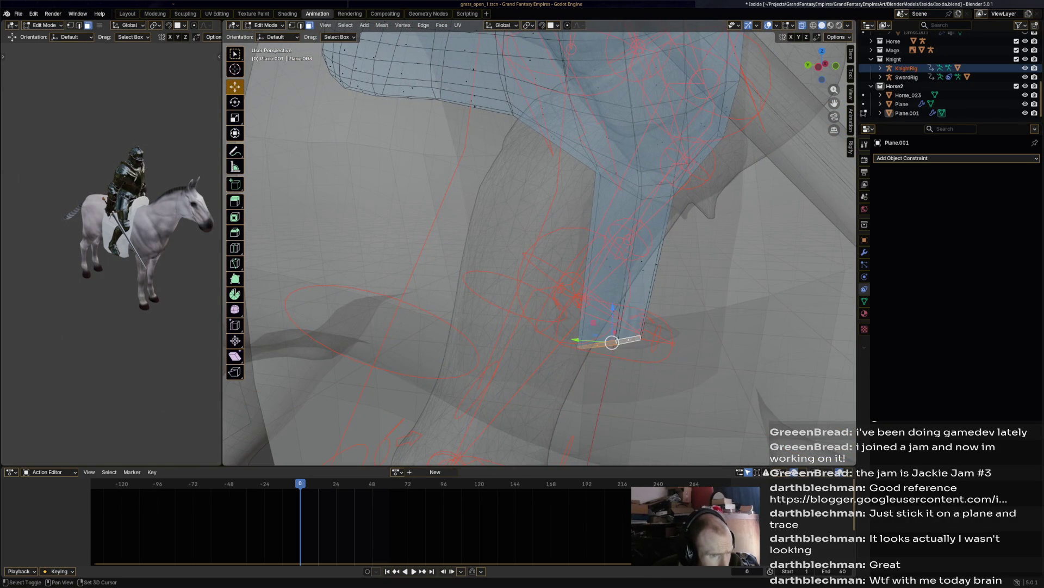
drag(612, 342, 622, 342)
Step: Extrude the bottom faces downward and position the new strap end
mouse_move(618, 326)
middle_down()
mouse_move(595, 156)
mouse_move(589, 174)
middle_up()
drag(590, 174, 587, 176)
key(r)
key(Escape)
key(e)
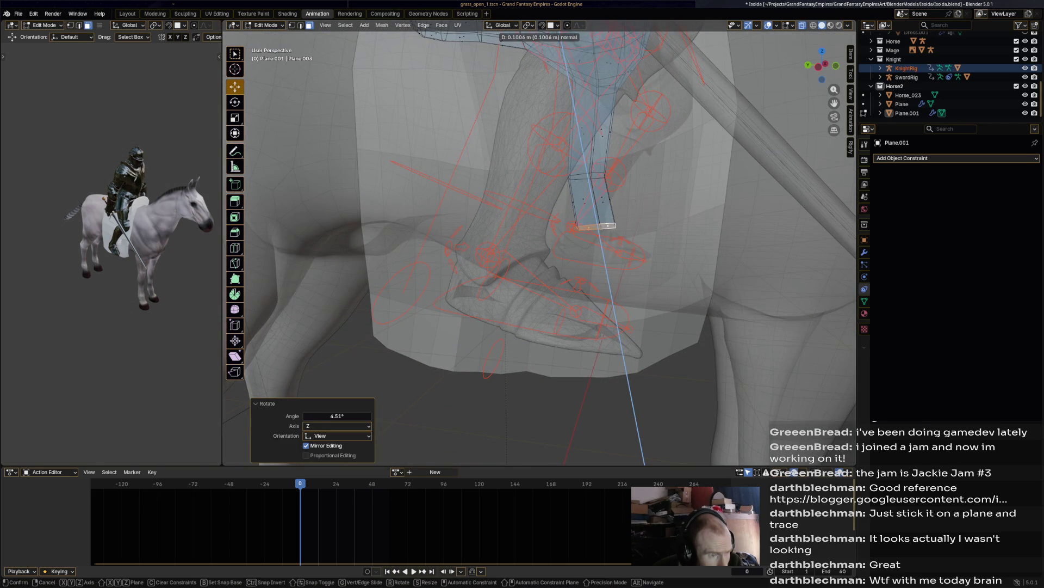
click(598, 235)
key(g)
click(582, 235)
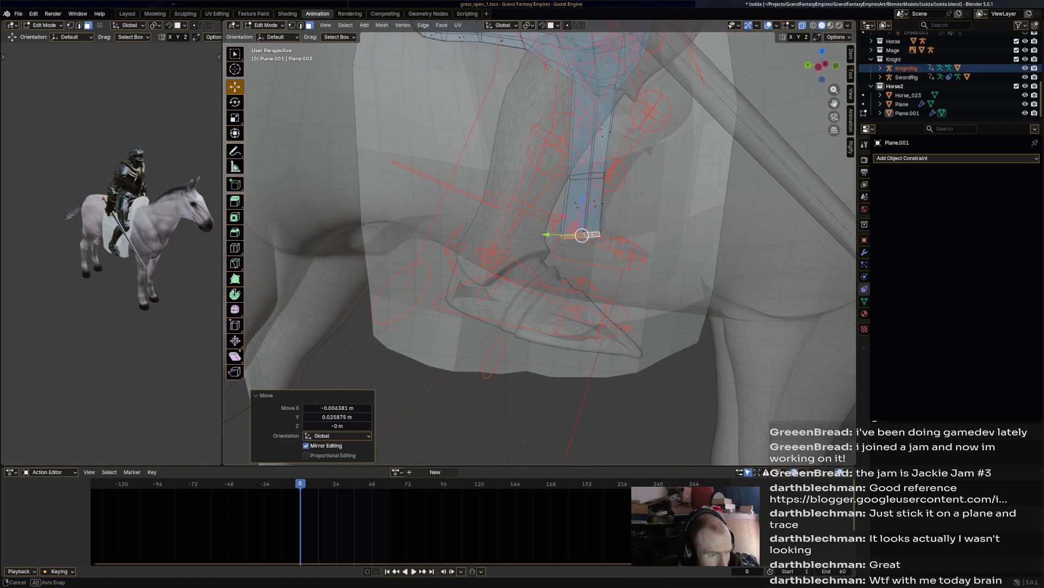
Step: Move the strap end right, tilt it by 11.1°, and nudge it into place
middle_drag(582, 235, 534, 229)
drag(390, 193, 412, 205)
key(r)
click(418, 214)
middle_drag(418, 214, 601, 241)
key(g)
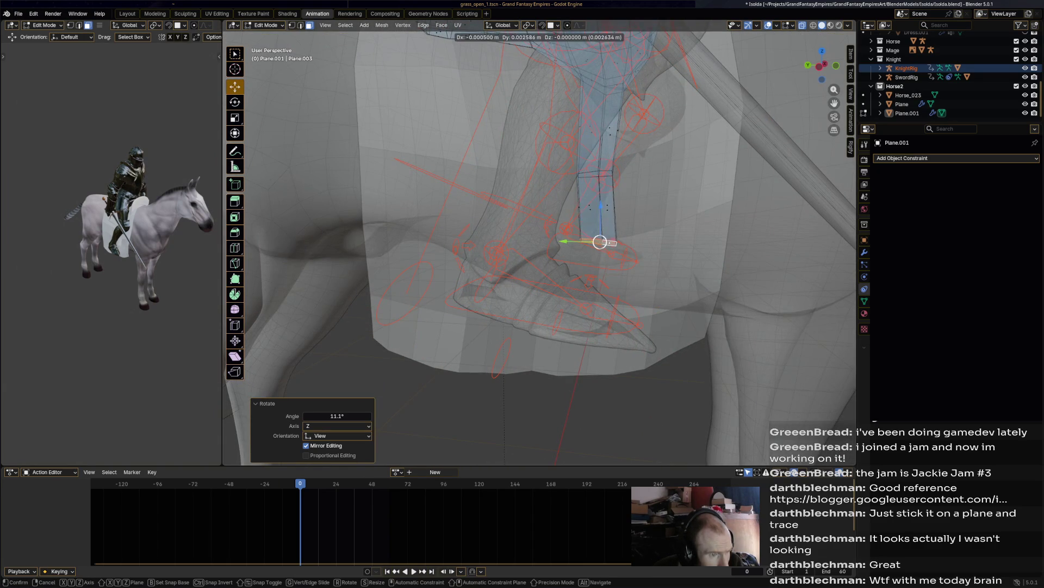
click(601, 242)
Step: Extrude two more strap segments, tapering their ends to 0.526 and 0.607
key(e)
key(Return)
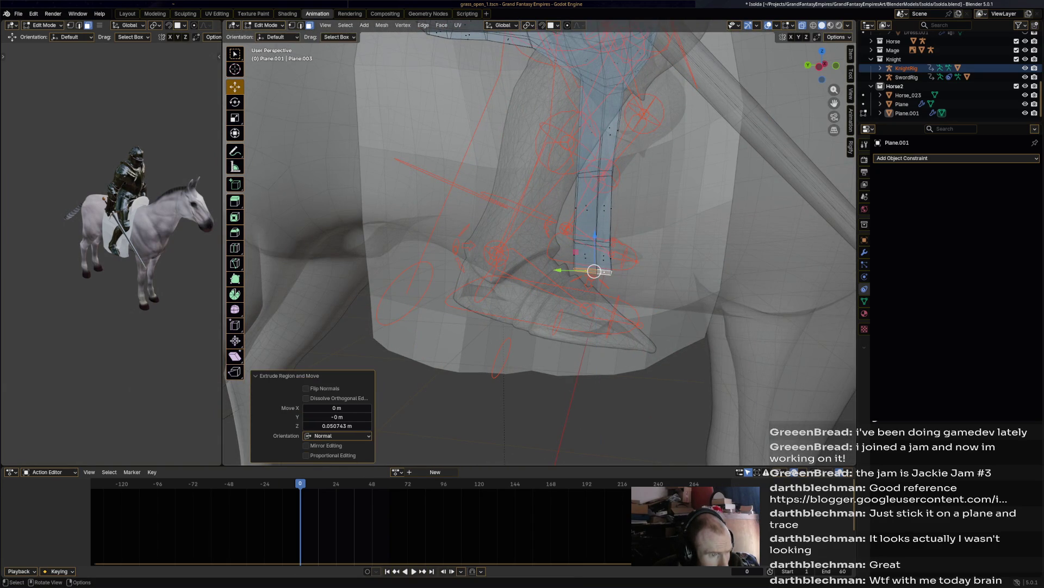
key(s)
click(594, 271)
mouse_move(595, 270)
ctrl+mouse_down()
mouse_move(604, 238)
mouse_move(594, 236)
mouse_move(611, 231)
mouse_move(601, 209)
ctrl+mouse_up()
key(e)
click(602, 199)
key(s)
click(597, 229)
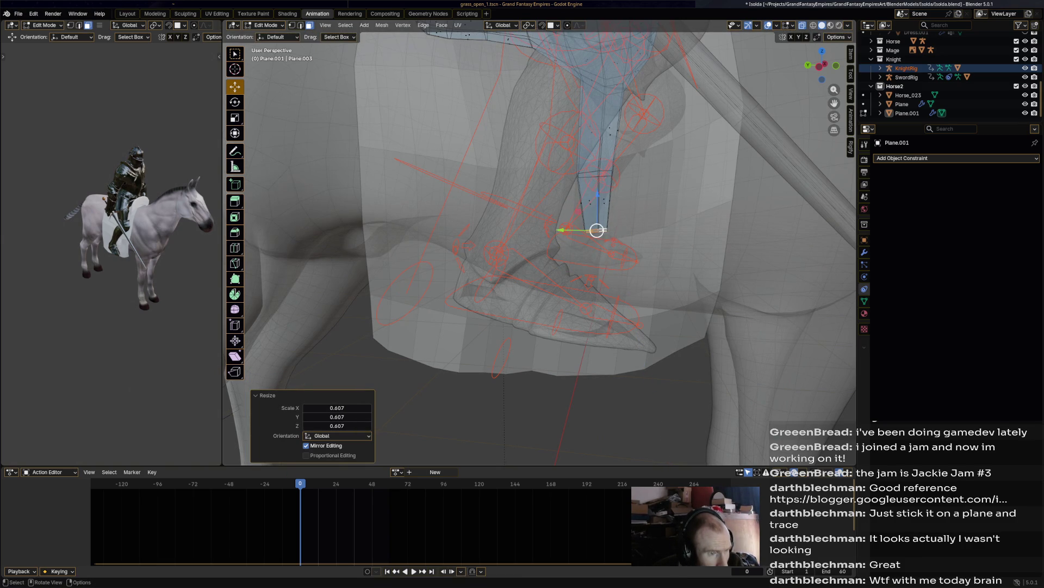
Step: Extrude another downward segment, turn its end by 31.1°, and reposition it
key(e)
click(602, 262)
key(g)
click(595, 272)
key(r)
click(604, 299)
mouse_move(604, 299)
middle_down()
mouse_move(419, 215)
mouse_move(413, 242)
mouse_move(447, 249)
middle_up()
key(g)
click(427, 218)
Step: Rotate the strap end, extrude a final segment, and angle it beside the foot
key(r)
click(471, 209)
key(e)
click(445, 257)
middle_drag(446, 256, 706, 298)
key(r)
click(697, 309)
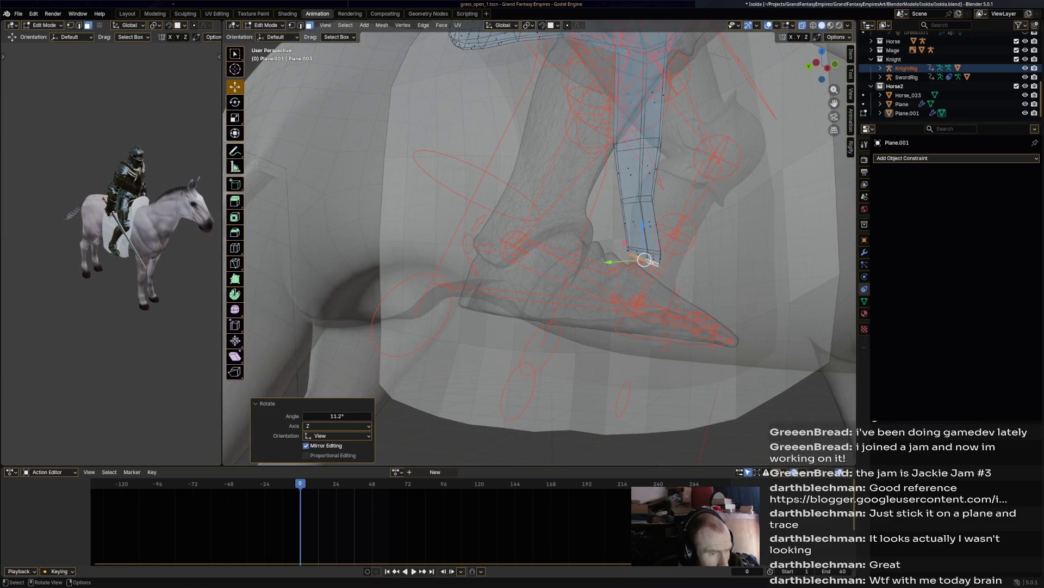
click(653, 256)
middle_drag(644, 254, 408, 234)
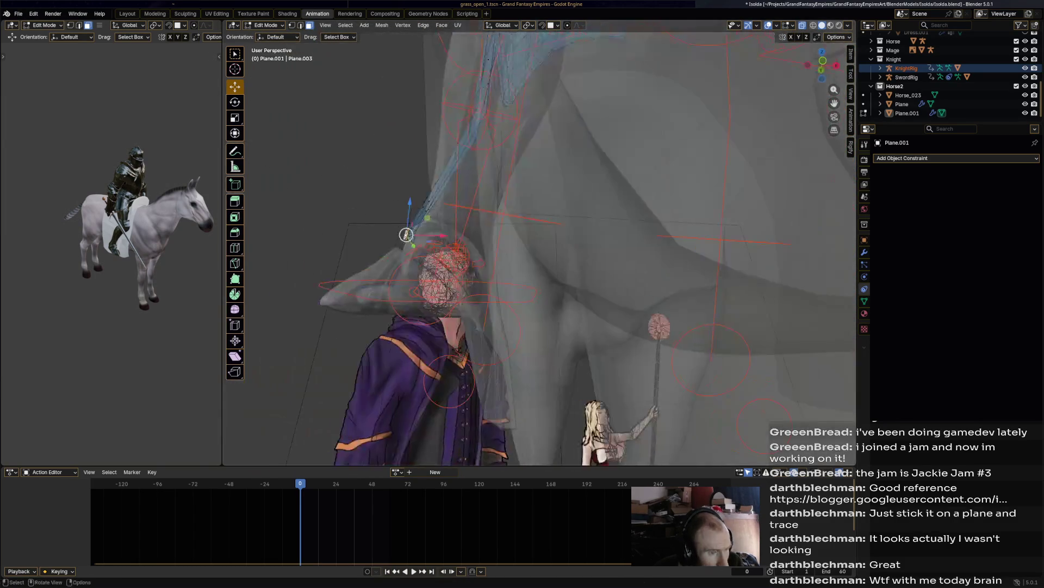
Step: Rotate the strap end, slide it along its normal, and rotate it again
key(r)
click(415, 228)
key(g)
key(z)
key(z)
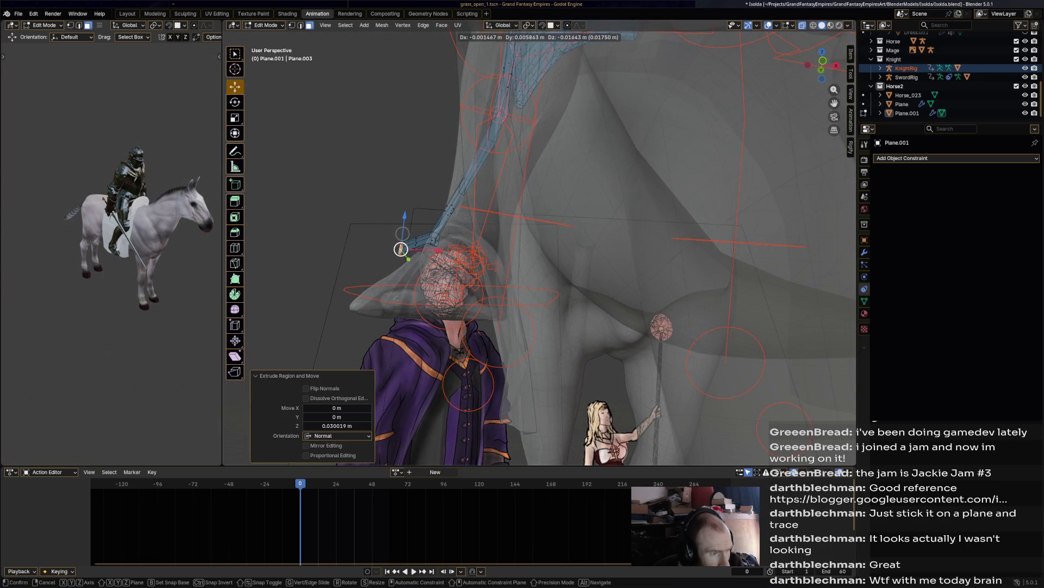
click(405, 229)
key(r)
click(406, 229)
Step: Extrude a new strap segment, move it, and turn its end by -26.6°
key(e)
click(366, 266)
key(g)
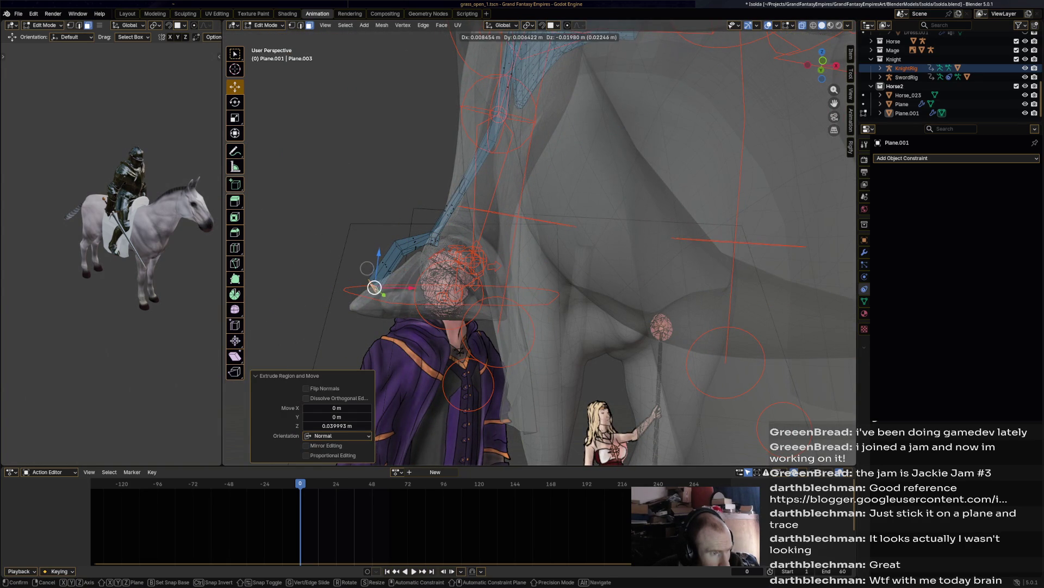
click(374, 286)
key(r)
click(405, 253)
mouse_move(405, 253)
middle_down()
mouse_move(640, 303)
mouse_move(666, 293)
mouse_move(424, 261)
mouse_move(614, 376)
mouse_move(478, 268)
mouse_move(365, 248)
middle_up()
Step: Adjust the end vertices along the normal and move the shoulder vertices up and right
key(g)
click(647, 295)
key(g)
key(z)
key(z)
click(427, 256)
key(g)
key(z)
key(z)
click(415, 264)
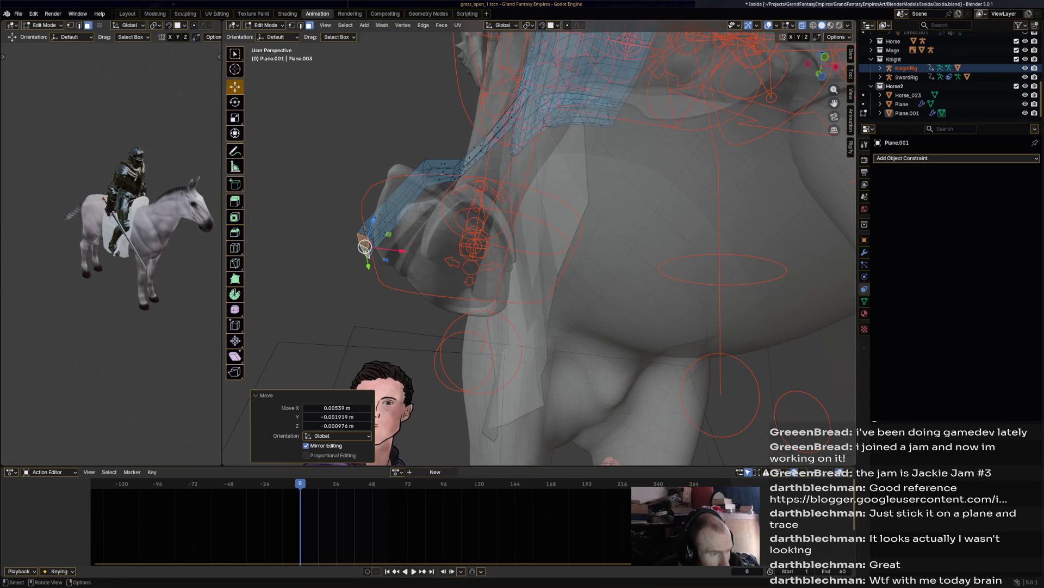
drag(365, 247, 371, 238)
mouse_move(370, 246)
middle_down()
mouse_move(349, 231)
mouse_move(361, 239)
middle_up()
Step: Extend the strap end along its normal by 0.032614 and reposition it
key(g)
key(z)
key(z)
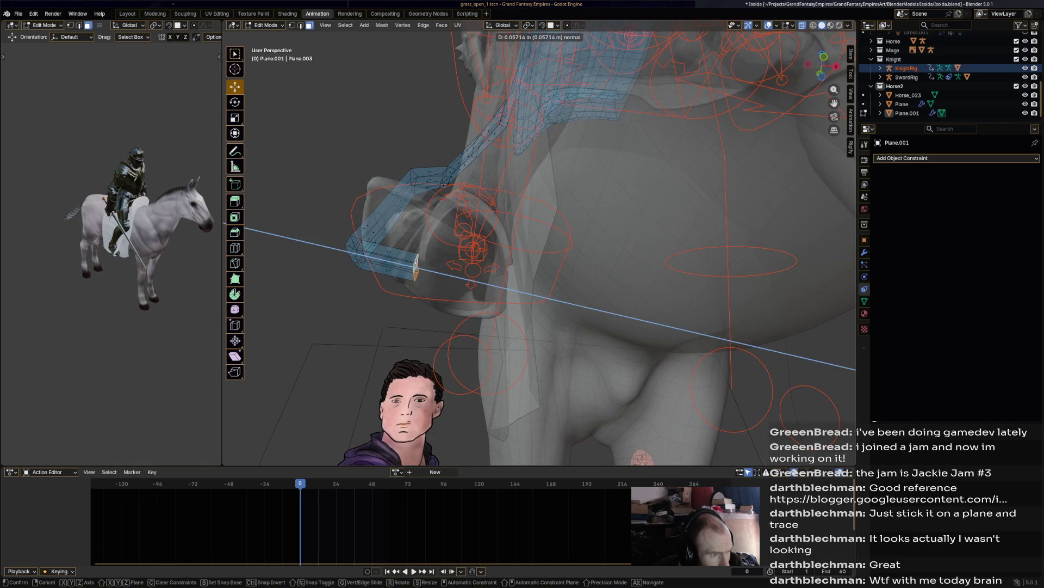
key(Return)
key(e)
key(Escape)
key(g)
key(Return)
key(g)
key(z)
key(z)
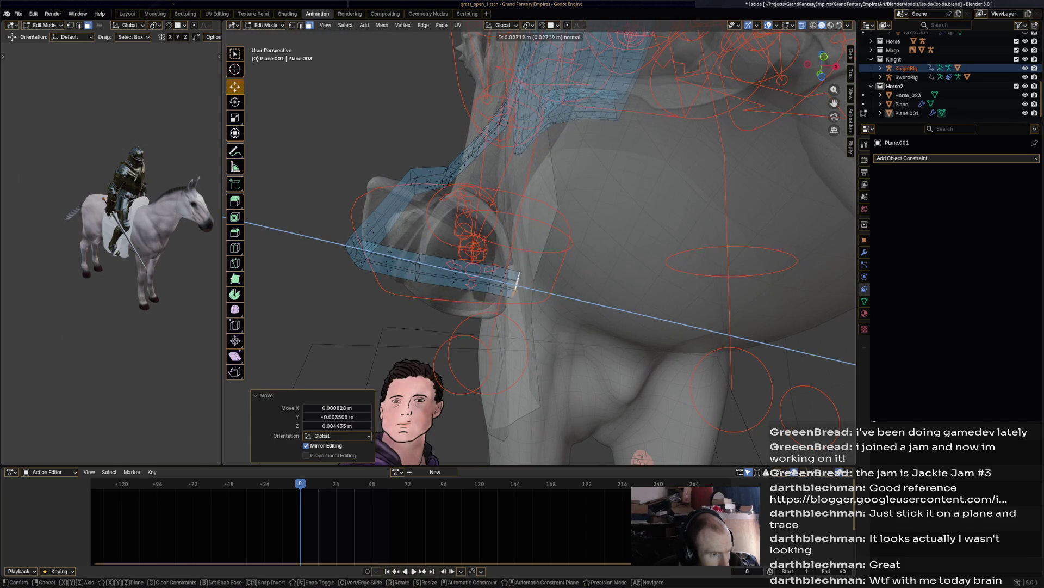
key(Return)
key(g)
key(Return)
Step: Reposition the strap end, turn it by -9.97°, and select the end face
middle_drag(522, 281, 490, 325)
key(g)
key(Return)
key(g)
key(z)
key(z)
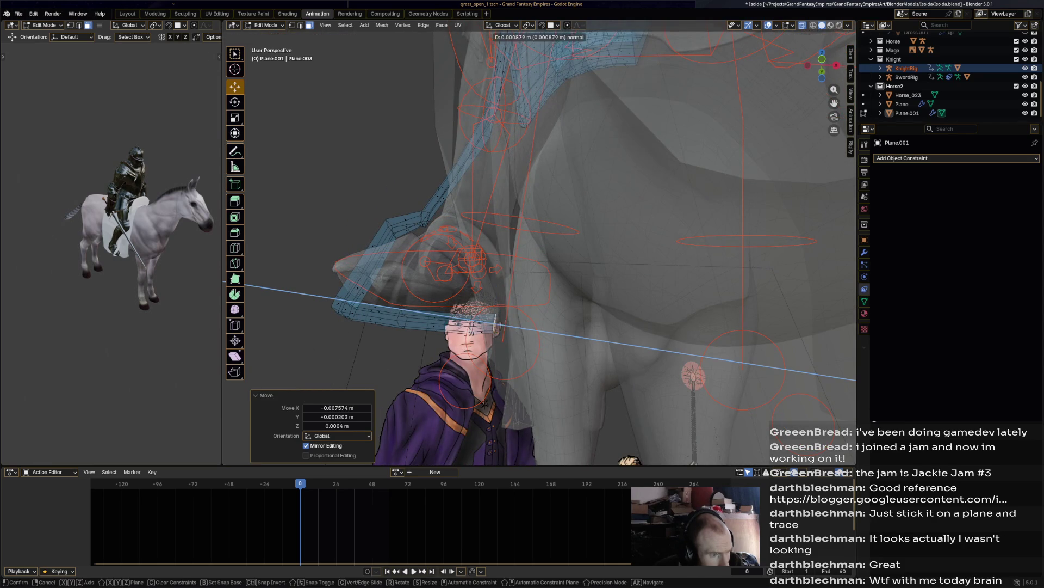
key(z)
key(Return)
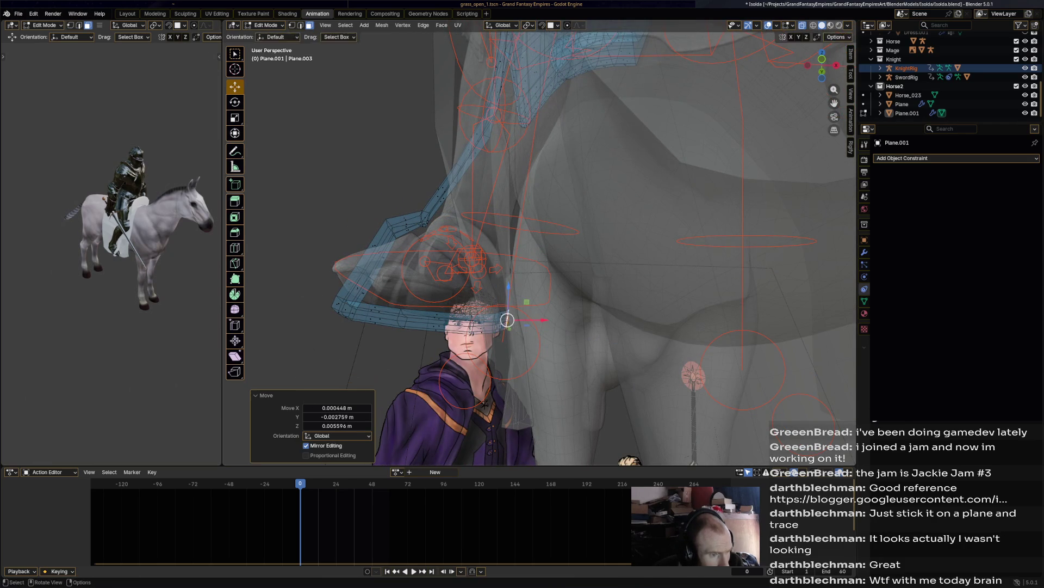
key(r)
key(Return)
mouse_move(538, 311)
middle_down()
mouse_move(523, 321)
mouse_move(563, 321)
middle_up()
shift+click(526, 375)
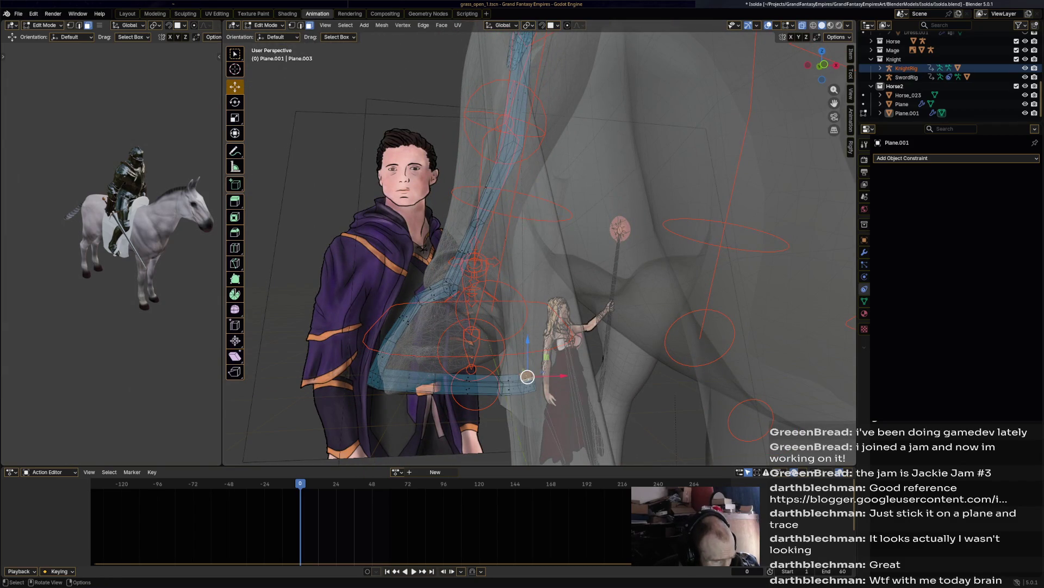
Step: Extrude the strap end face and move the new segment up and to the left
key(g)
key(z)
key(z)
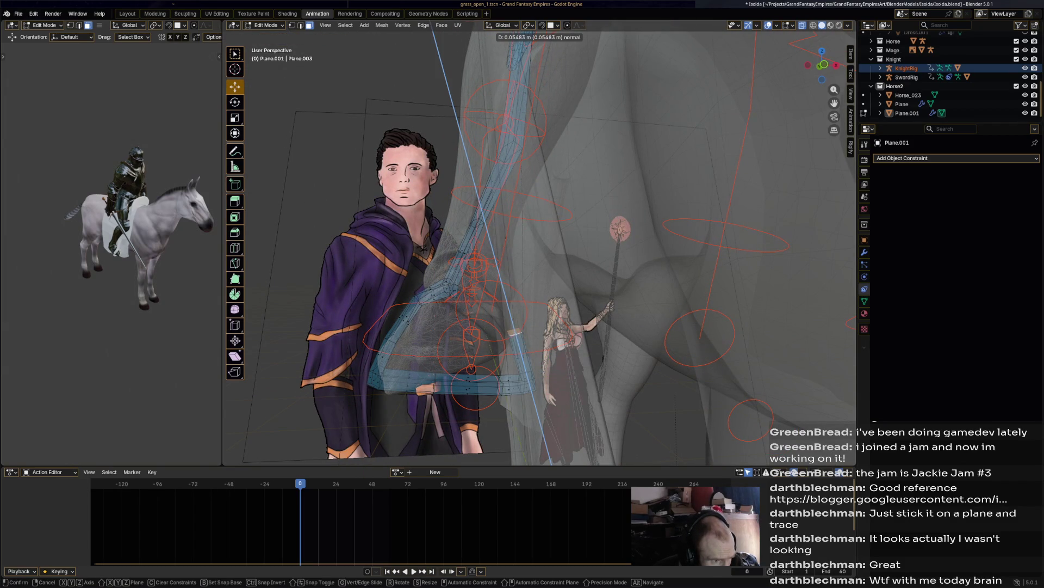
key(Return)
drag(516, 334, 490, 303)
middle_drag(489, 303, 532, 272)
Step: Rotate the strap end -32.5° to bend it, then extrude it again
key(r)
click(521, 257)
key(e)
click(472, 260)
mouse_move(472, 260)
middle_down()
mouse_move(338, 221)
mouse_move(381, 231)
mouse_move(365, 228)
middle_up()
Step: Delete the end face and its neighbouring face to cut the strap apart
key(g)
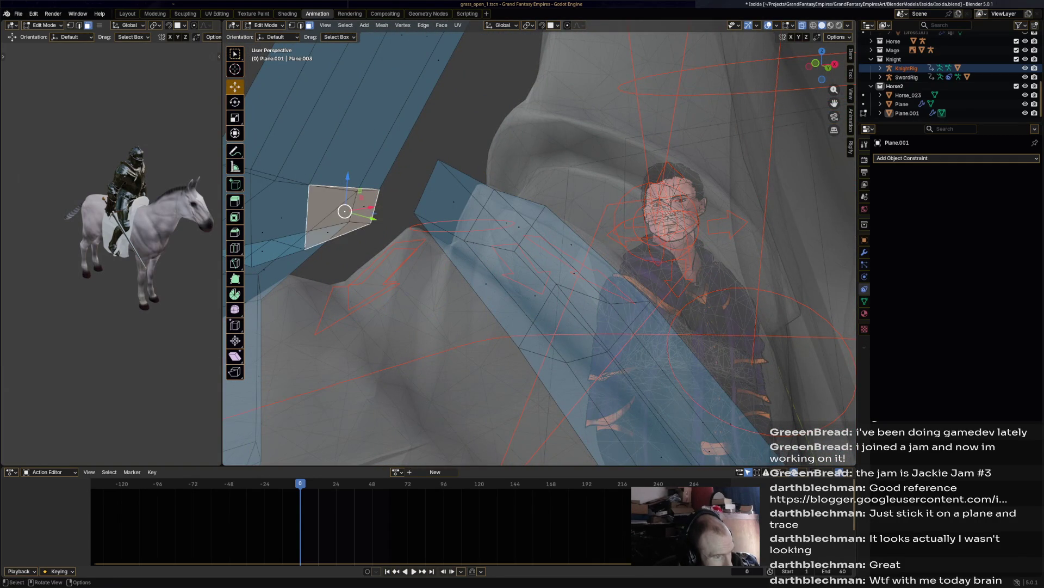
shift+click(274, 217)
key(x)
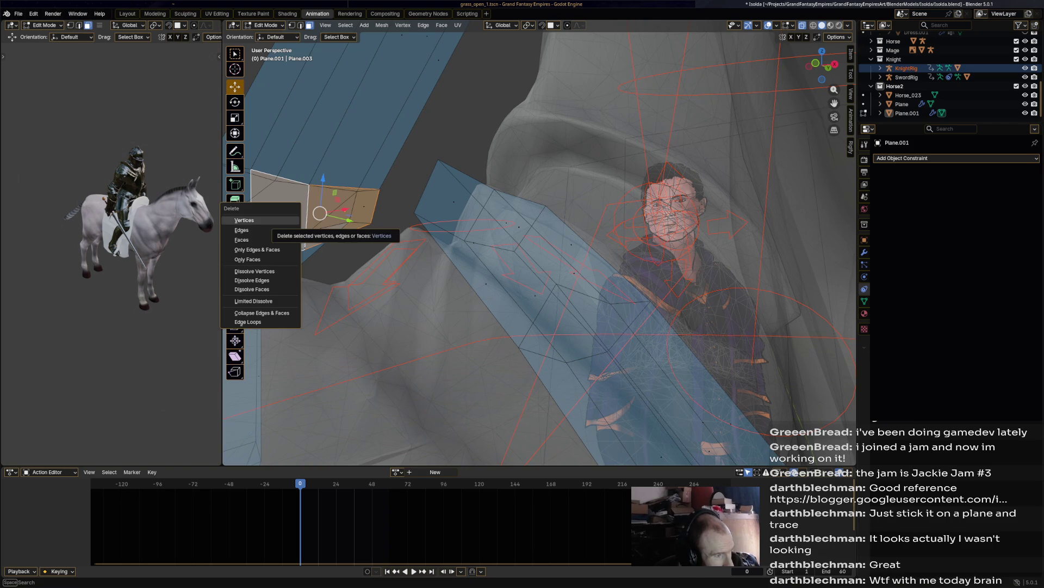
click(256, 249)
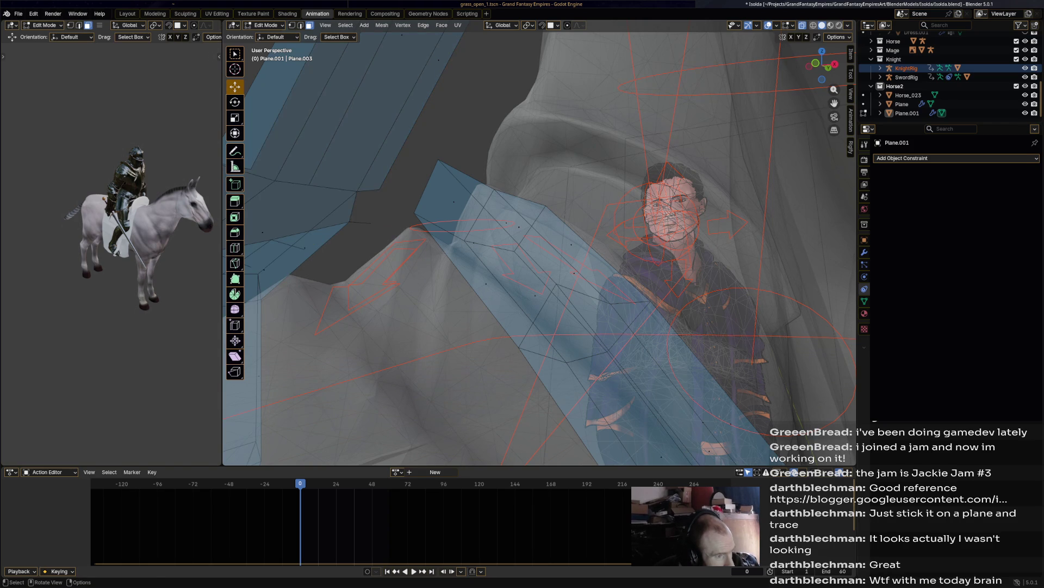
key(f)
right_click(272, 223)
click(296, 264)
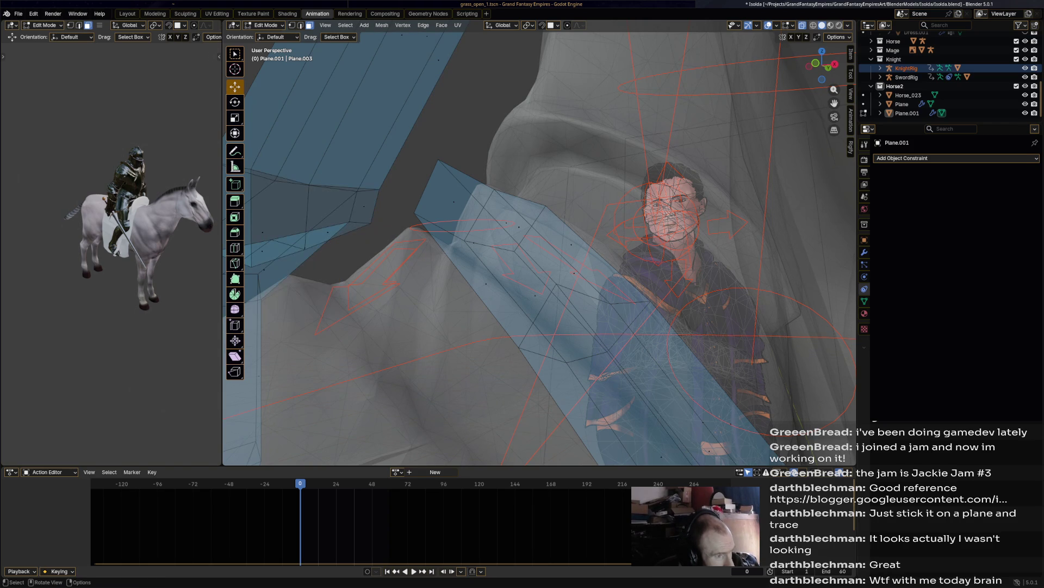
Step: Delete a face on the lower strap, switch to edge select, and save Isolda.blend
mouse_move(296, 264)
middle_down()
mouse_move(446, 250)
mouse_move(430, 252)
middle_up()
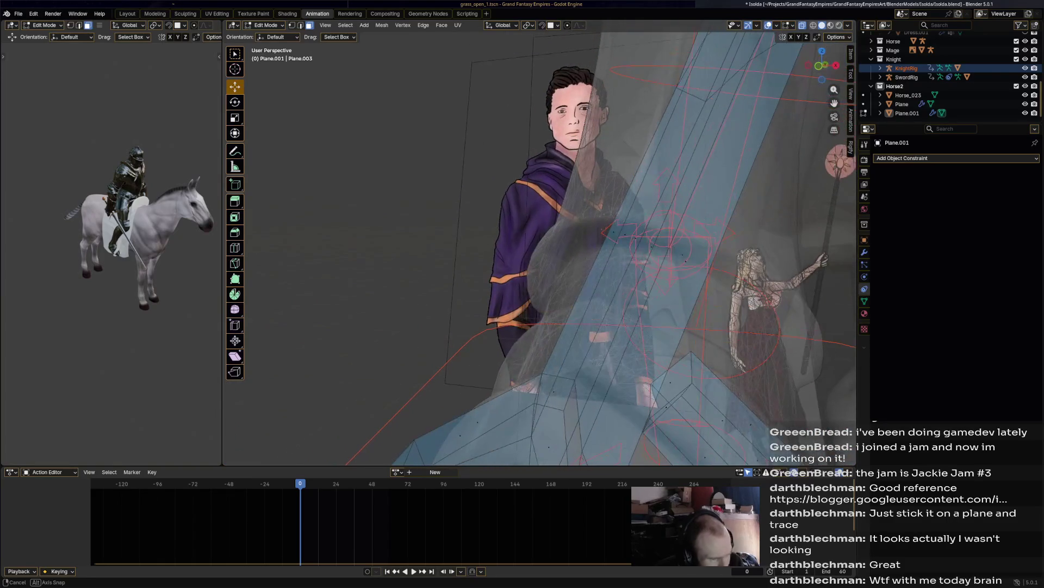
click(670, 383)
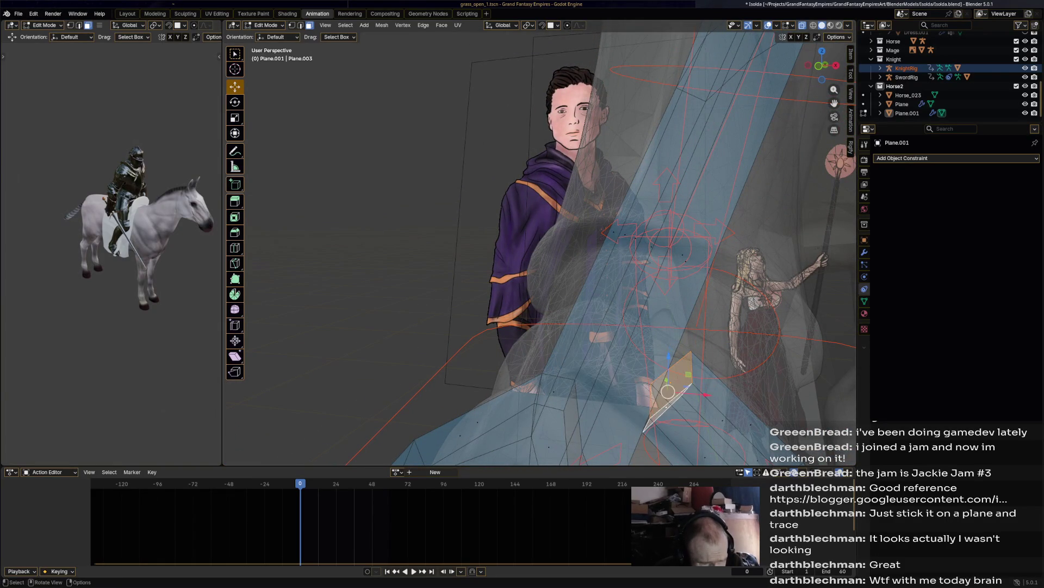
key(x)
click(642, 409)
key(2)
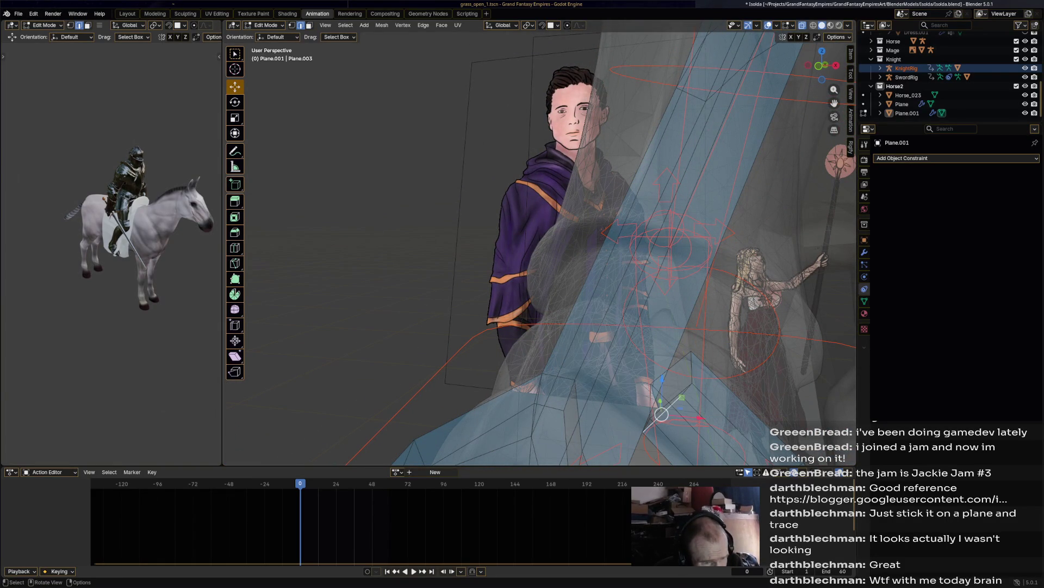
key(x)
middle_drag(626, 370, 380, 201)
key(x)
key(Escape)
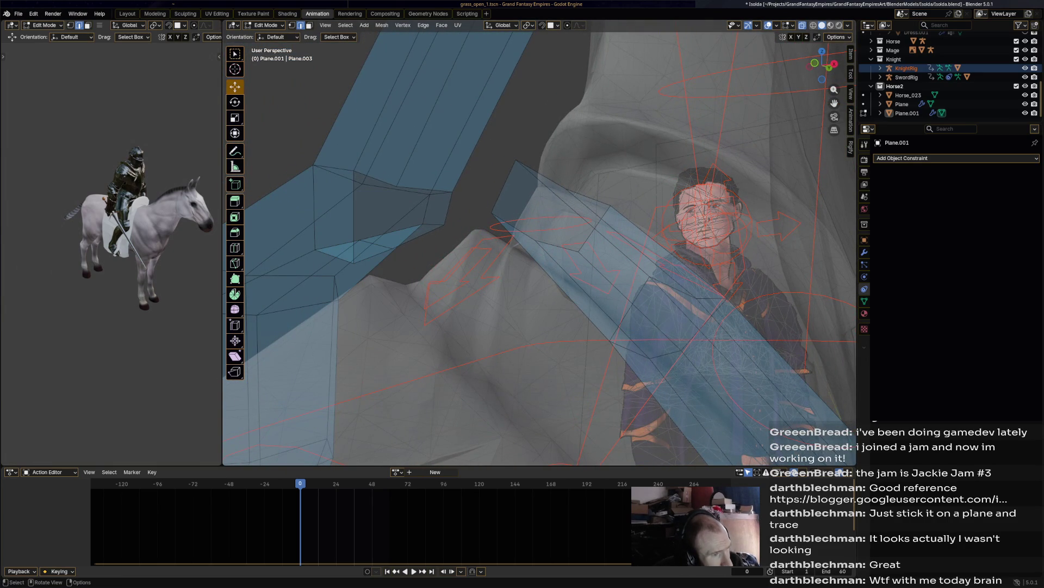
key(ctrl+s)
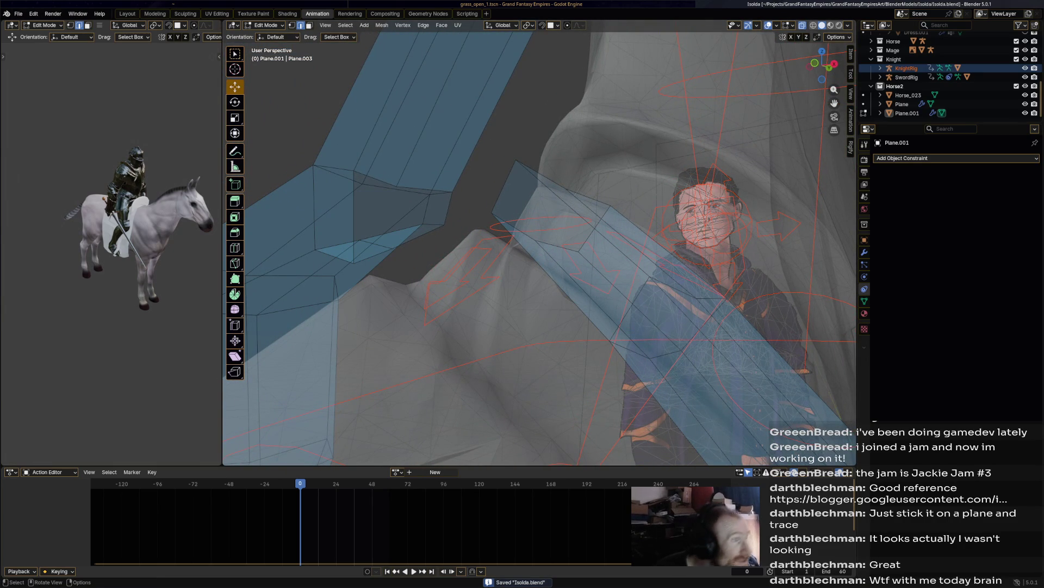
Step: In vertex mode, enable Auto Merge and Grid snapping, then drag a strap vertex toward the other strap
key(1)
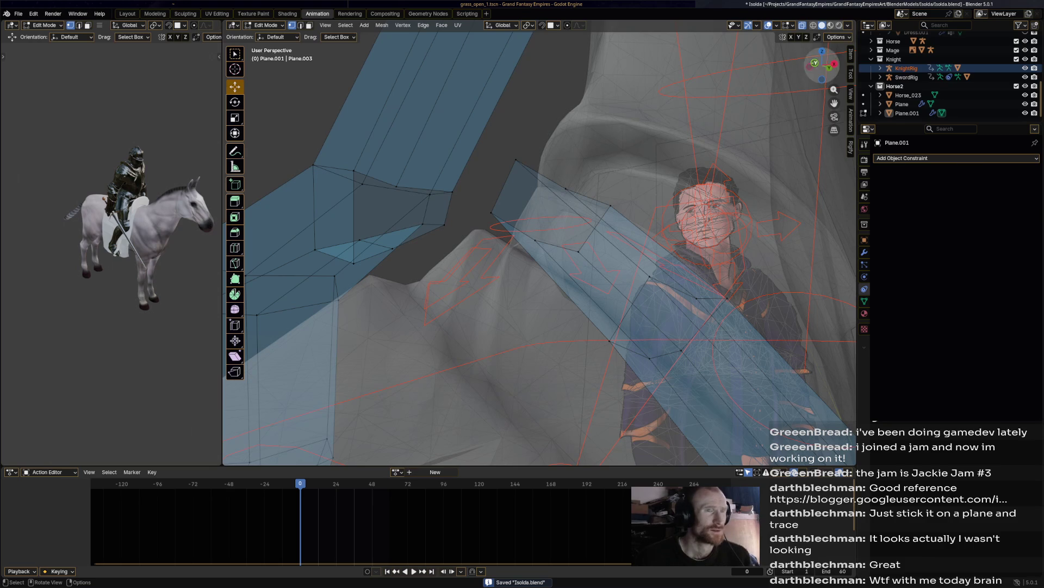
click(837, 37)
click(832, 107)
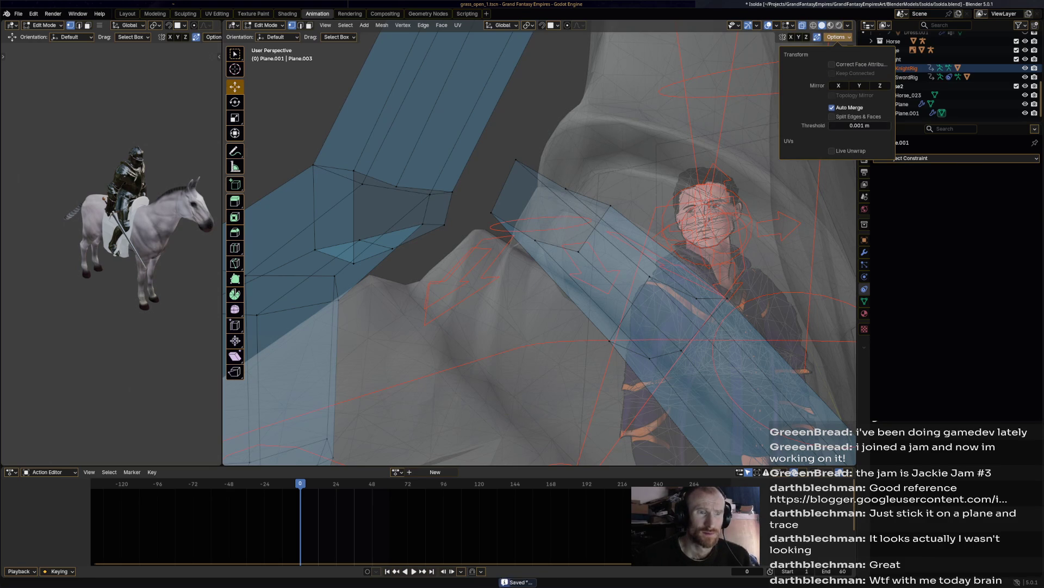
click(555, 25)
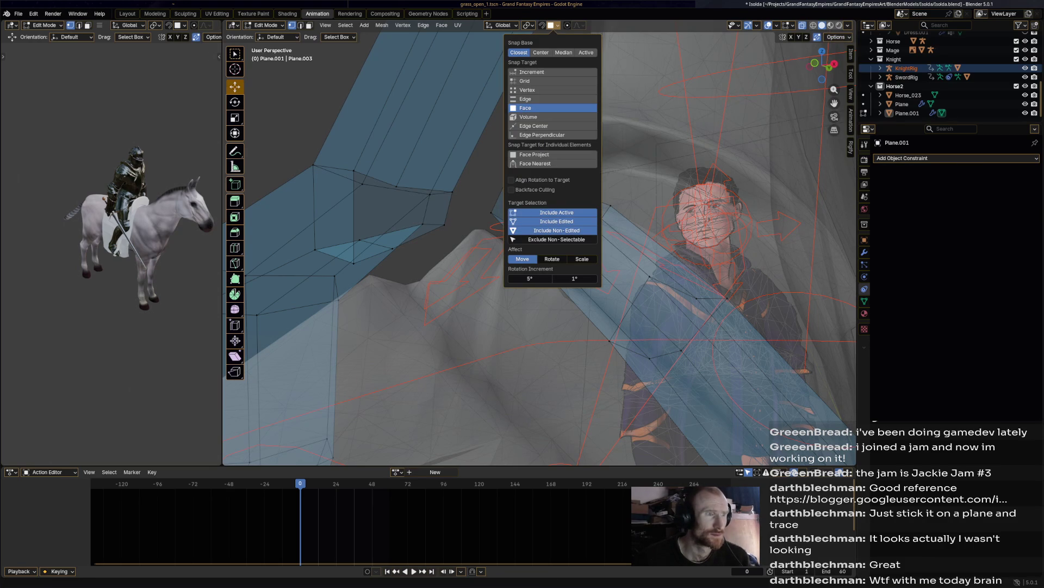
click(525, 80)
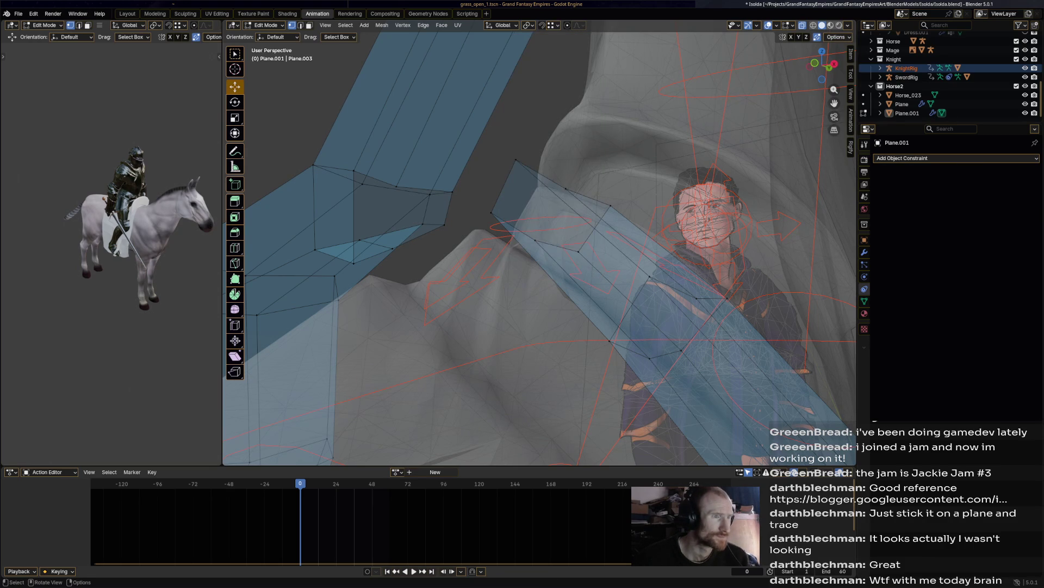
mouse_move(491, 212)
mouse_down()
mouse_move(354, 261)
mouse_move(467, 260)
mouse_move(354, 263)
mouse_move(492, 166)
mouse_move(355, 168)
mouse_move(565, 188)
mouse_move(429, 193)
mouse_move(401, 181)
mouse_move(535, 240)
mouse_move(392, 247)
mouse_move(578, 252)
mouse_move(442, 235)
mouse_move(443, 226)
mouse_up()
Step: Move another strap vertex left to join the straps and save Isolda.blend
drag(610, 205, 454, 192)
mouse_move(455, 192)
middle_down()
mouse_move(566, 209)
mouse_move(538, 201)
middle_up()
key(ctrl+s)
Step: Select the loop's lower strip, undo a trial scale, and move it up toward the head
click(264, 25)
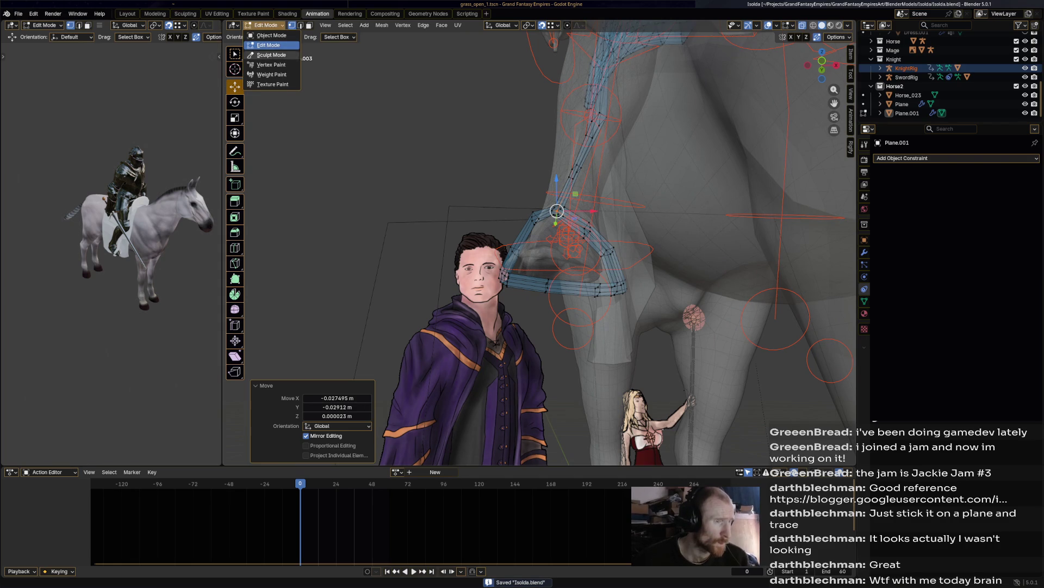
scroll(540, 248, up, 5)
click(653, 343)
key(s)
click(686, 348)
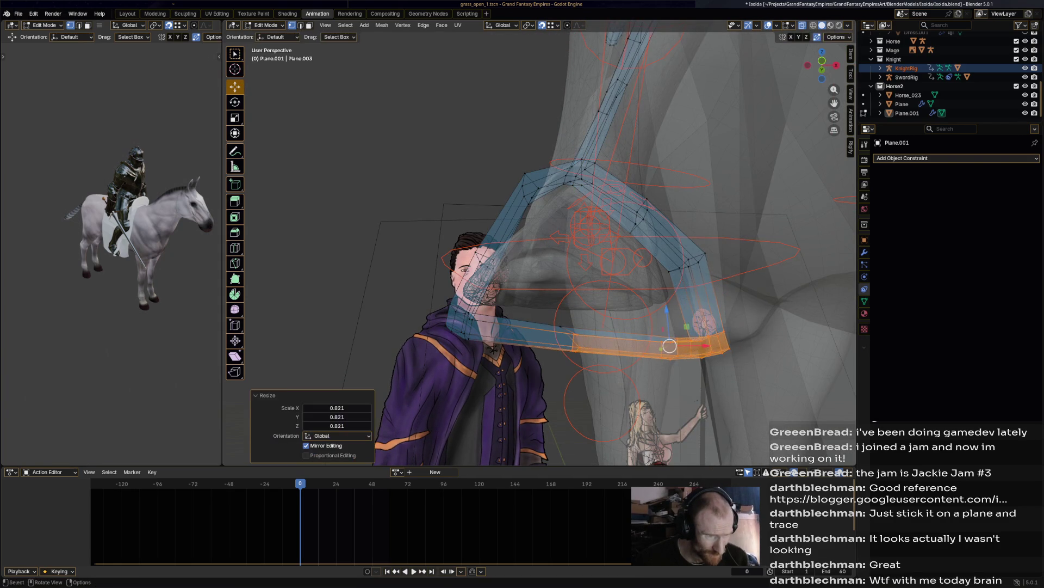
key(ctrl+z)
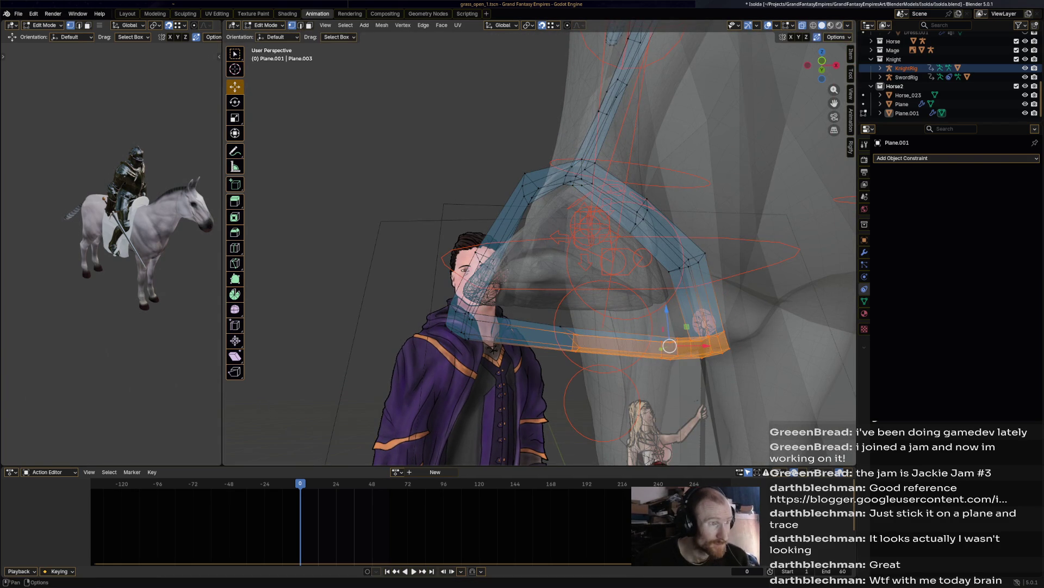
key(ctrl+z)
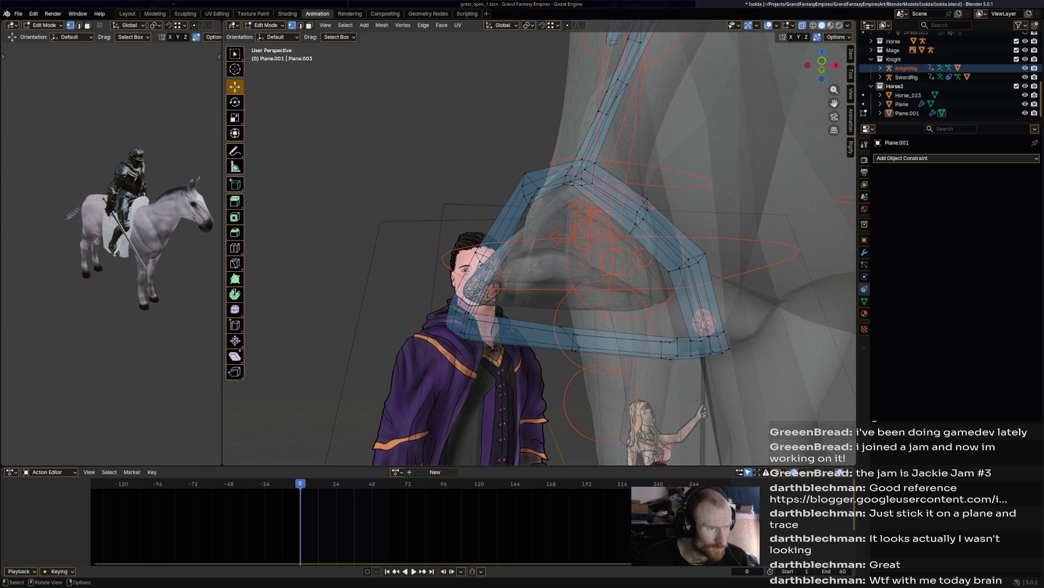
key(ctrl+shift+z)
key(g)
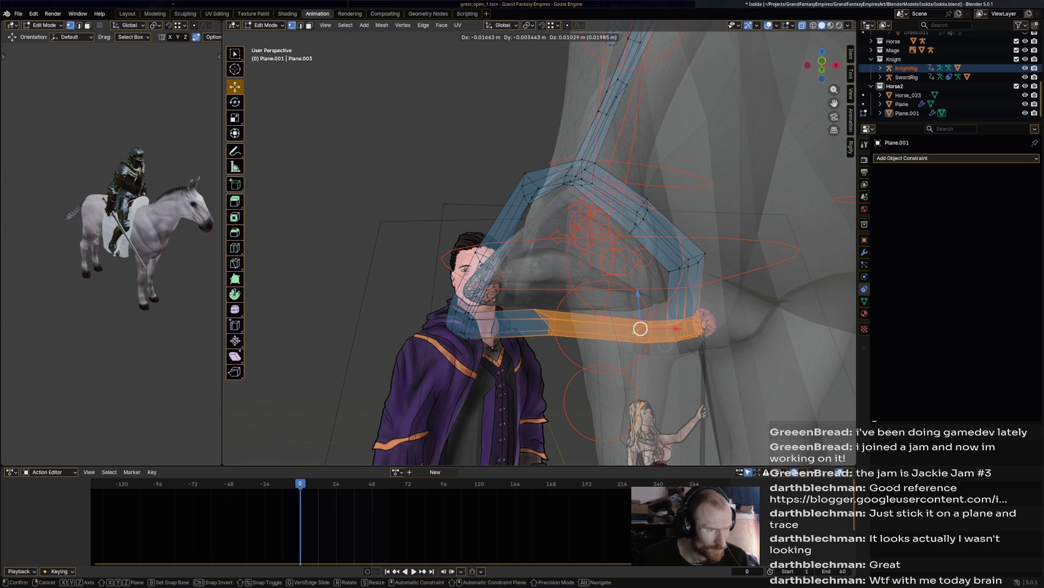
click(635, 325)
Step: Reposition the loop's corner vertex and pull other loop vertices down onto the head
click(668, 267)
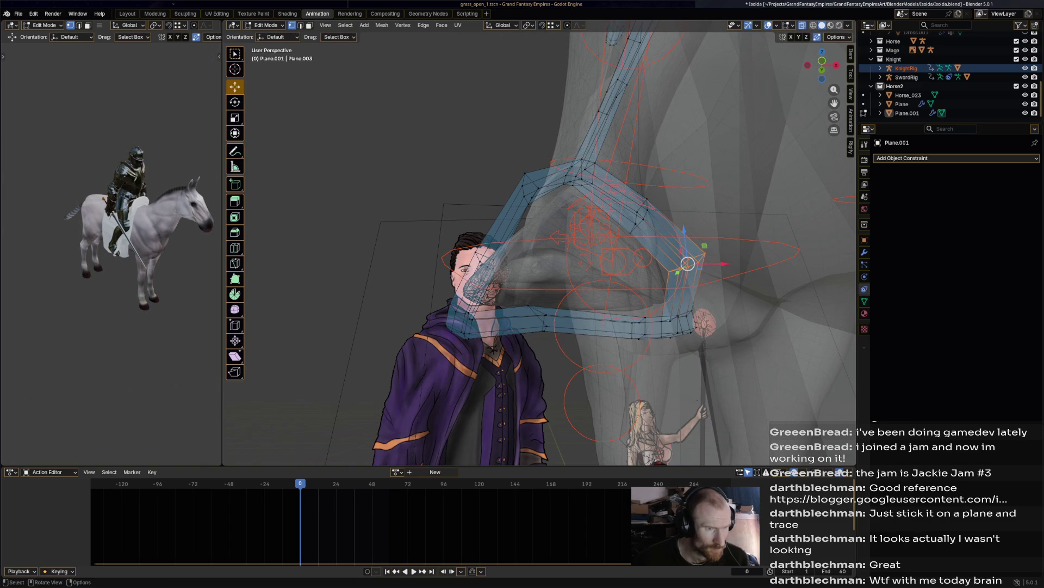
key(g)
click(671, 265)
click(637, 213)
drag(638, 213, 644, 215)
mouse_move(563, 206)
mouse_down()
mouse_move(586, 175)
mouse_move(492, 218)
mouse_up()
drag(525, 174, 529, 208)
mouse_move(469, 335)
mouse_down()
mouse_move(422, 360)
mouse_move(461, 315)
mouse_up()
Step: Box-select and shift the lower strap vertices near the foot, then select the linked lower strap end
scroll(461, 315, up, 3)
middle_drag(462, 315, 397, 321)
drag(605, 285, 635, 286)
middle_drag(635, 286, 495, 271)
drag(495, 270, 412, 288)
middle_drag(412, 289, 513, 285)
drag(518, 300, 462, 293)
mouse_move(461, 293)
middle_down()
mouse_move(508, 299)
mouse_move(448, 251)
mouse_move(457, 285)
middle_up()
drag(457, 284, 434, 283)
mouse_move(434, 283)
middle_down()
mouse_move(452, 247)
mouse_move(438, 244)
mouse_move(420, 185)
middle_up()
key(ctrl+l)
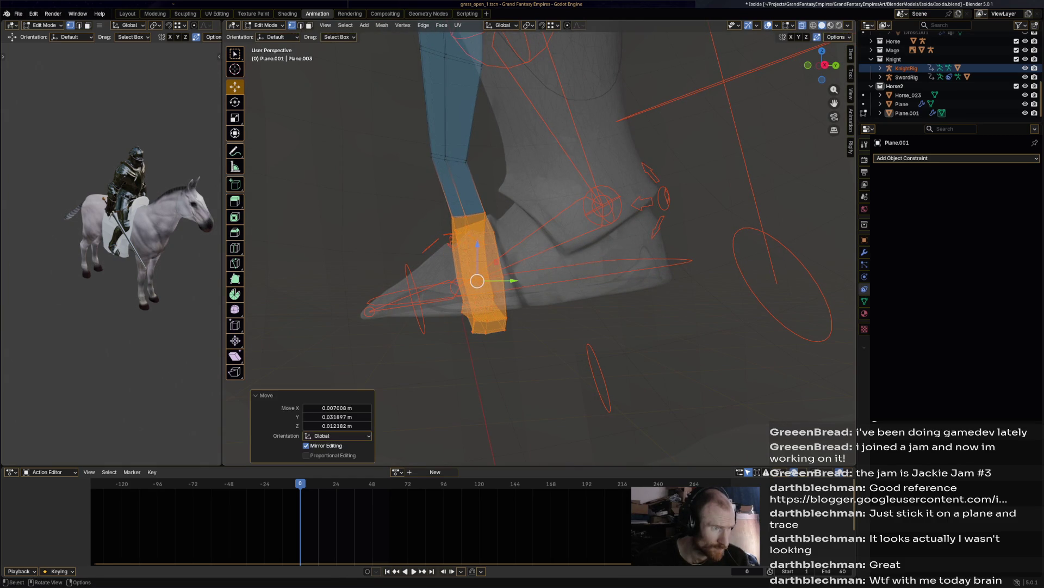
Step: Clear the selection, then box-select and nudge the strap-end vertices into place
key(alt+a)
key(b)
mouse_move(420, 185)
mouse_down()
mouse_move(454, 150)
mouse_move(460, 158)
mouse_up()
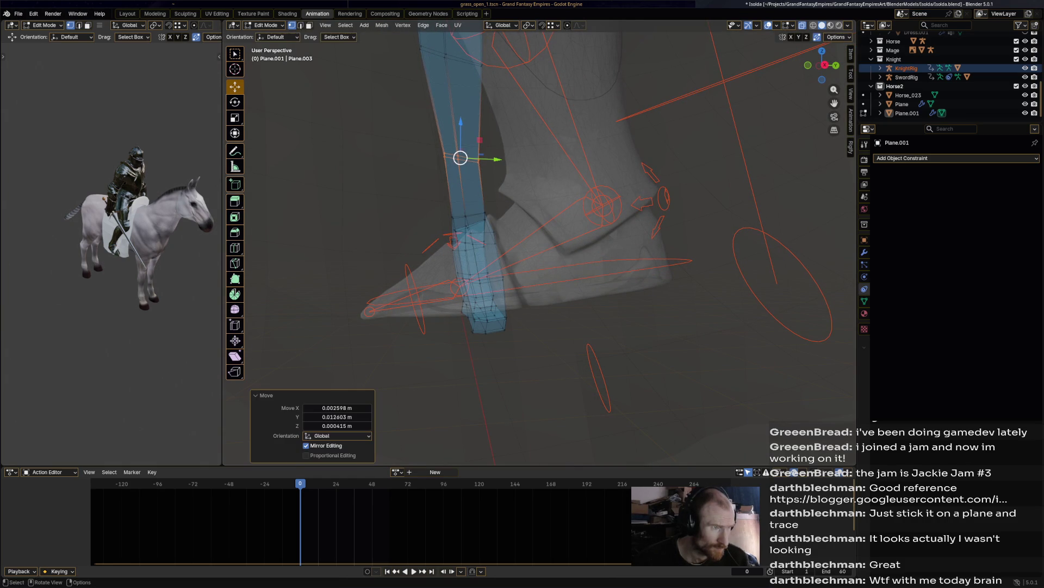
click(480, 63)
drag(481, 63, 474, 63)
mouse_move(473, 63)
middle_down()
mouse_move(497, 186)
mouse_move(494, 142)
middle_up()
Step: Box-select vertices on the upper strap, then a diagonal strip of strap faces
key(b)
mouse_move(494, 141)
mouse_down()
mouse_move(525, 183)
mouse_move(483, 161)
mouse_up()
mouse_move(484, 160)
middle_down()
mouse_move(611, 163)
mouse_move(612, 178)
middle_up()
scroll(612, 178, down, 8)
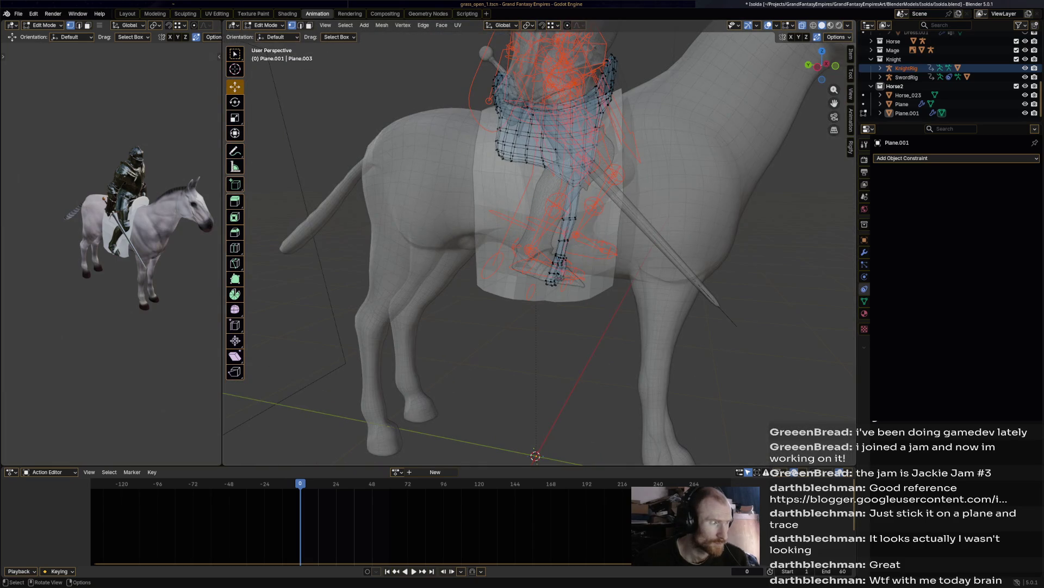
middle_drag(612, 178, 544, 185)
mouse_move(514, 285)
mouse_down()
mouse_move(569, 348)
mouse_move(530, 311)
mouse_up()
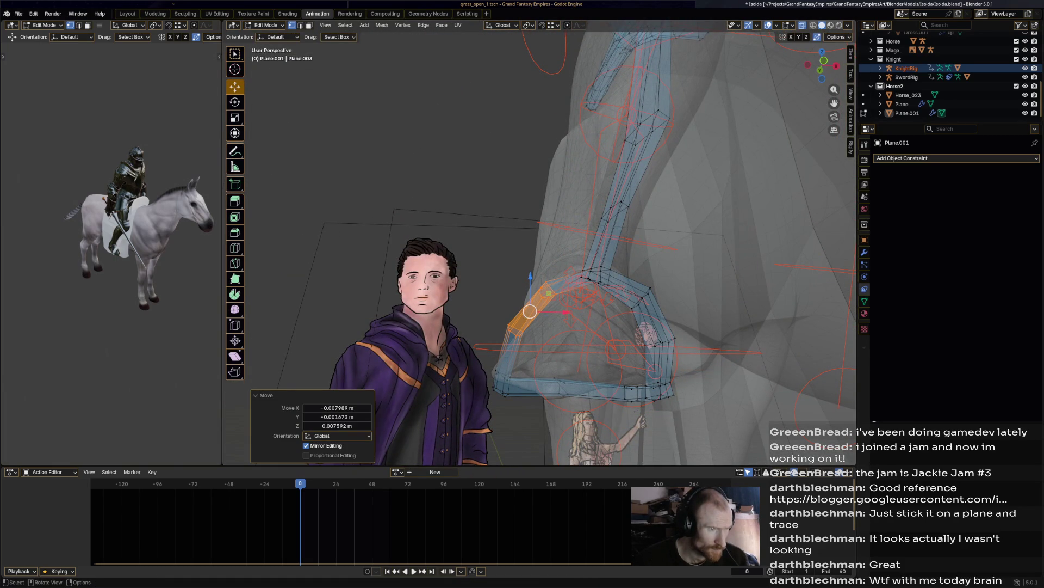
Step: Select the loop's front strip and push it outward from the head
key(ctrl+z)
key(ctrl+z)
mouse_move(538, 245)
middle_down()
mouse_move(582, 226)
mouse_move(517, 327)
middle_up()
click(505, 353)
shift+click(514, 305)
key(g)
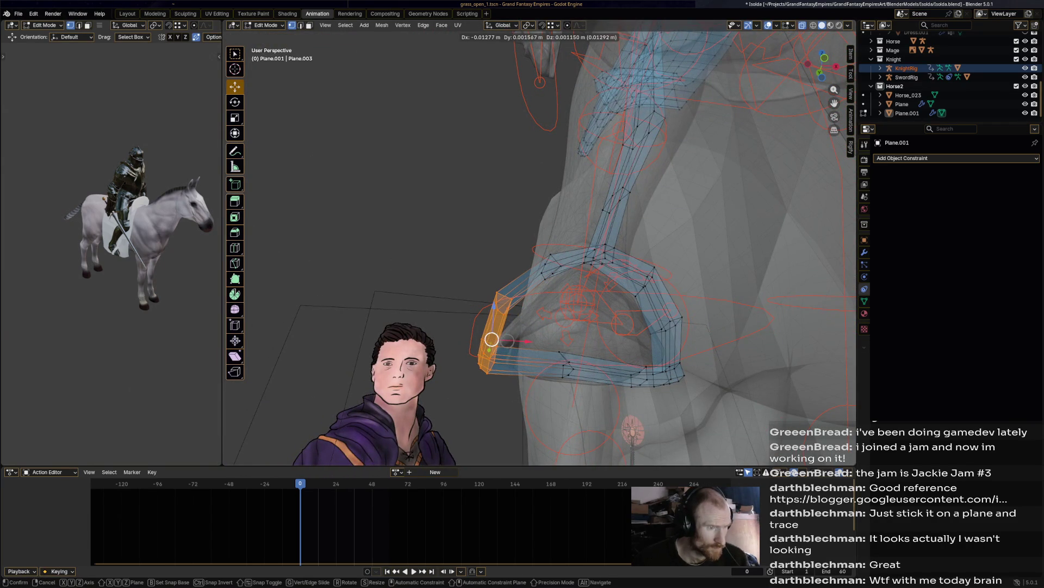
key(Return)
click(549, 269)
drag(549, 268, 549, 268)
Step: Move the strap loop's top vertices into place
click(598, 253)
middle_drag(599, 253, 572, 239)
drag(571, 238, 573, 240)
click(638, 248)
scroll(112, 245, up, 6)
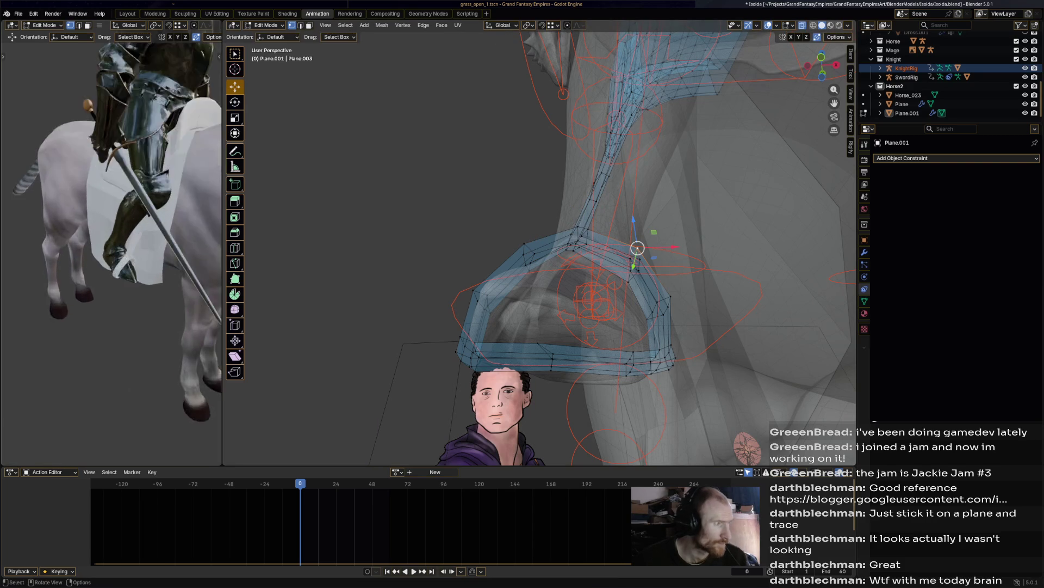
scroll(111, 245, up, 3)
scroll(112, 245, down, 4)
Step: Save Isolda.blend and turn the knight-and-horse reference view to a side view
middle_drag(111, 245, 125, 239)
scroll(591, 273, down, 8)
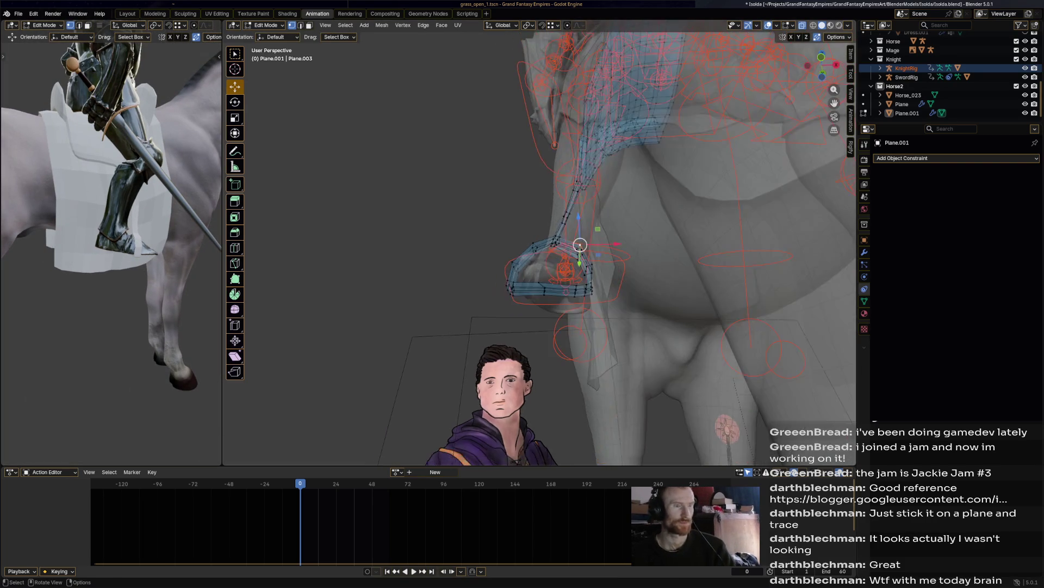
scroll(591, 273, down, 8)
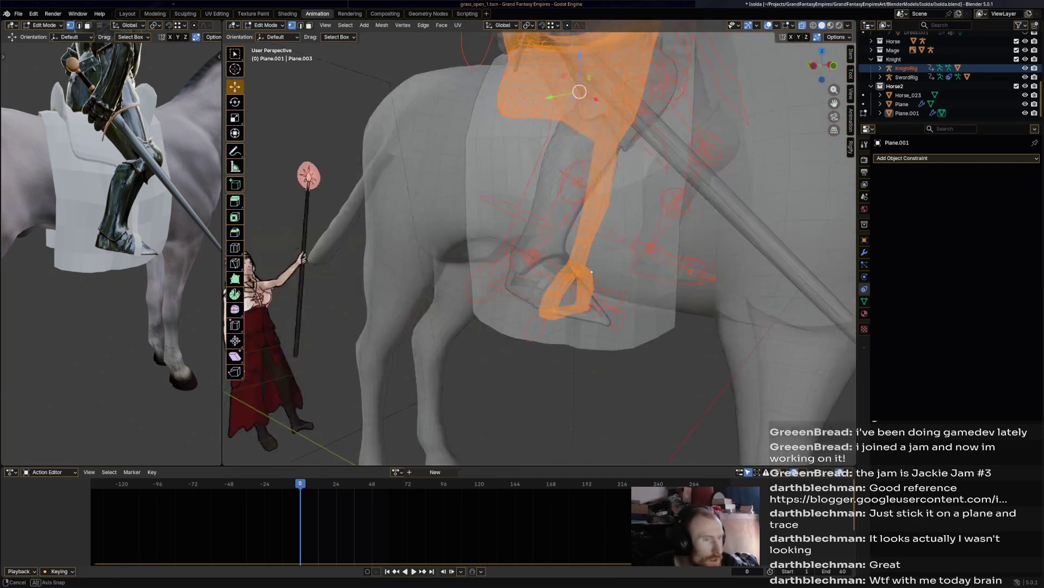
key(ctrl+s)
scroll(592, 273, down, 5)
scroll(111, 245, down, 8)
middle_drag(112, 245, 122, 242)
scroll(111, 245, up, 4)
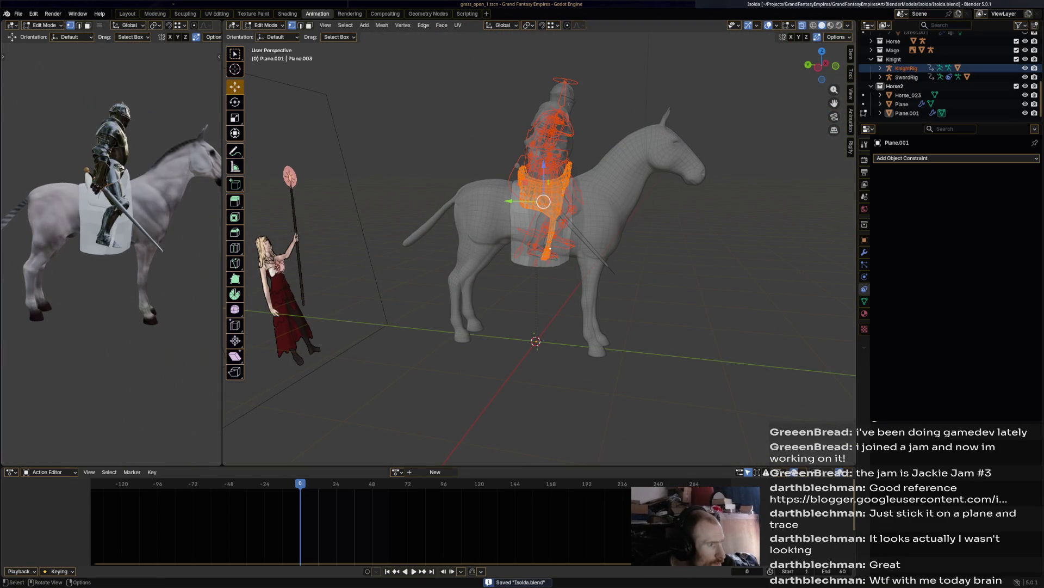
Step: Apply Mesh > Shading > Smooth Faces to the saddle mesh
scroll(591, 273, up, 5)
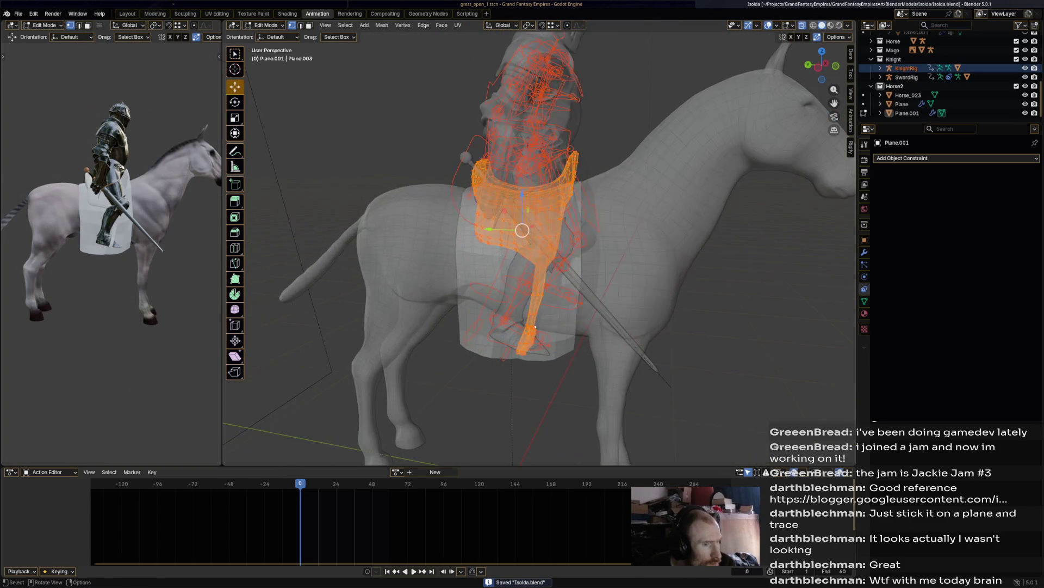
middle_drag(591, 274, 696, 269)
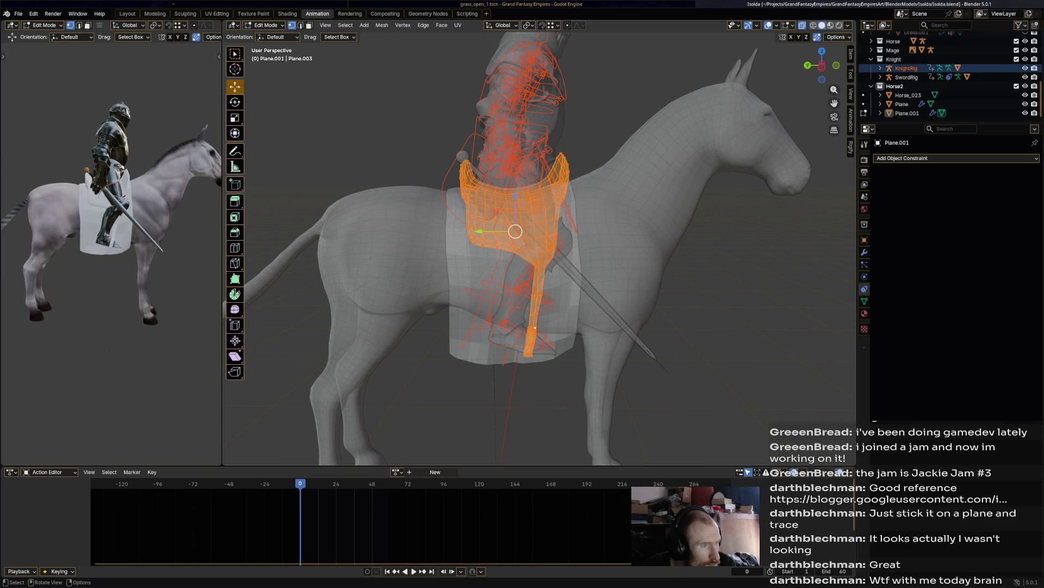
click(382, 25)
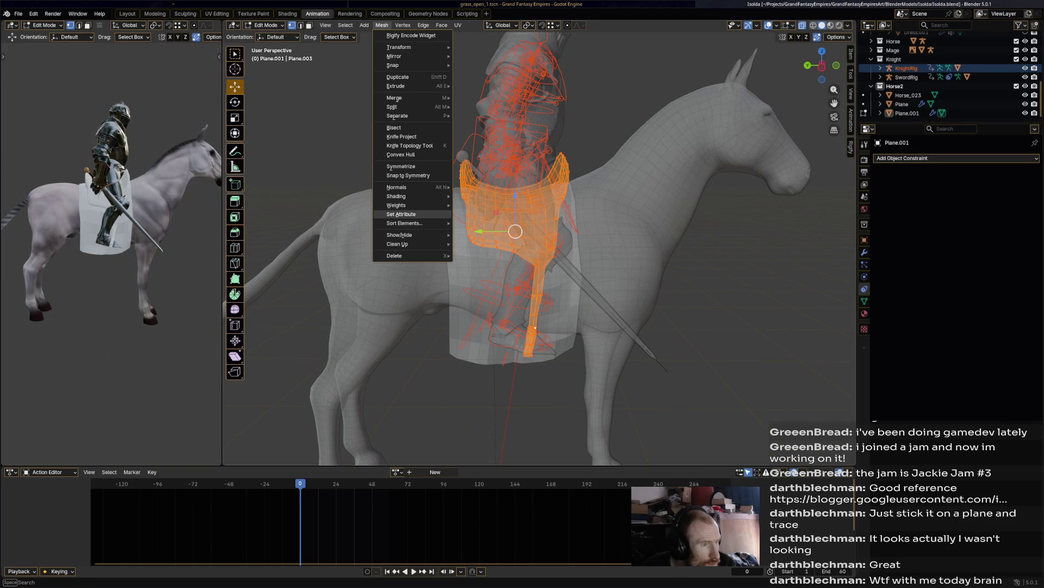
mouse_move(414, 196)
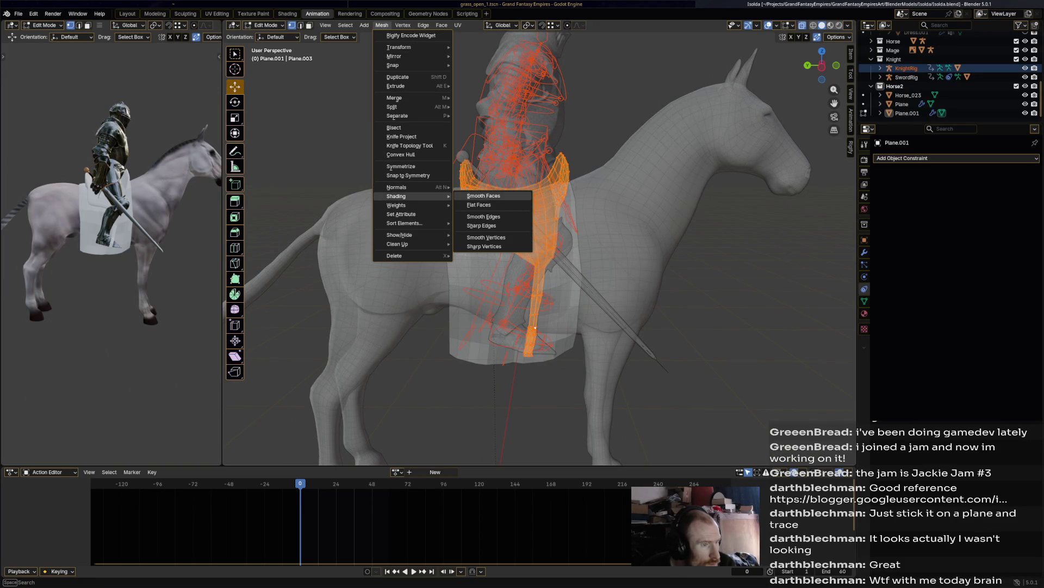
click(484, 196)
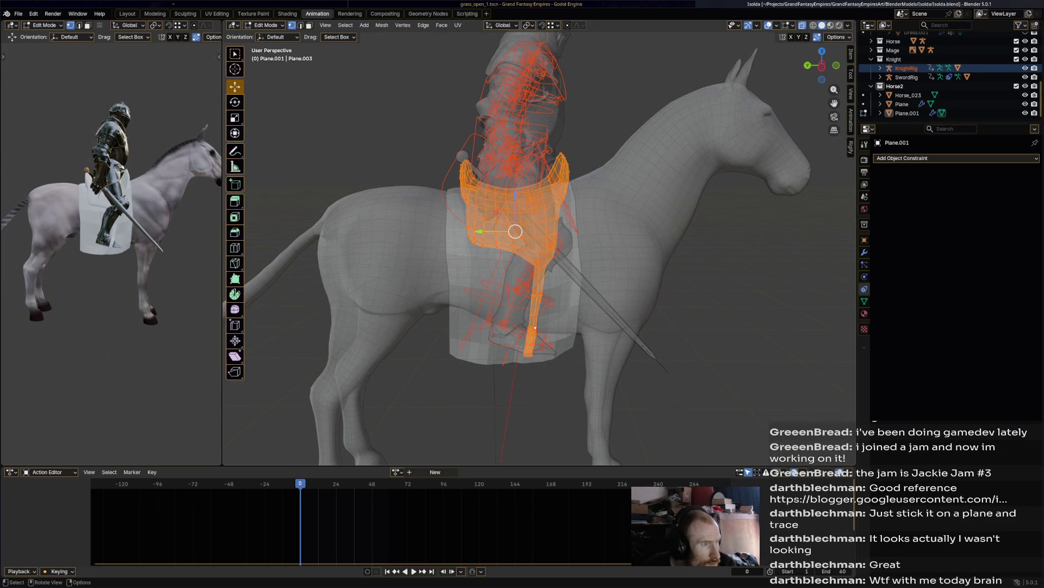
Step: Switch from Edit Mode back to Object Mode
click(266, 25)
click(264, 33)
click(360, 25)
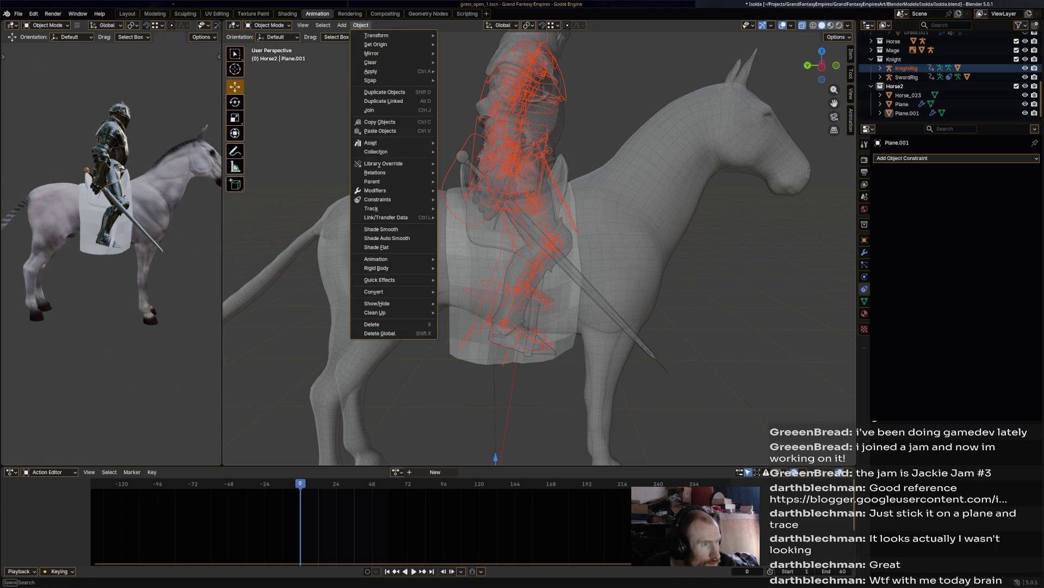
Step: Apply Object > Shade Smooth to Plane.001 (saddle) and Plane (cloth)
click(381, 229)
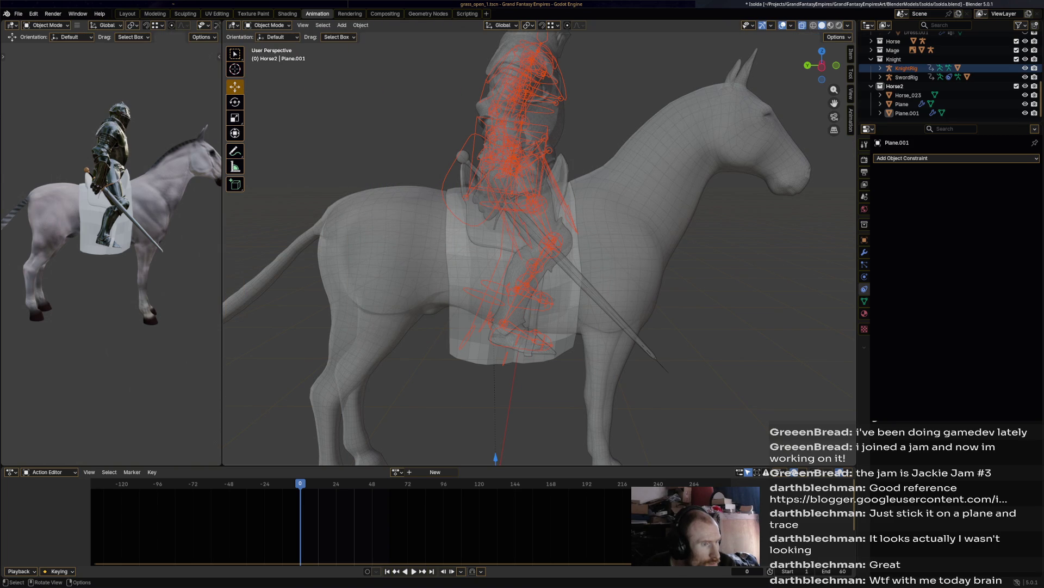
click(906, 113)
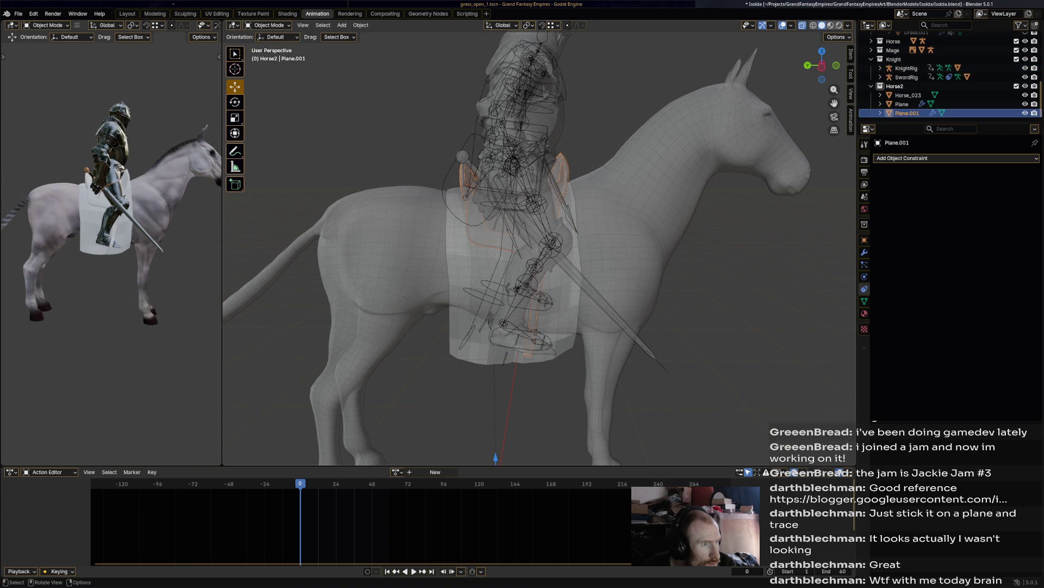
click(361, 25)
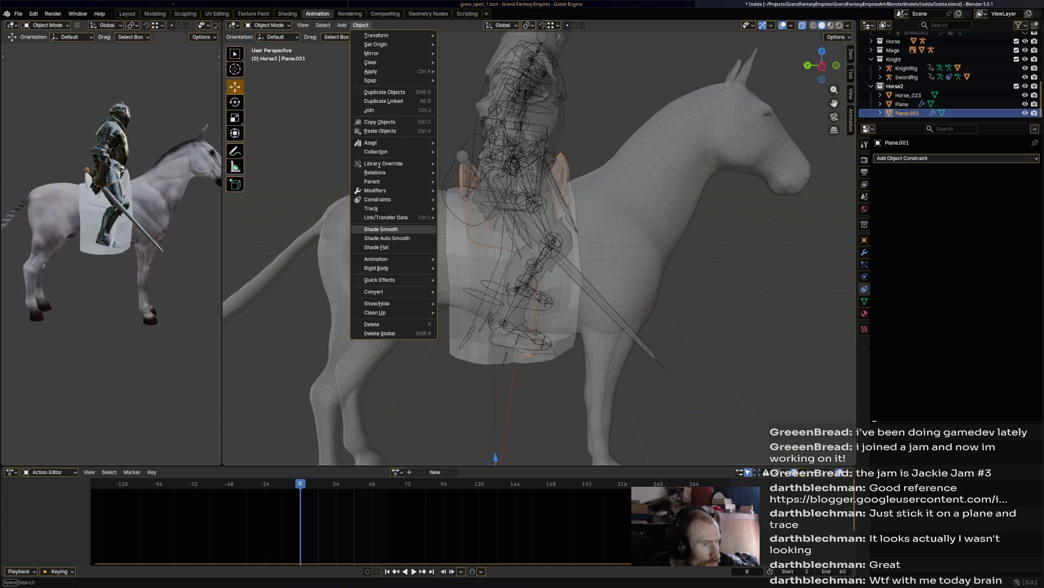
click(380, 229)
scroll(111, 242, up, 5)
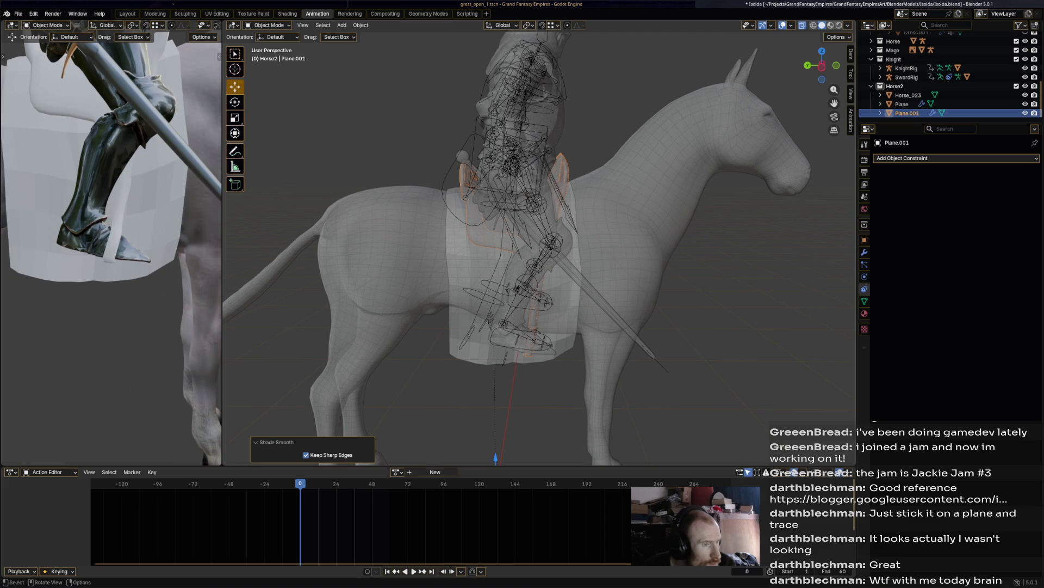
click(902, 104)
click(361, 25)
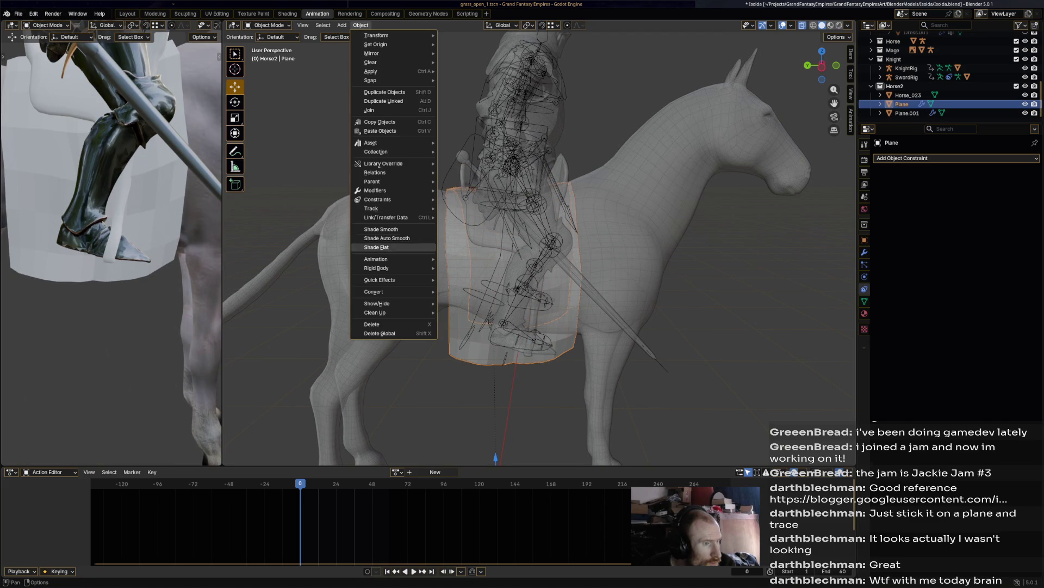
click(380, 229)
Step: Save Isolda.blend and orbit to a closer side view of the rider
scroll(539, 245, down, 6)
key(ctrl+s)
mouse_move(538, 244)
middle_down()
mouse_move(381, 261)
mouse_move(315, 255)
middle_up()
scroll(381, 261, up, 5)
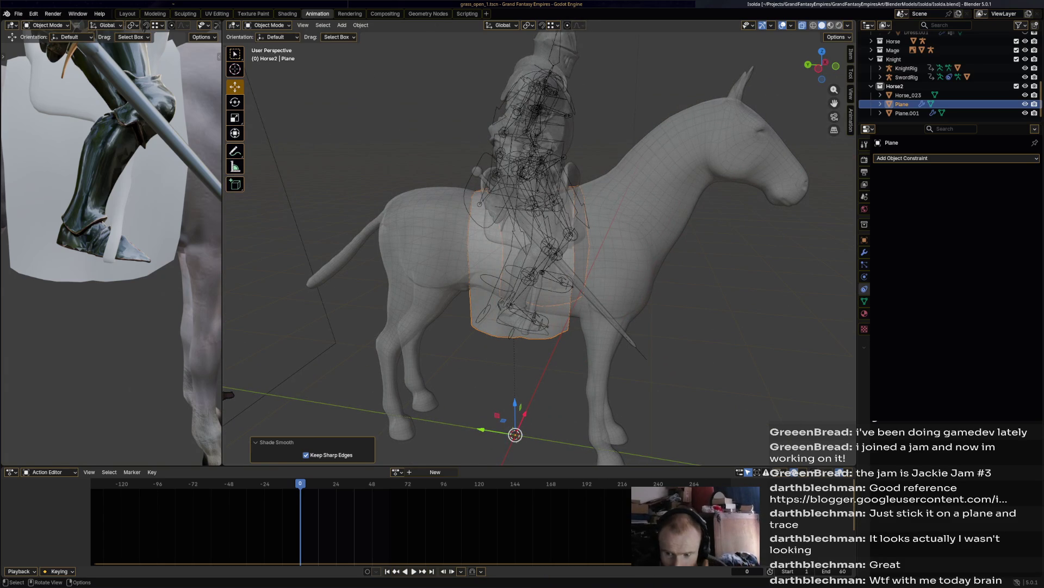
mouse_move(316, 255)
middle_down()
mouse_move(359, 256)
mouse_move(327, 255)
middle_up()
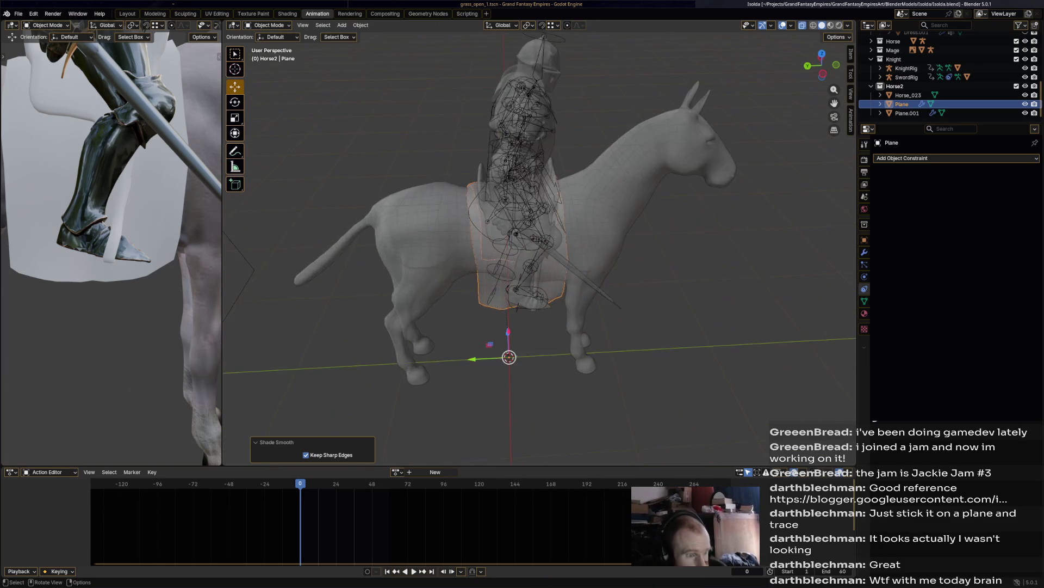
scroll(528, 288, up, 4)
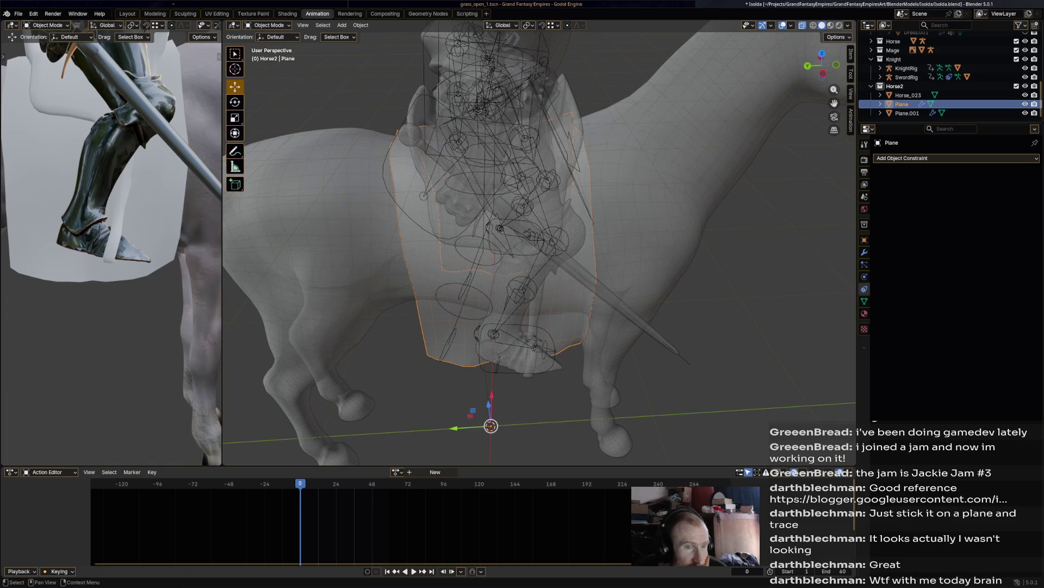
Step: Rename Plane to UnderCloth, Plane.001 to Saddle, and Horse_023 to Horse
key(F2)
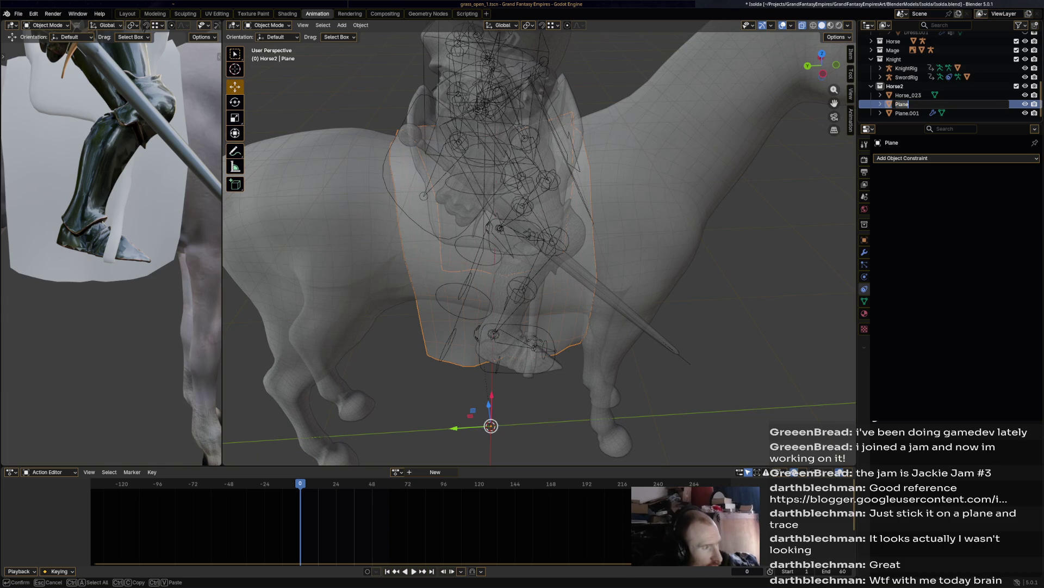
text(UnderCloth)
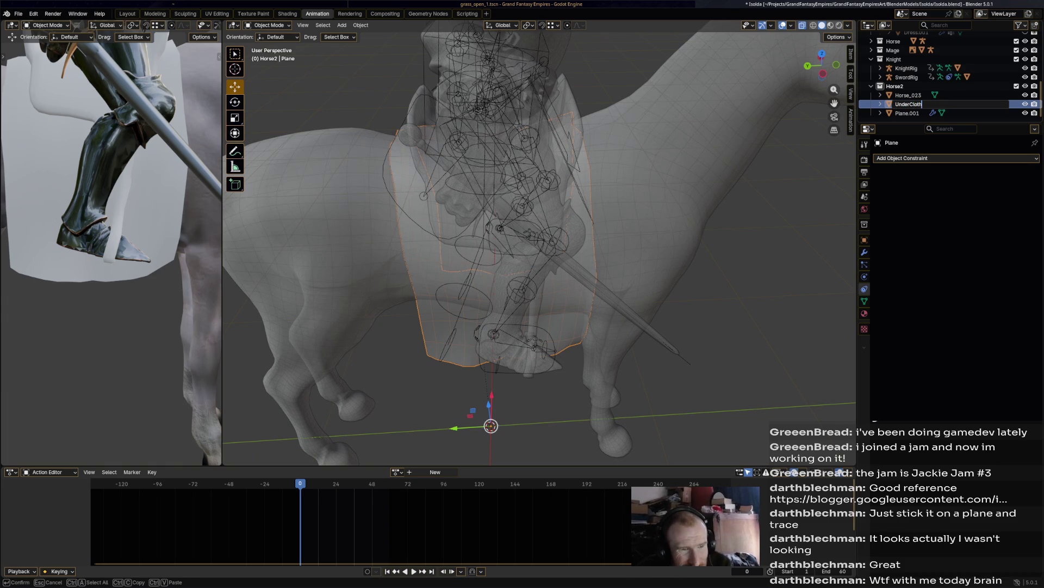
key(Return)
click(908, 104)
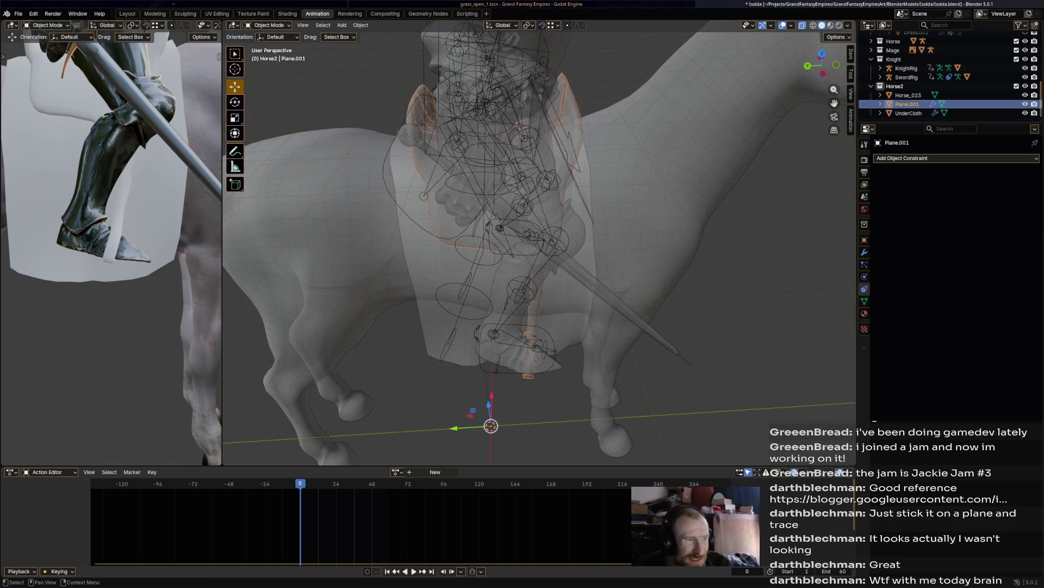
key(F2)
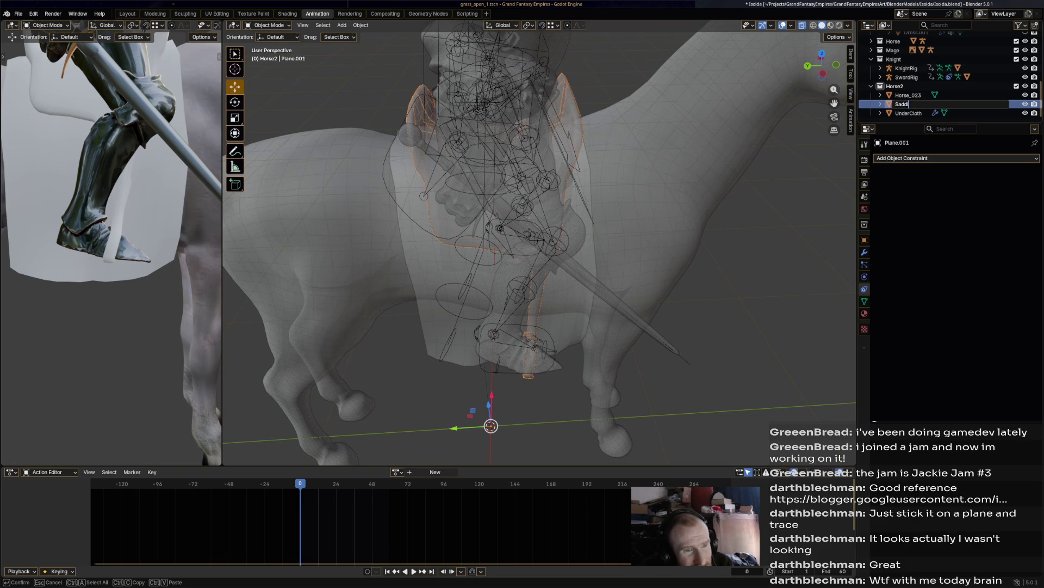
text(e)
key(Return)
click(908, 95)
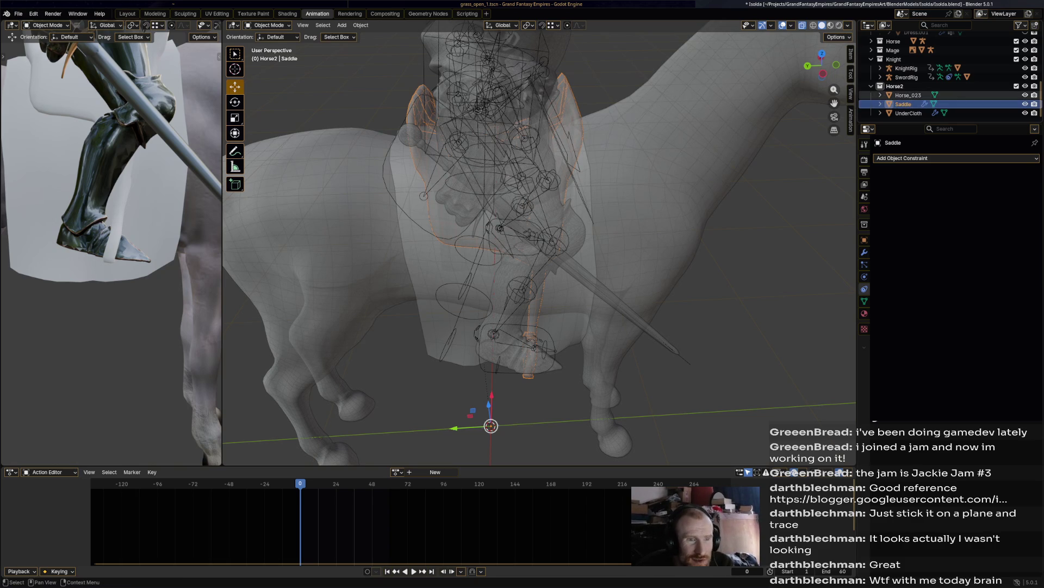
key(F2)
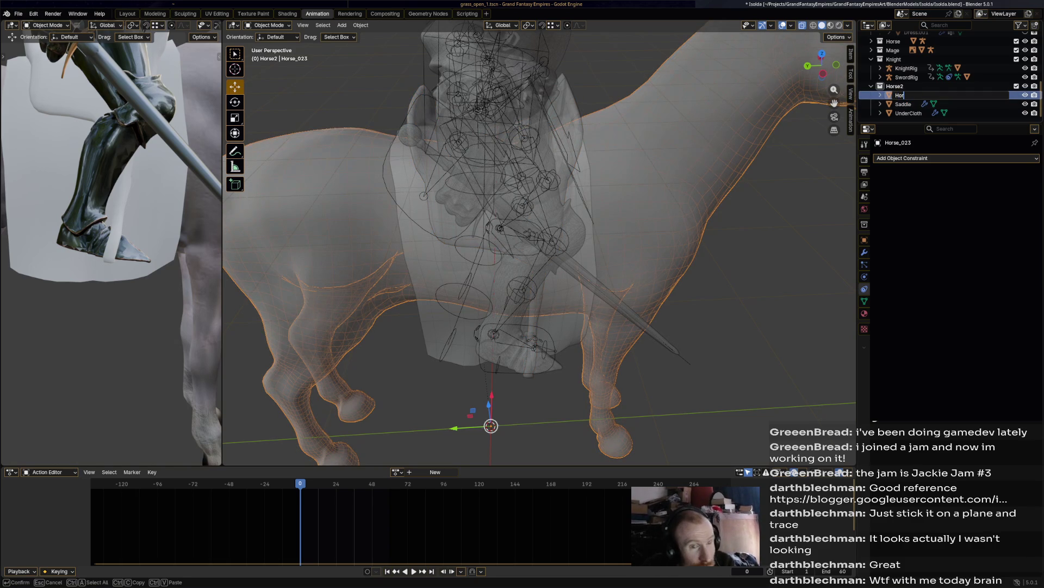
text(se)
key(Return)
Step: Save Isolda.blend and orbit toward the horse's head and neck
key(ctrl+s)
scroll(539, 245, down, 5)
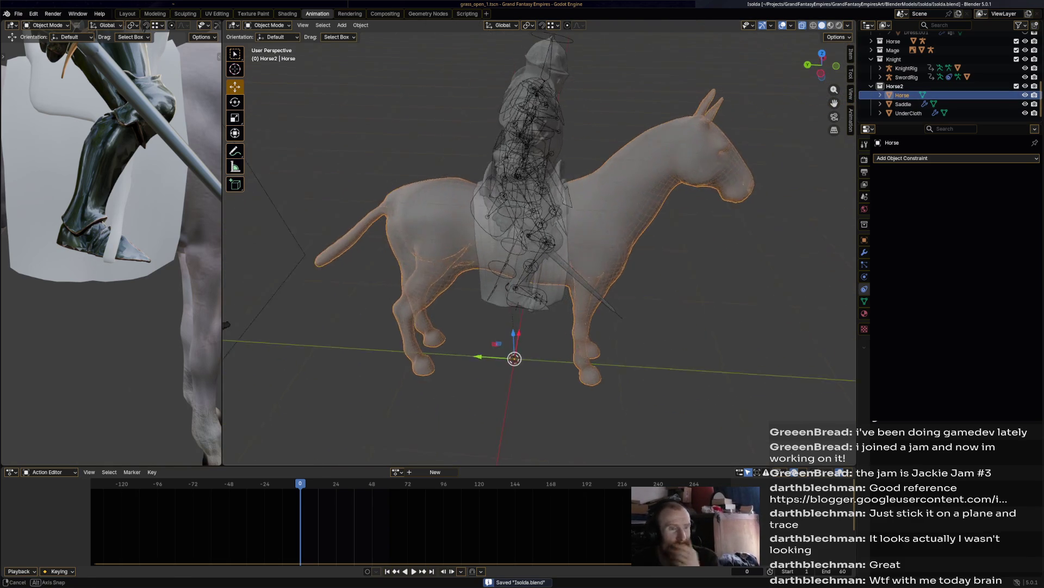
mouse_move(539, 244)
middle_down()
mouse_move(576, 239)
mouse_move(544, 321)
middle_up()
Step: Orbit and zoom around the horse's head to study its shape
scroll(539, 245, up, 6)
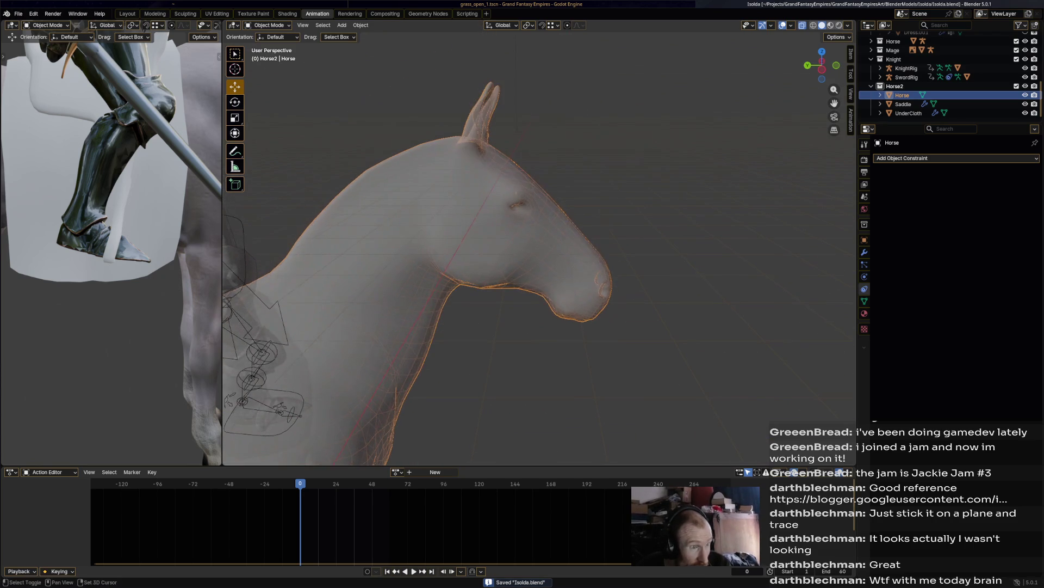
mouse_move(539, 245)
middle_down()
mouse_move(555, 247)
mouse_move(563, 217)
middle_up()
scroll(539, 245, down, 4)
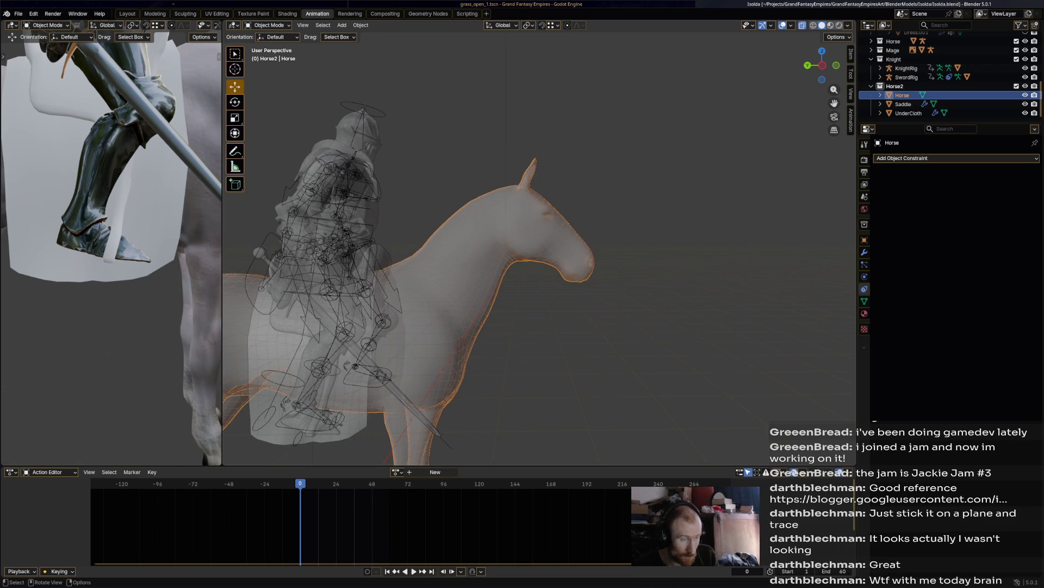
mouse_move(538, 245)
middle_down()
mouse_move(615, 245)
mouse_move(544, 245)
middle_up()
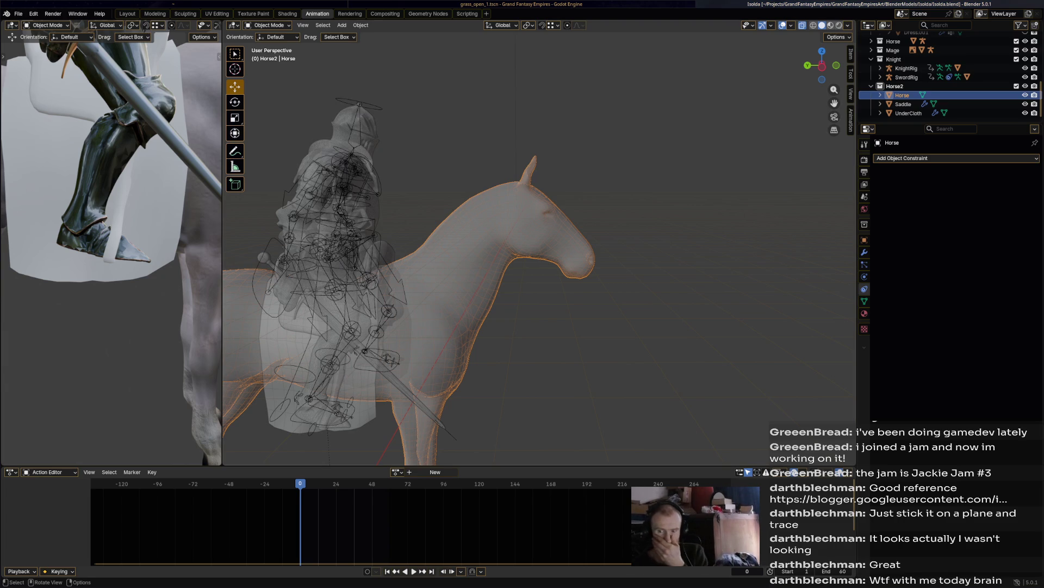
mouse_move(538, 245)
middle_down()
mouse_move(511, 248)
mouse_move(531, 263)
middle_up()
scroll(539, 245, up, 4)
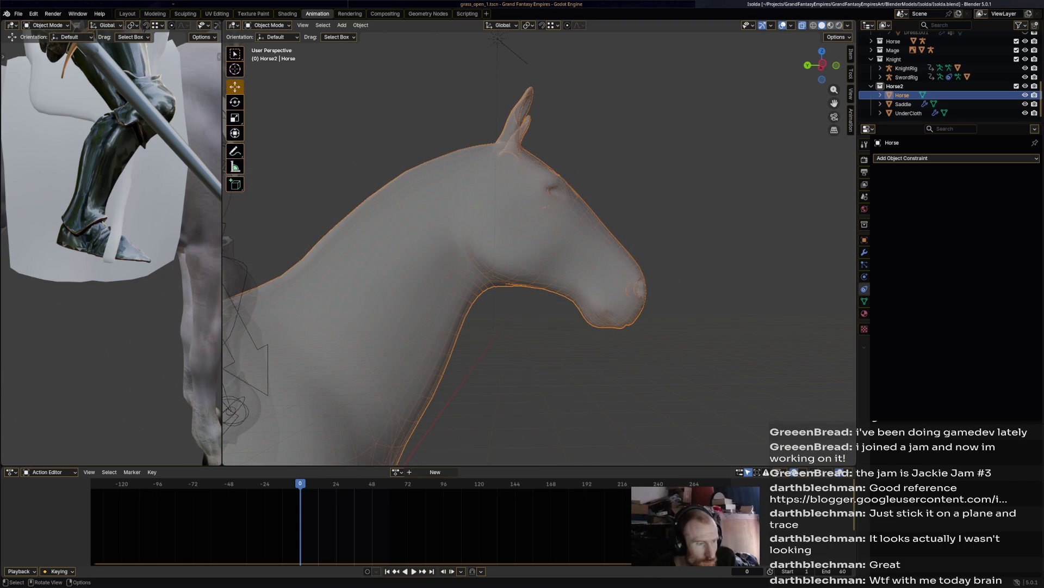
Step: Deselect and reselect the Horse, then bring up the Add menu's mesh list
key(alt+a)
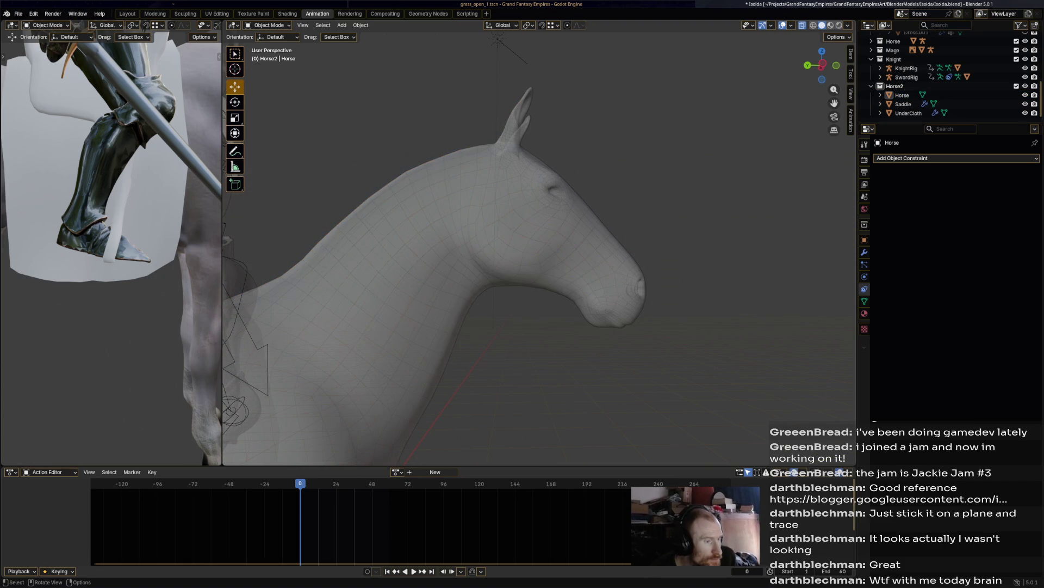
drag(381, 466, 381, 525)
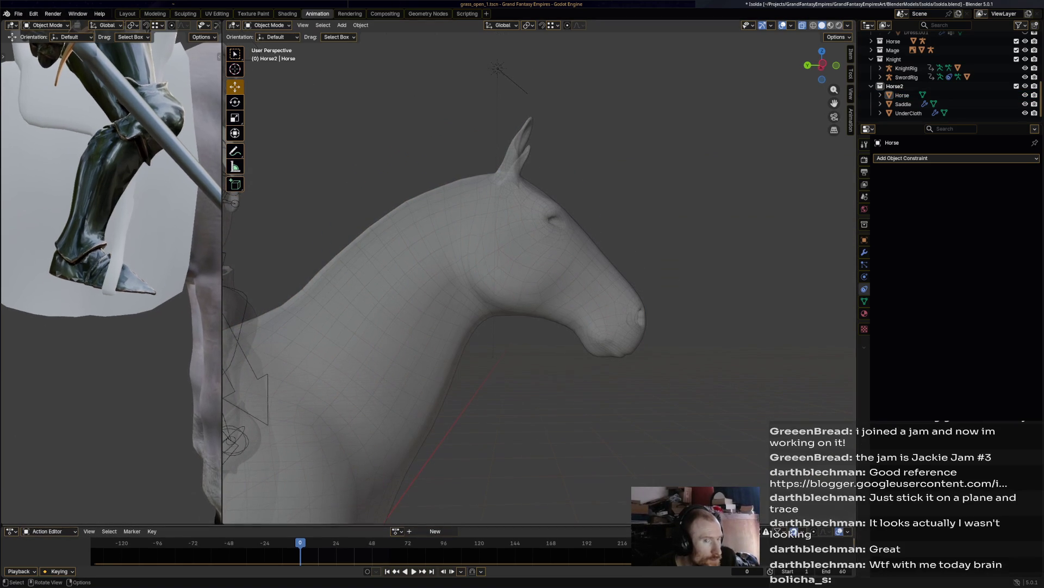
scroll(539, 272, down, 2)
click(462, 272)
middle_drag(490, 272, 522, 261)
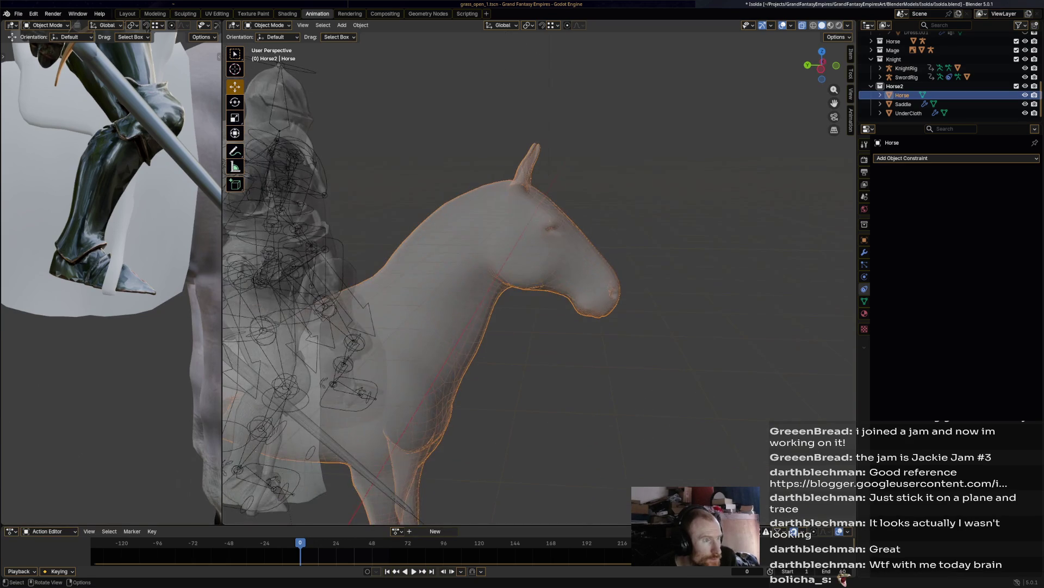
click(342, 25)
Step: Add a plane mesh, switch to Edit Mode and shrink it to a tiny square
mouse_move(370, 35)
click(430, 35)
scroll(489, 272, down, 4)
middle_drag(490, 272, 538, 240)
click(269, 25)
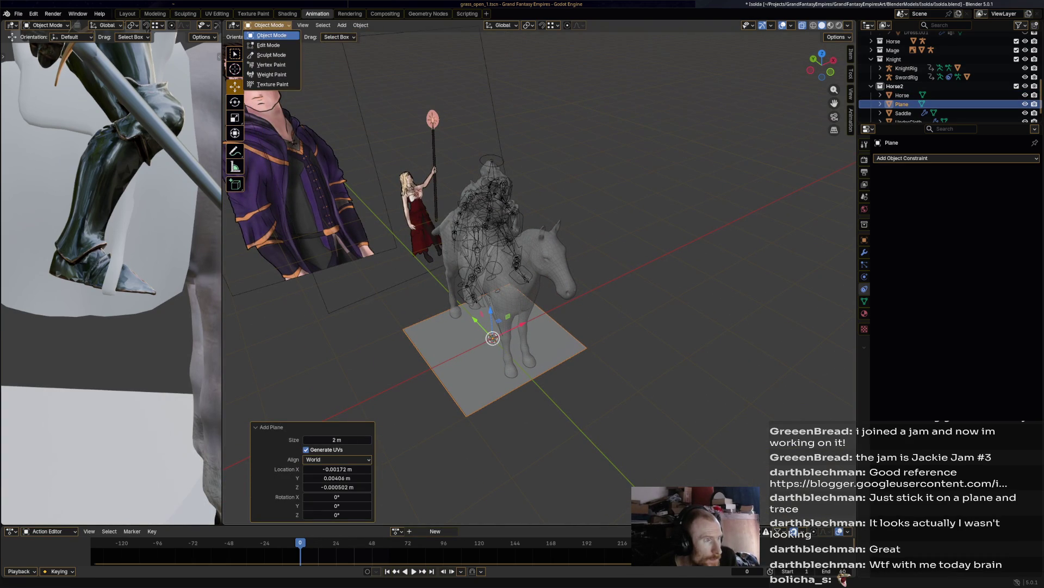
click(269, 45)
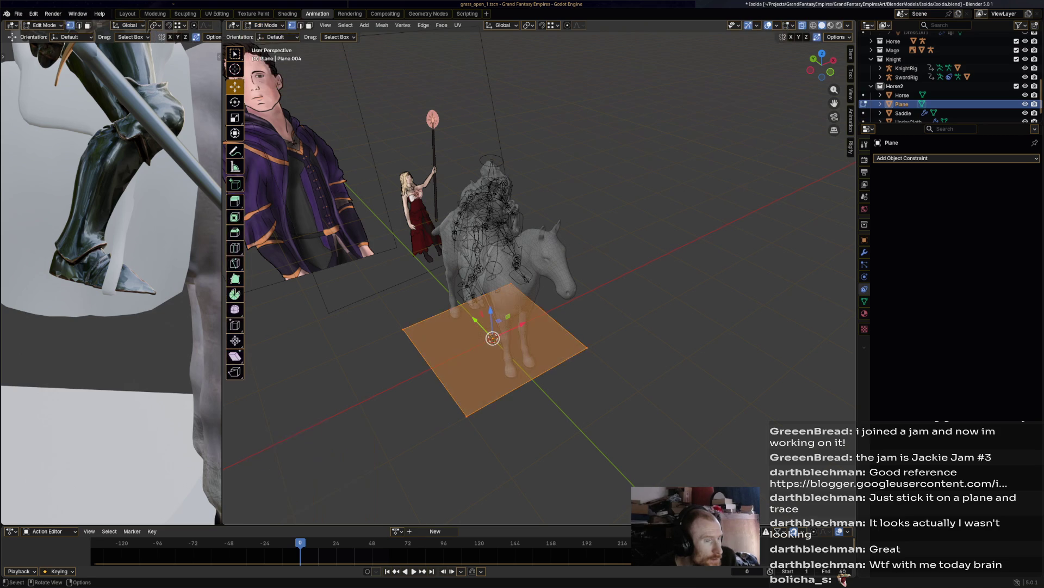
key(s)
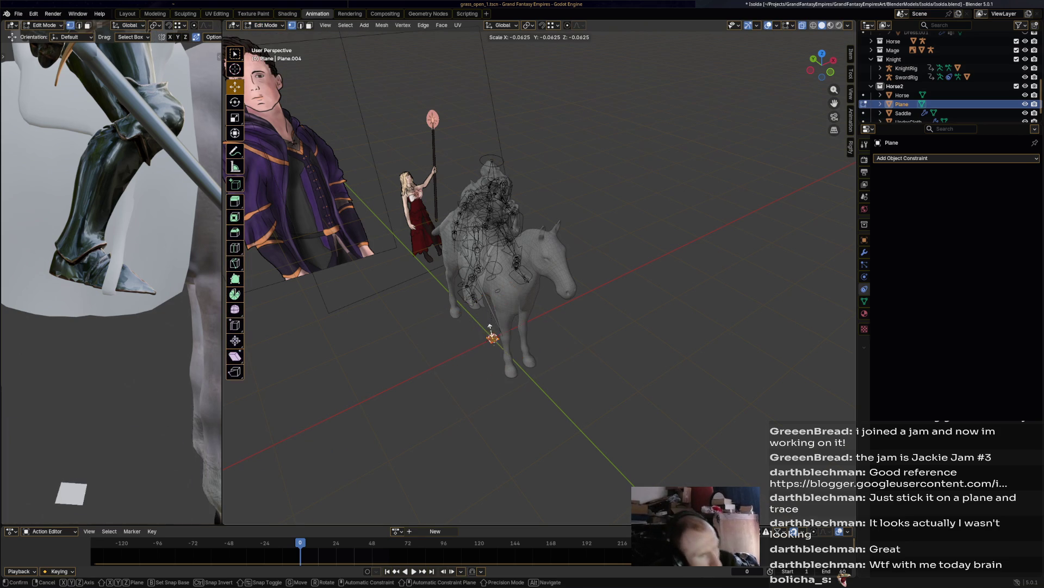
click(496, 329)
Step: Raise the plane, bring it toward the horse's head and rotate it 30.7°
key(g)
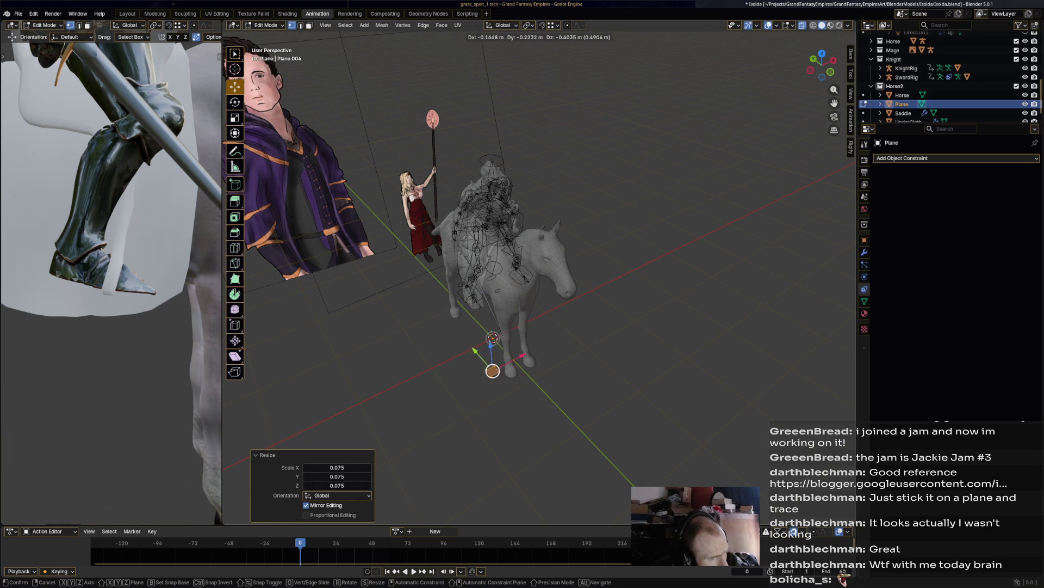
key(z)
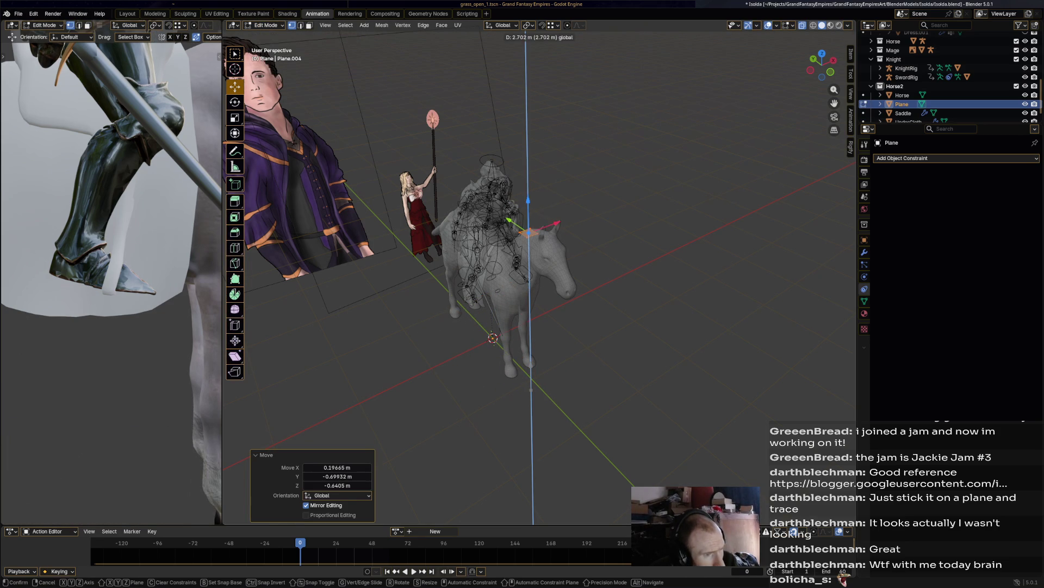
key(Return)
middle_drag(528, 217, 479, 255)
key(g)
key(Return)
middle_drag(536, 282, 580, 333)
key(r)
click(577, 336)
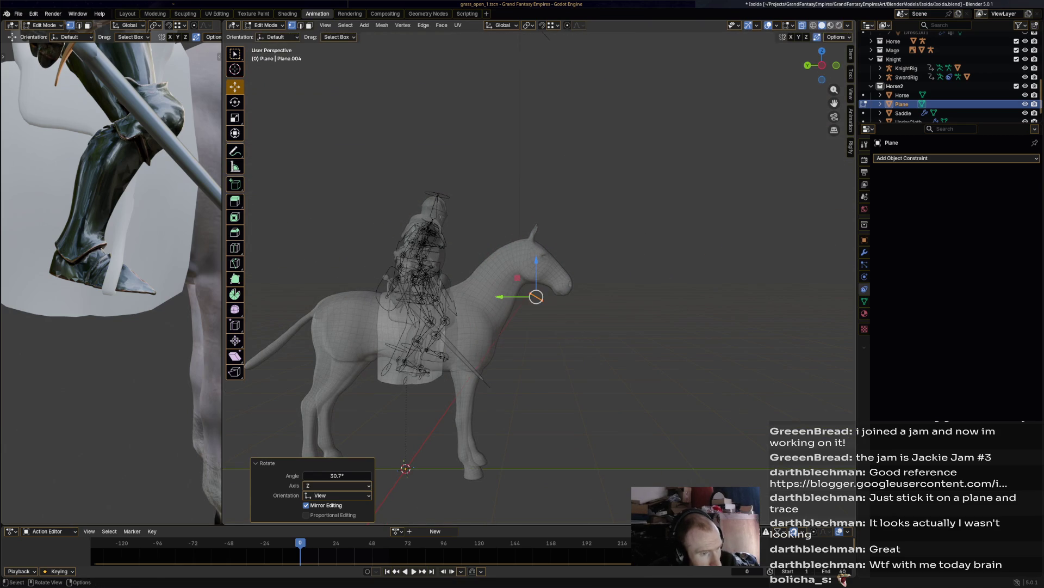
Step: Shift the plane along X and Z so it sits against the horse's muzzle
drag(536, 297, 536, 234)
mouse_move(536, 234)
middle_down()
mouse_move(548, 234)
mouse_move(533, 243)
mouse_move(563, 251)
middle_up()
key(g)
key(x)
click(533, 239)
key(g)
key(z)
click(546, 245)
scroll(545, 250, up, 3)
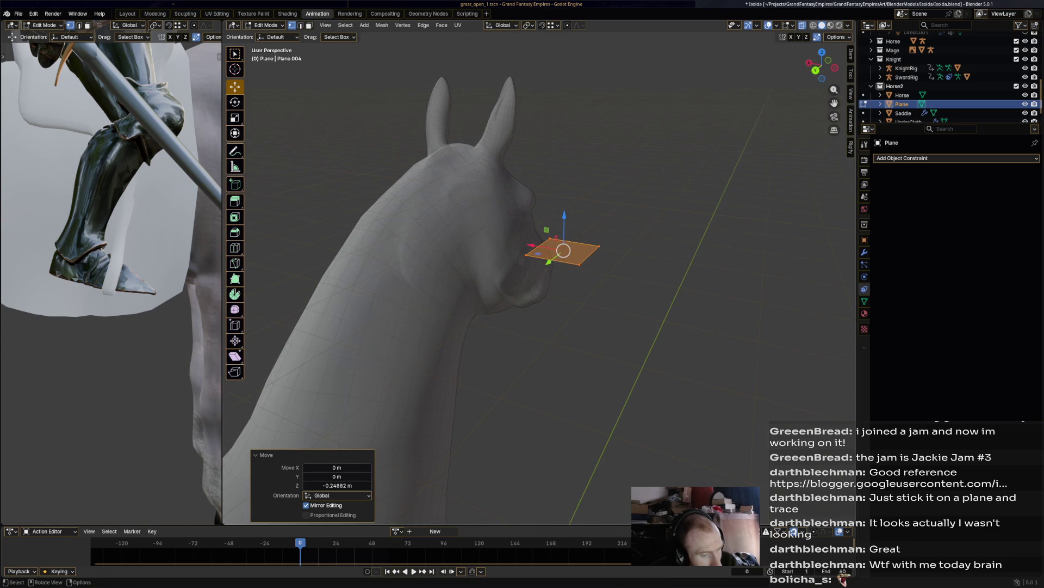
Step: Save Isolda.blend and bring up the Add Modifier list in the Modifiers tab
key(ctrl+s)
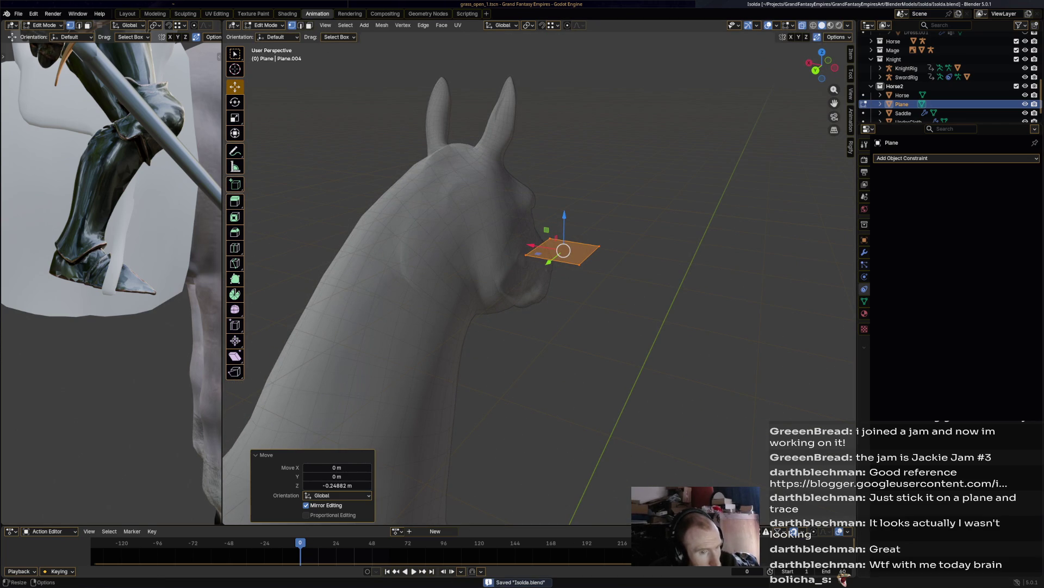
click(864, 252)
click(949, 158)
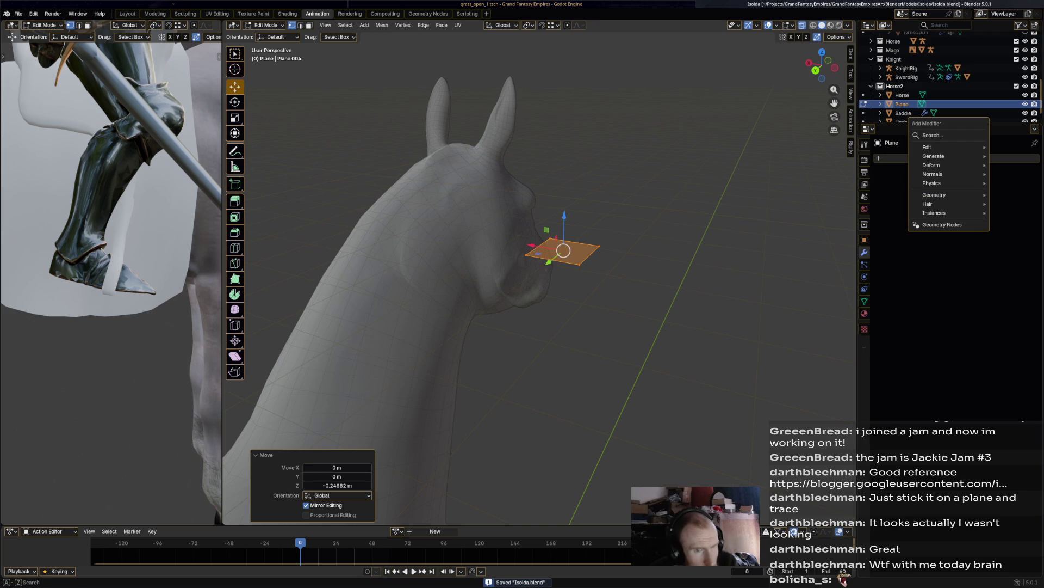
Step: Add an X-axis Mirror modifier to the plane, shift it across the head, and save
mouse_move(947, 157)
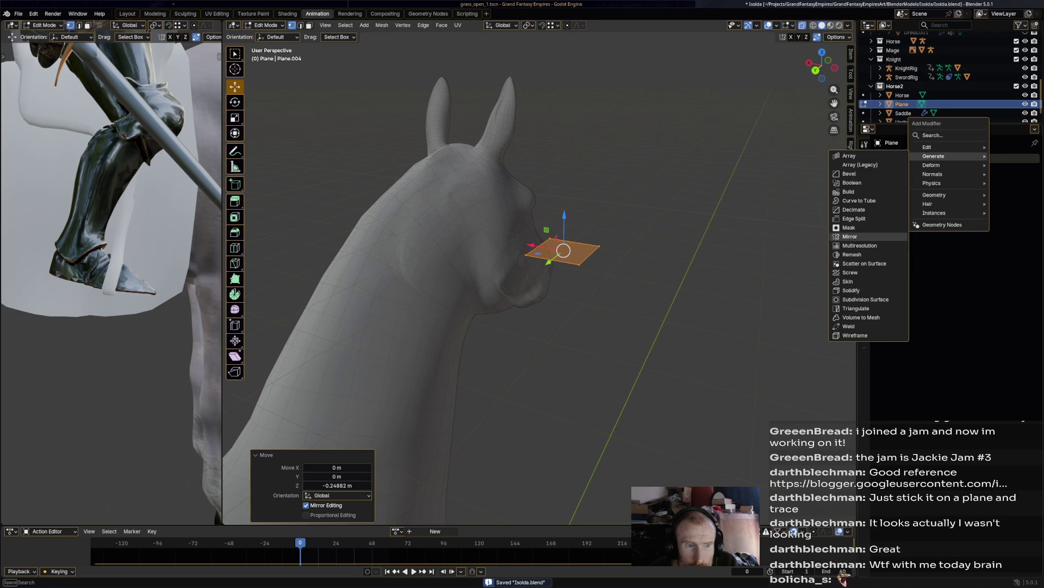
click(850, 236)
middle_drag(563, 250, 514, 254)
mouse_move(558, 261)
mouse_down()
mouse_move(608, 261)
mouse_move(552, 312)
mouse_move(569, 308)
mouse_move(567, 272)
mouse_up()
key(ctrl+s)
Step: Stand the plane upright by rotating it 90° on the Y axis
middle_drag(566, 273, 468, 264)
key(r)
key(x)
key(z)
key(z)
key(z)
text(y90)
key(Return)
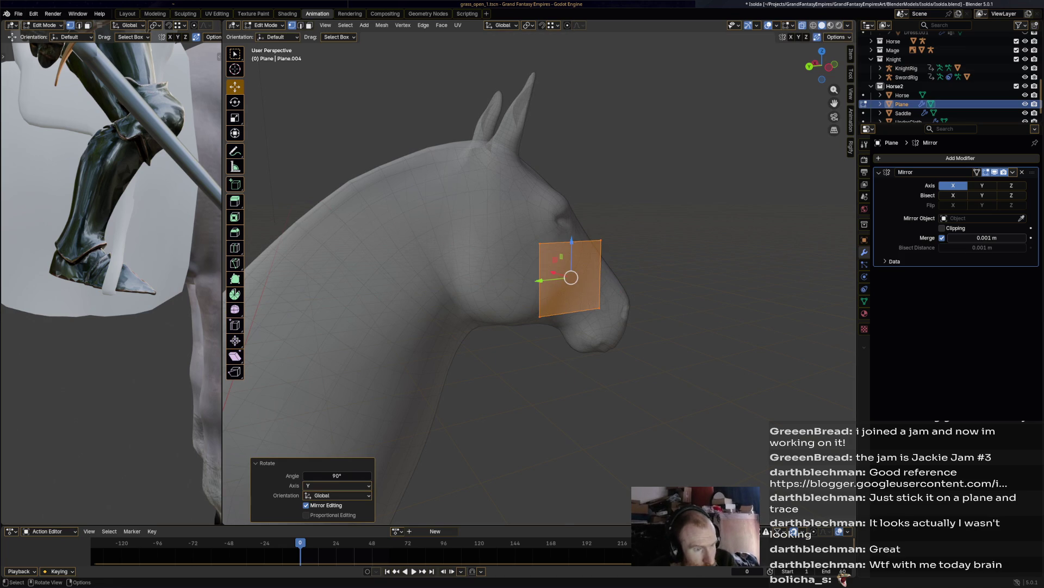
Step: Shrink the plane, place it on the horse's cheek and tilt it 21.4° in view
middle_drag(571, 278, 544, 278)
key(s)
key(Return)
key(g)
key(Return)
scroll(523, 272, up, 4)
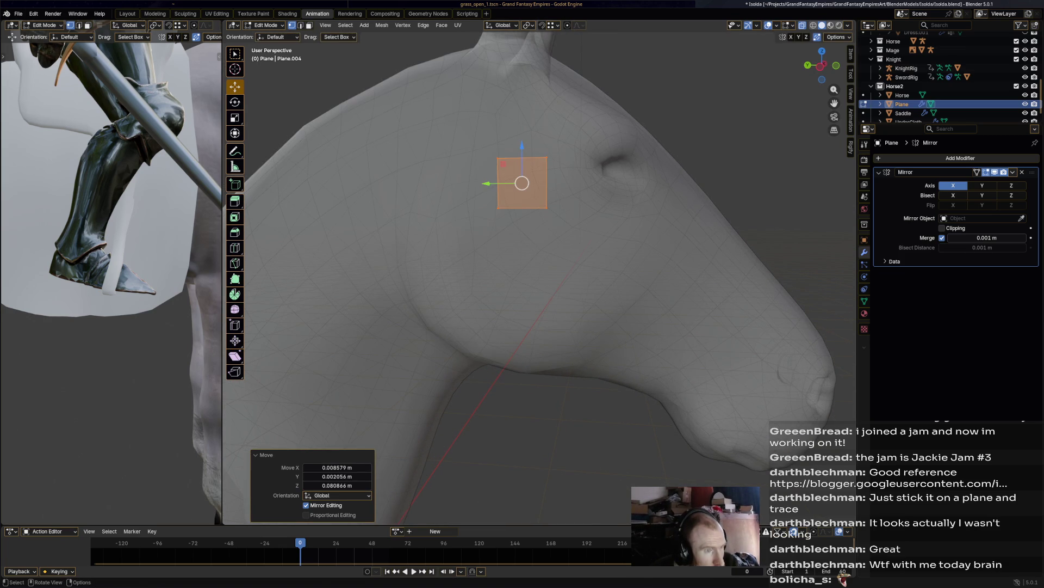
key(r)
key(Return)
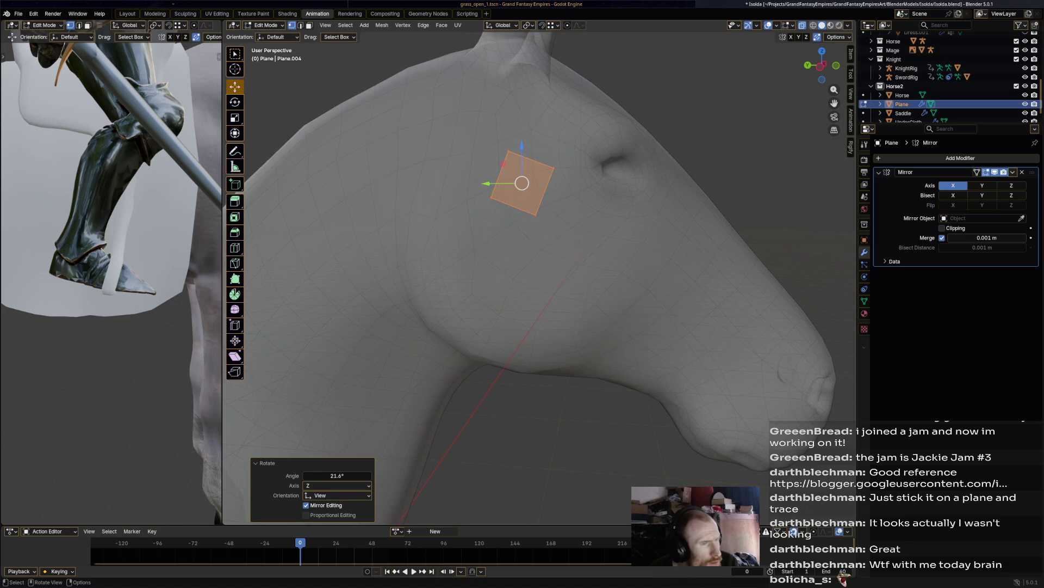
Step: Make the plane slightly smaller and nudge it toward the eye
scroll(522, 272, down, 2)
key(g)
key(Return)
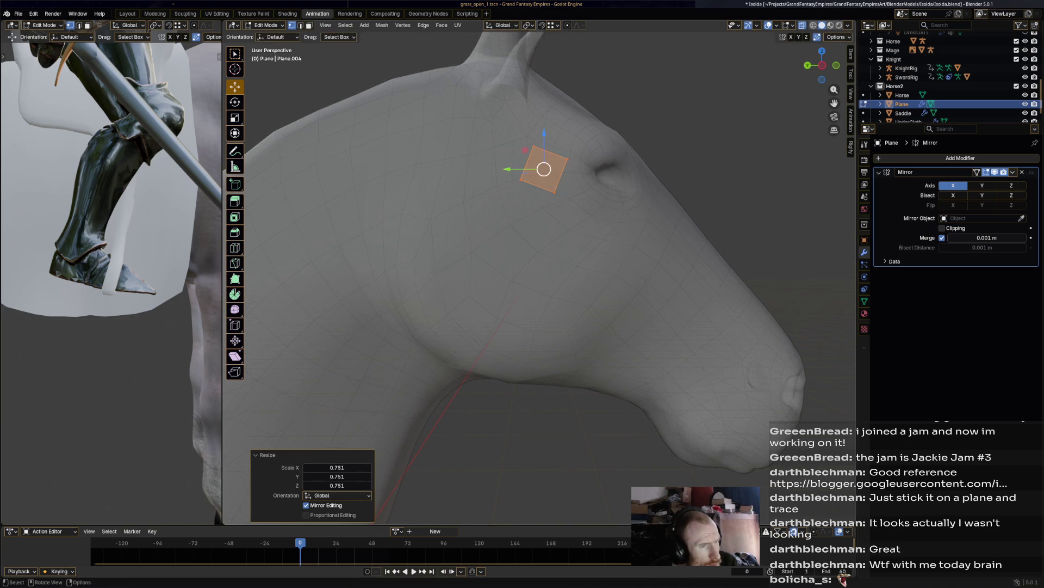
key(g)
key(Return)
click(265, 25)
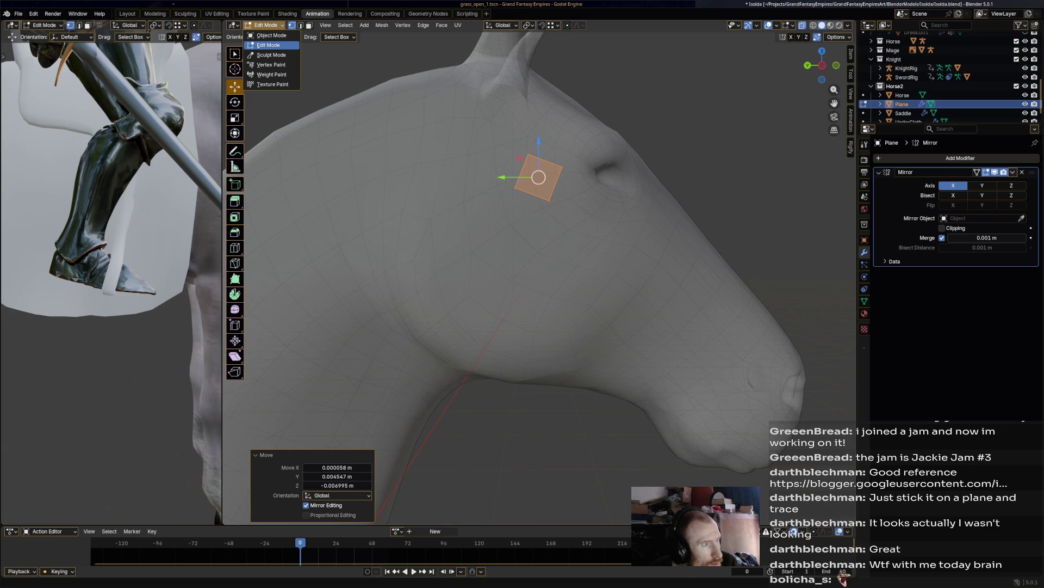
Step: Turn on snapping with the snap target set to Face, and pick the Poly Build tool
click(542, 25)
click(552, 25)
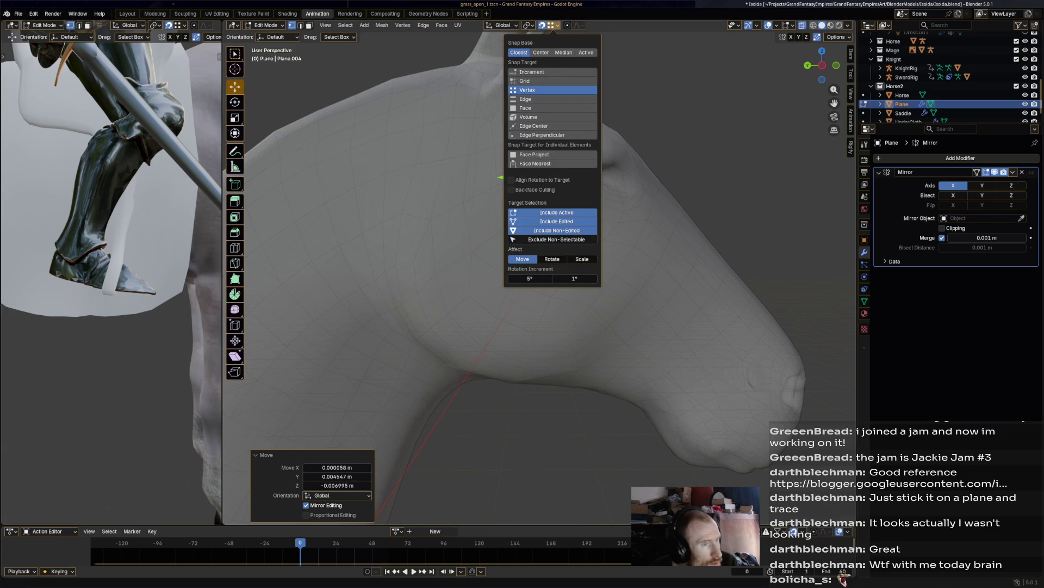
click(530, 107)
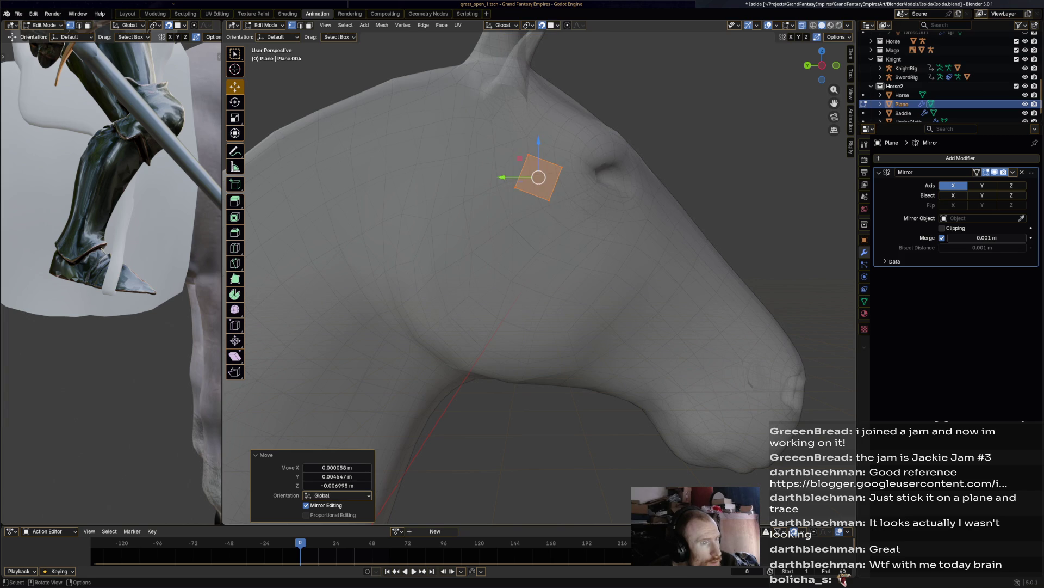
click(235, 278)
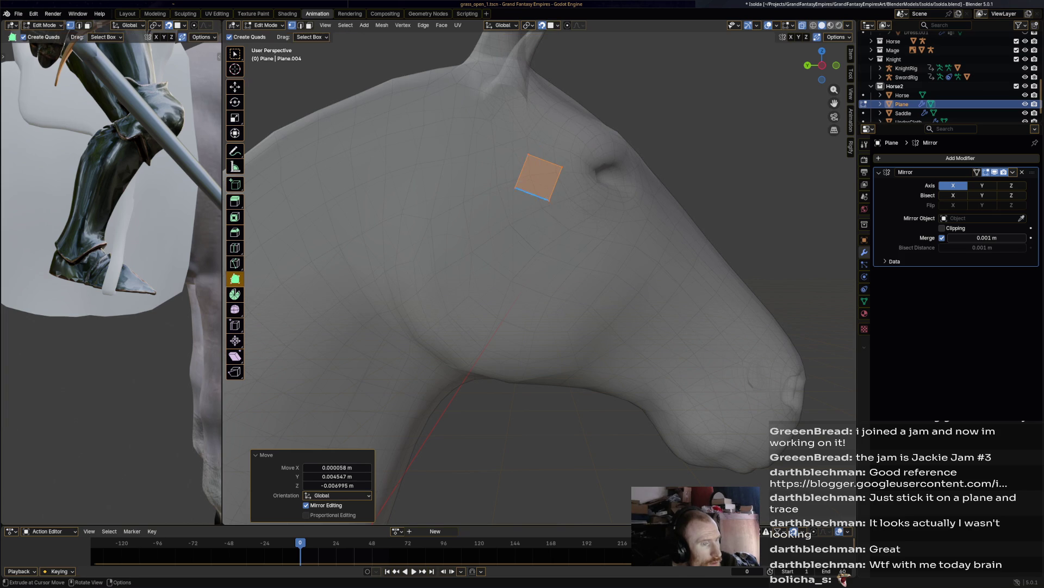
Step: Drag the plane's corner vertices into place to fit the horse's cheek
click(568, 167)
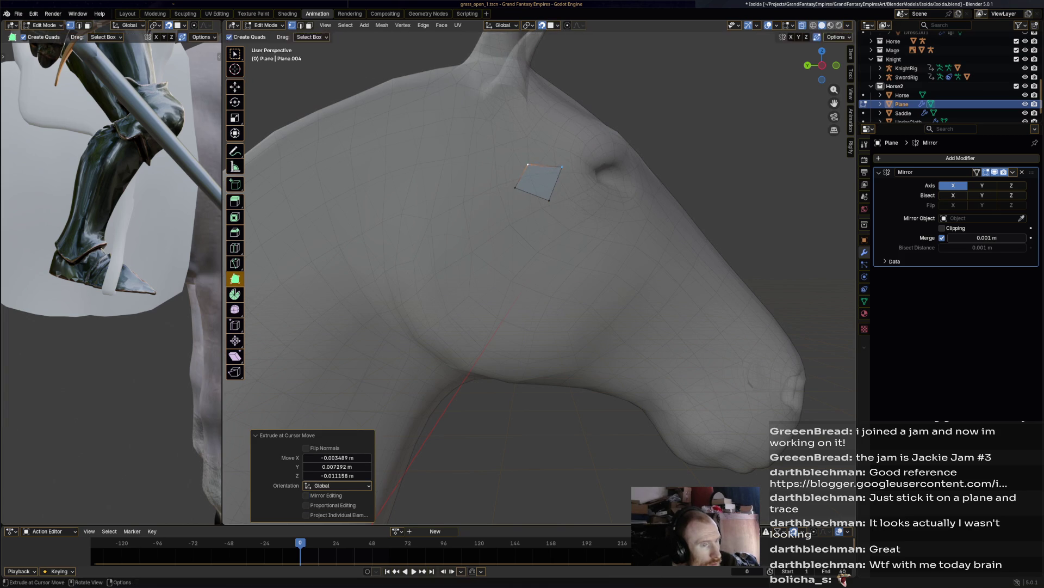
mouse_move(568, 167)
mouse_down()
mouse_move(544, 174)
mouse_move(541, 198)
mouse_move(522, 188)
mouse_move(514, 230)
mouse_move(529, 233)
mouse_move(487, 217)
mouse_move(480, 225)
mouse_up()
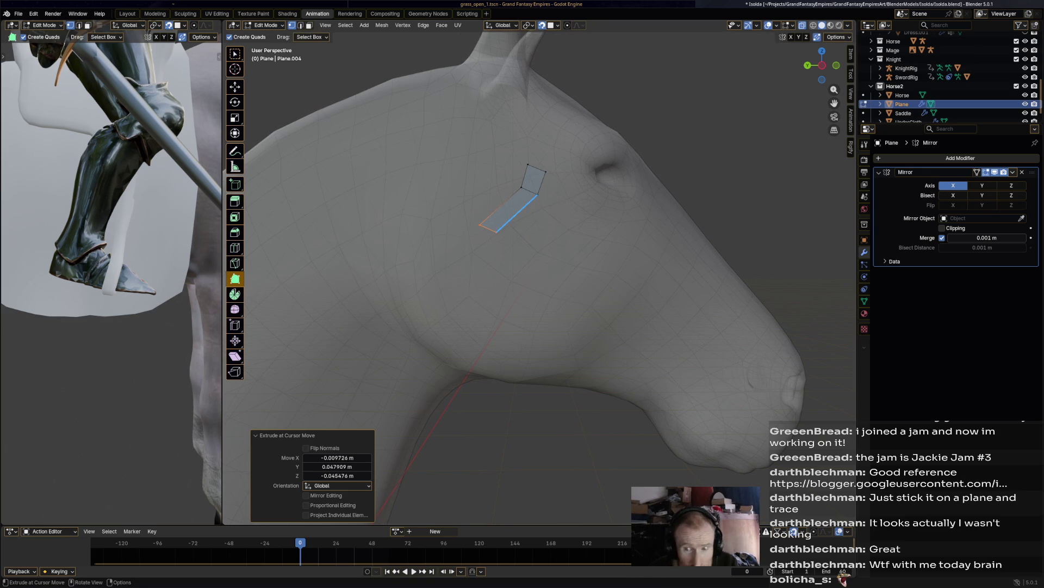
mouse_move(521, 187)
mouse_down()
mouse_move(508, 186)
mouse_move(529, 202)
mouse_move(506, 238)
mouse_up()
drag(480, 224, 490, 232)
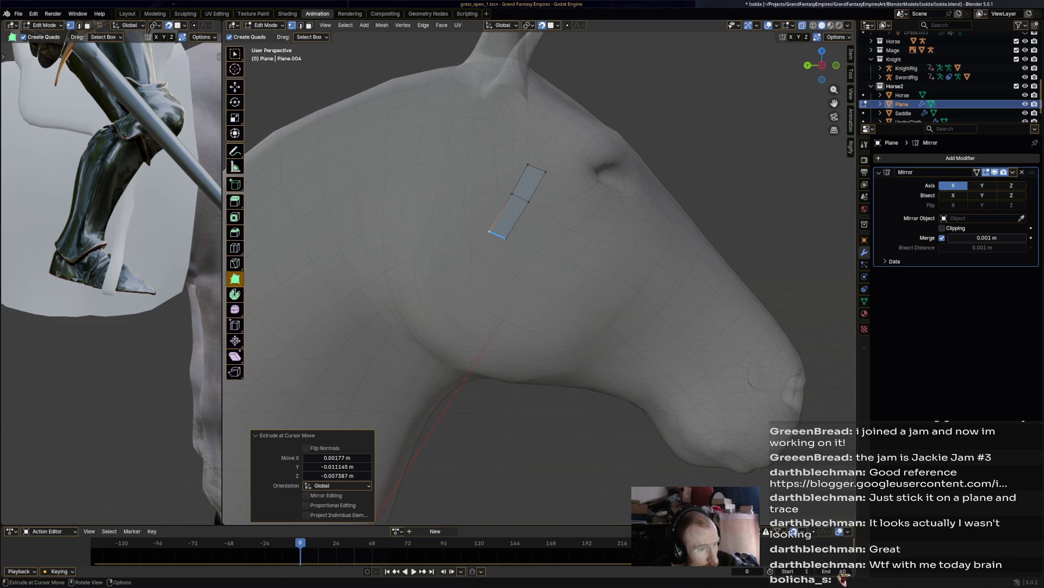
Step: Extrude the first few quads of the strip down the cheek
ctrl+click(473, 300)
middle_drag(476, 302, 484, 370)
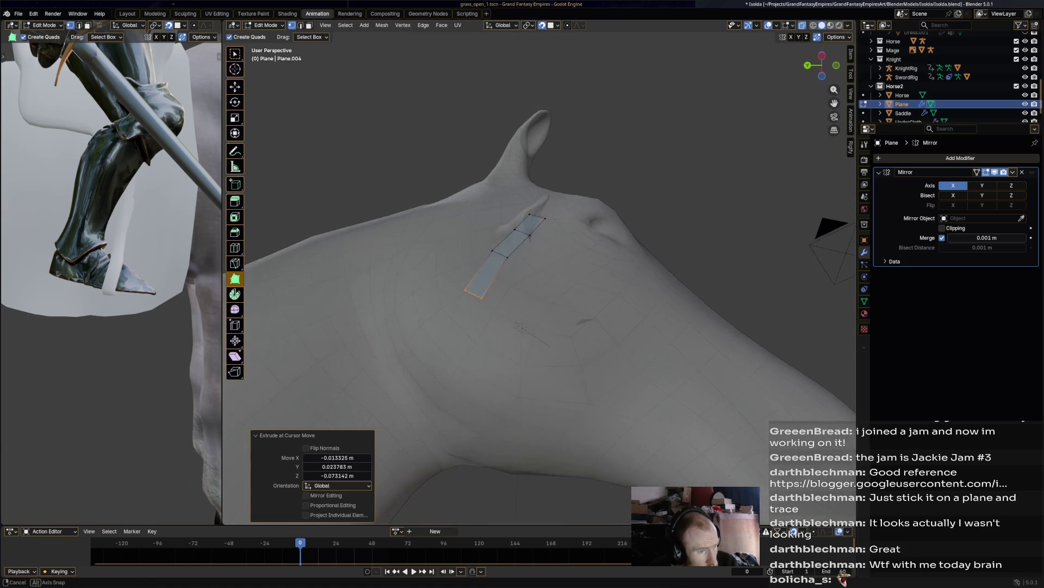
key(e)
click(454, 360)
key(g)
right_click(452, 361)
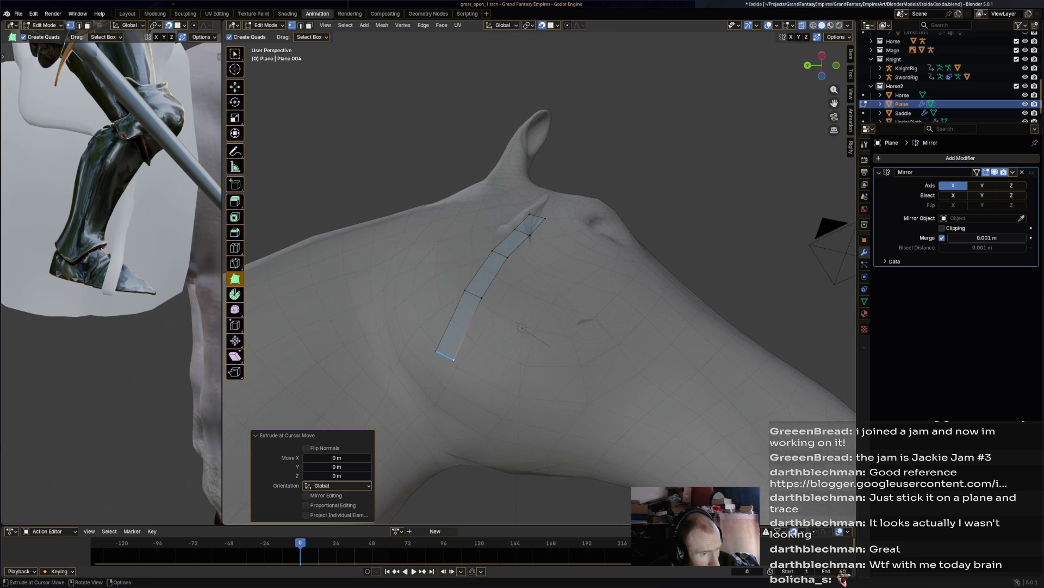
click(438, 411)
middle_drag(447, 403, 457, 305)
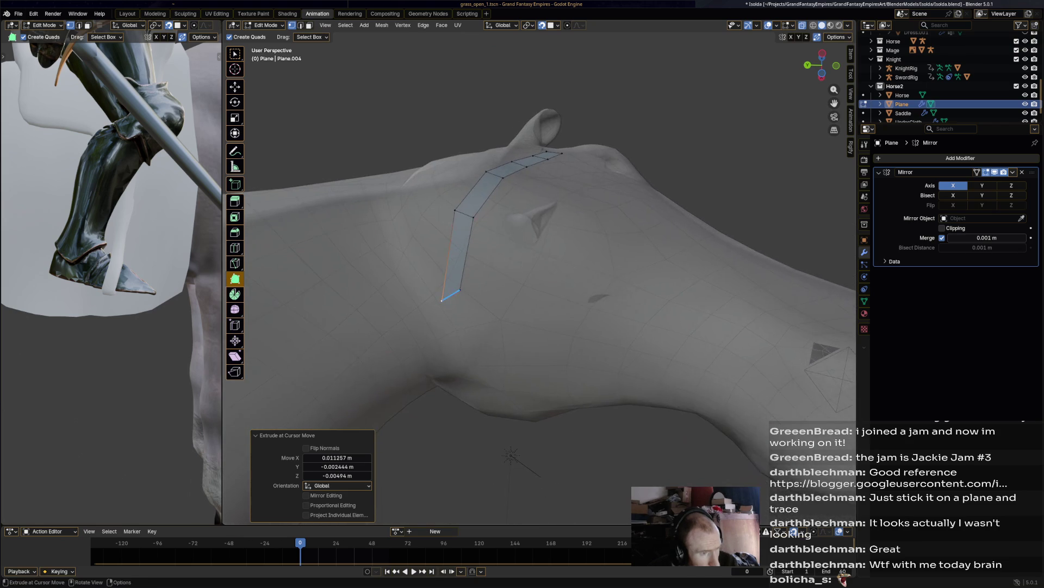
Step: Extrude toward the throat, lower the bottom-edge vertex and add a quad under the jaw
ctrl+click(451, 352)
ctrl+scroll(986, 237, down, 1)
click(460, 346)
key(g)
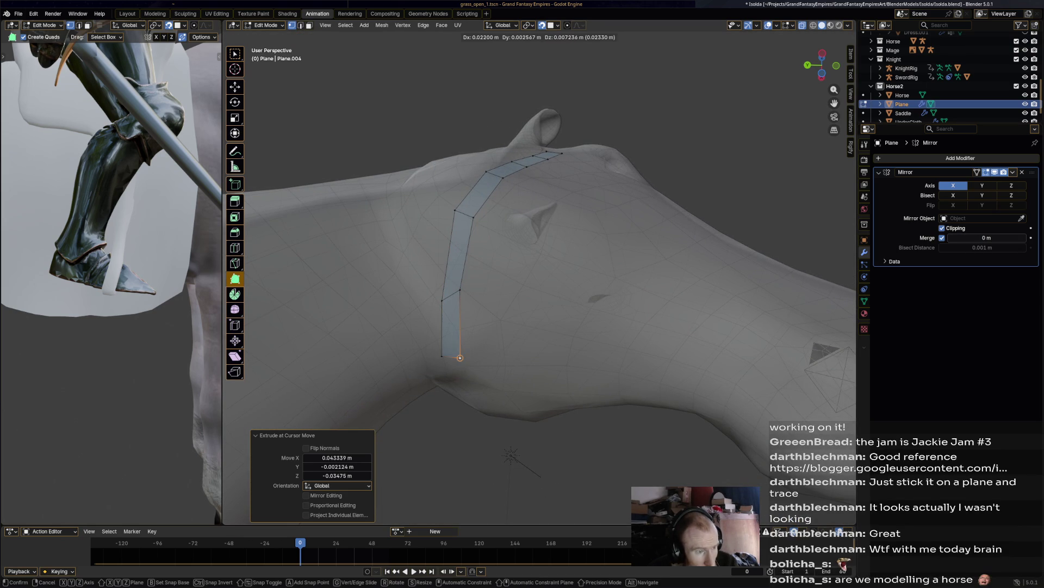
click(458, 356)
key(e)
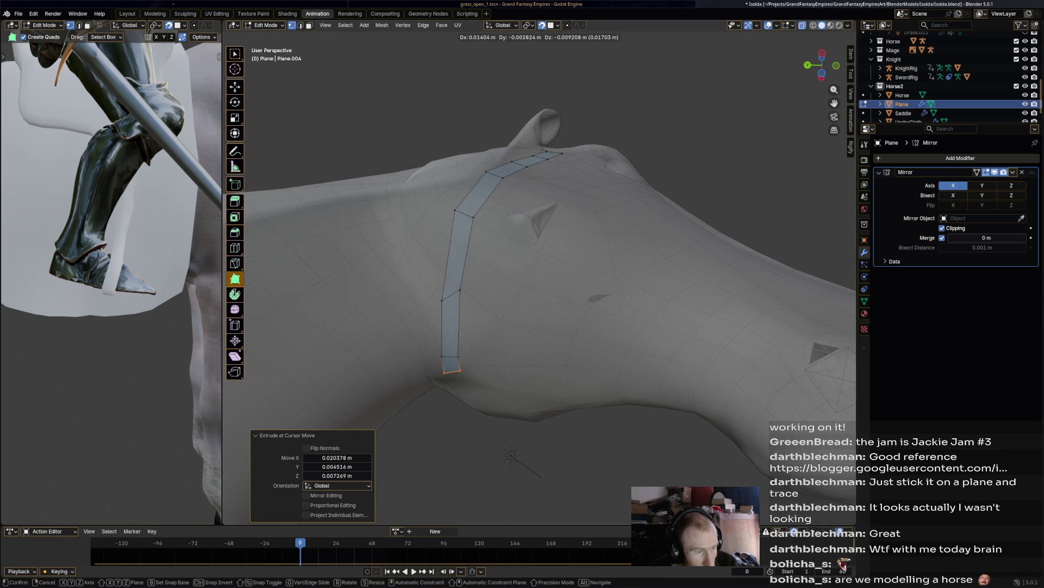
alt+middle_drag(460, 382, 543, 404)
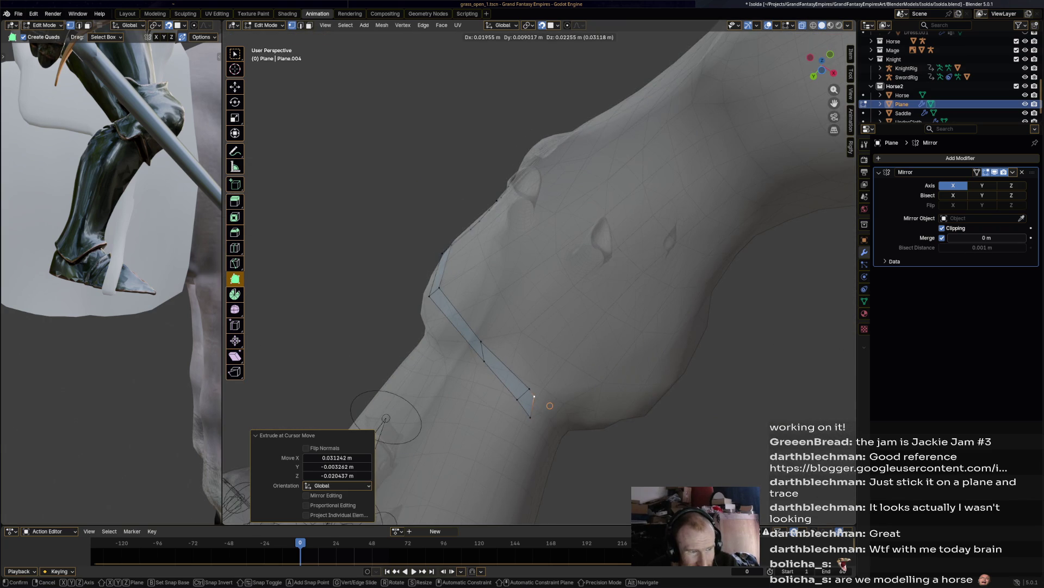
click(526, 412)
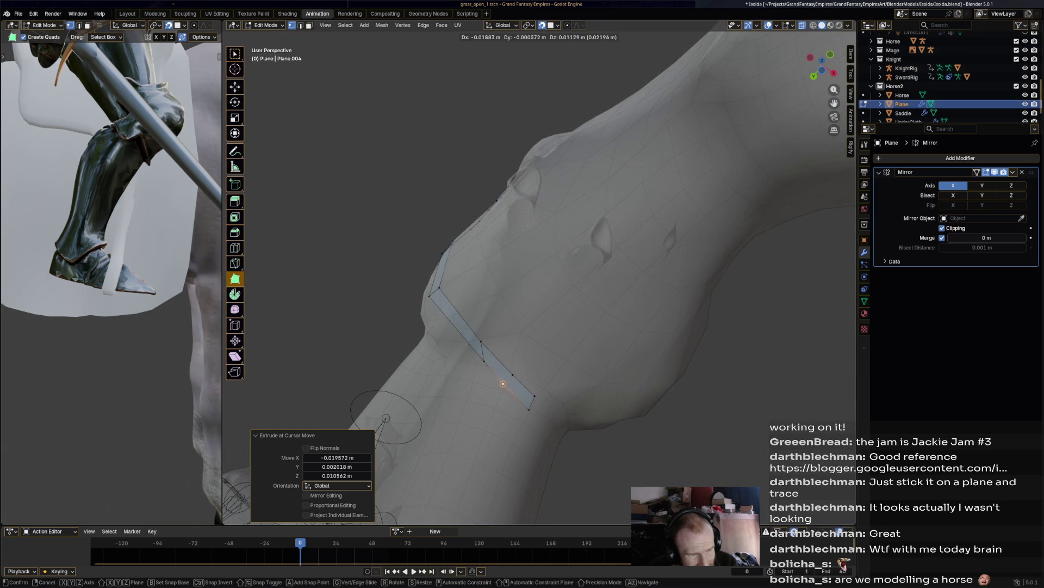
middle_drag(526, 411, 479, 391)
middle_drag(495, 299, 489, 402)
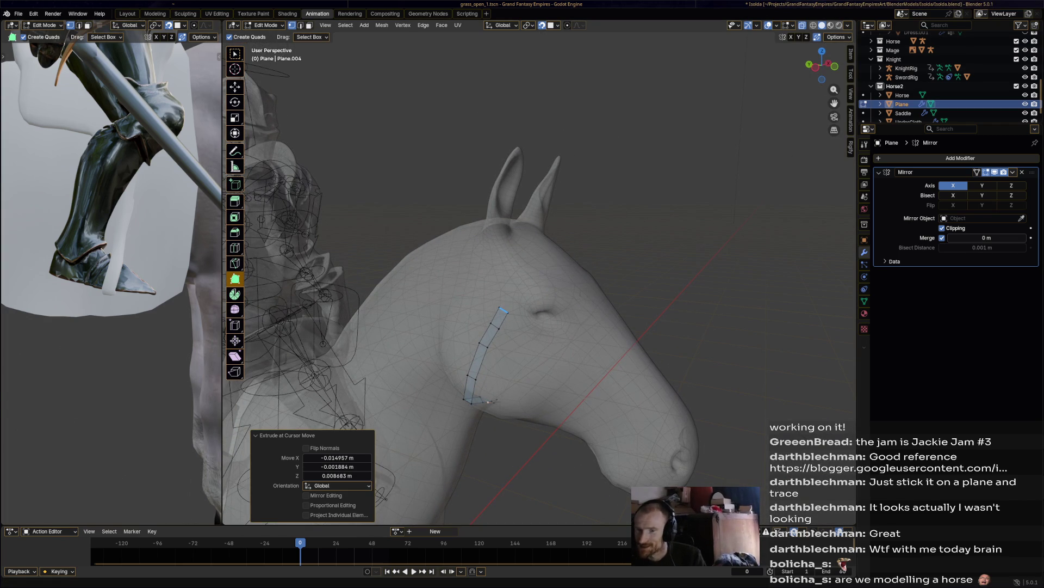
Step: Undo the last change and reposition the strip's middle edge and top vertex
scroll(488, 402, up, 5)
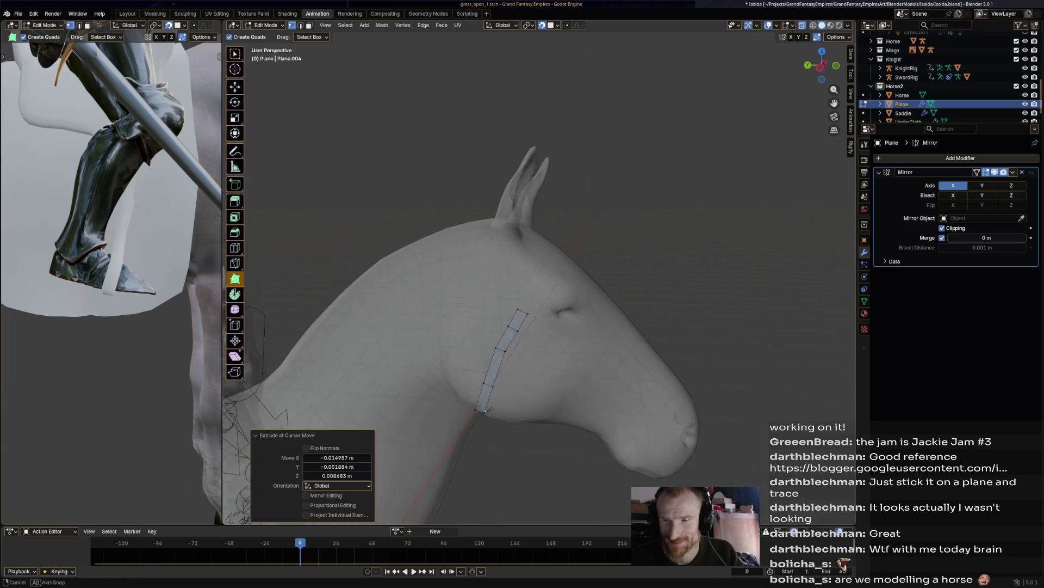
mouse_move(489, 402)
middle_down()
mouse_move(446, 508)
mouse_move(443, 414)
middle_up()
scroll(443, 383, up, 3)
key(ctrl+z)
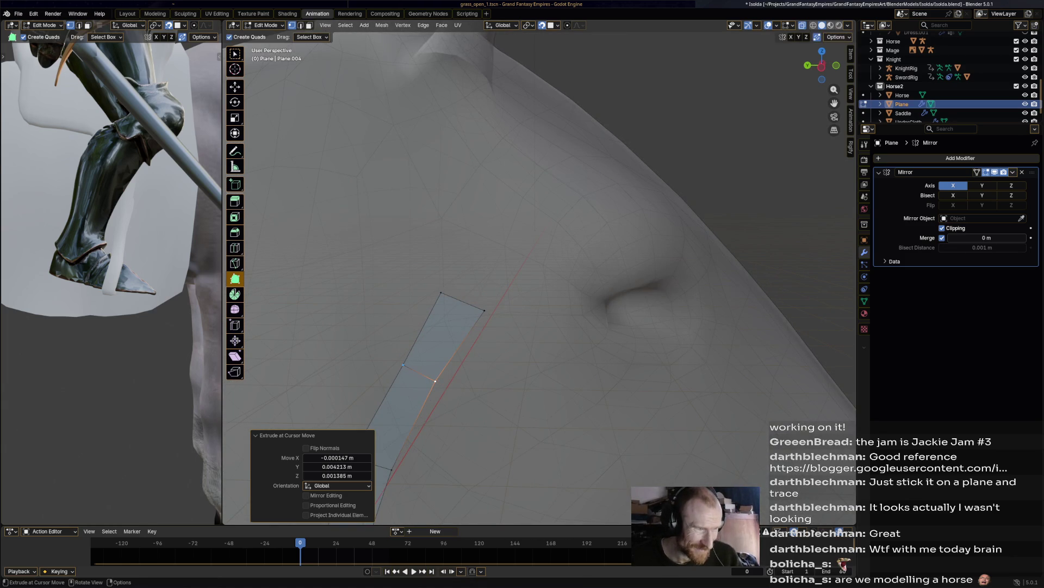
click(393, 357)
click(441, 294)
key(g)
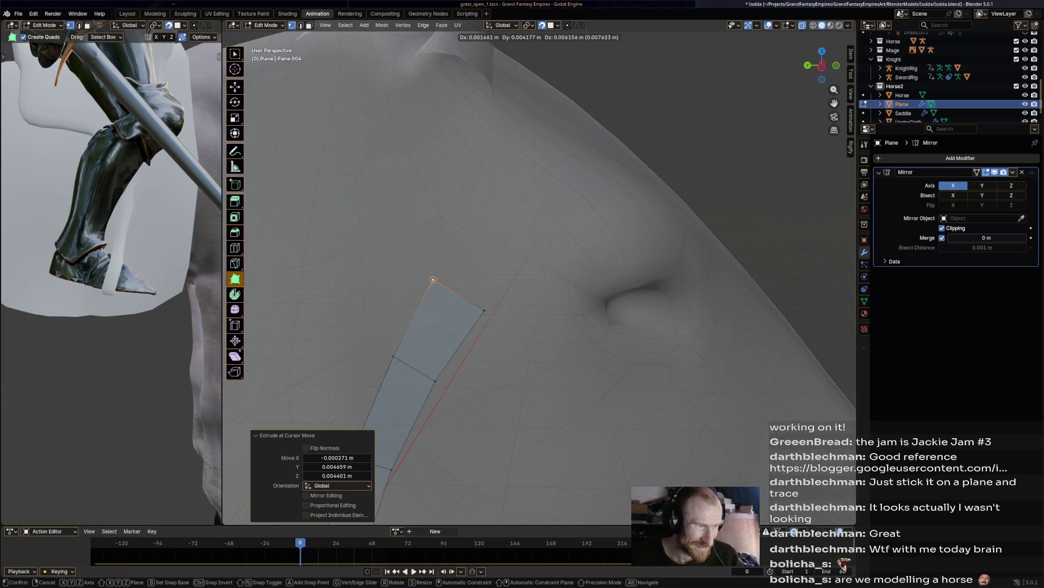
click(436, 278)
Step: Extrude the strap's top edge upward in several steps along the side of the head
mouse_move(485, 310)
mouse_down()
mouse_move(474, 296)
mouse_move(541, 142)
mouse_move(530, 200)
mouse_up()
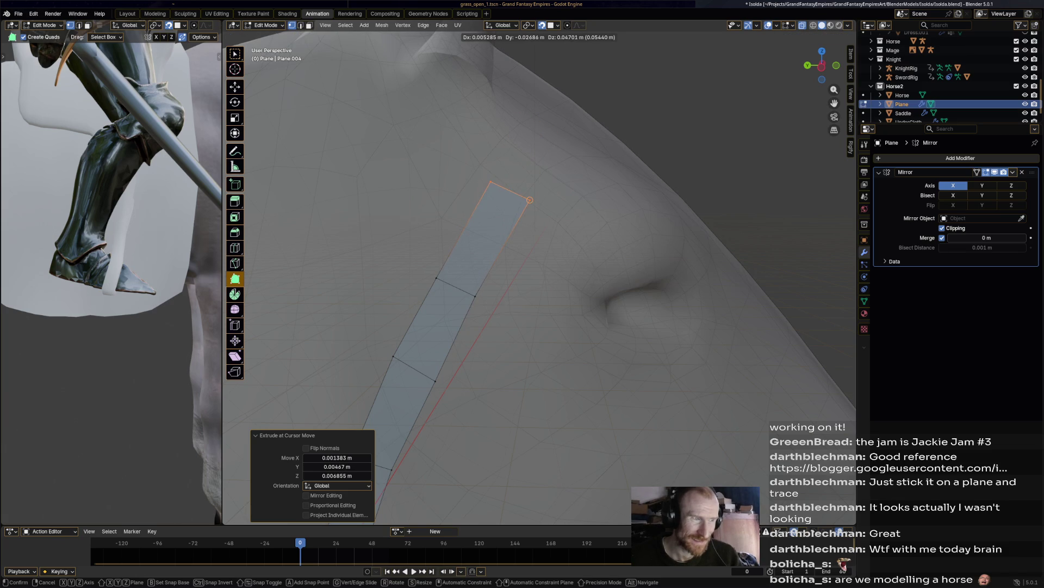
scroll(529, 199, down, 5)
mouse_move(529, 199)
middle_down()
mouse_move(479, 272)
mouse_move(433, 458)
middle_up()
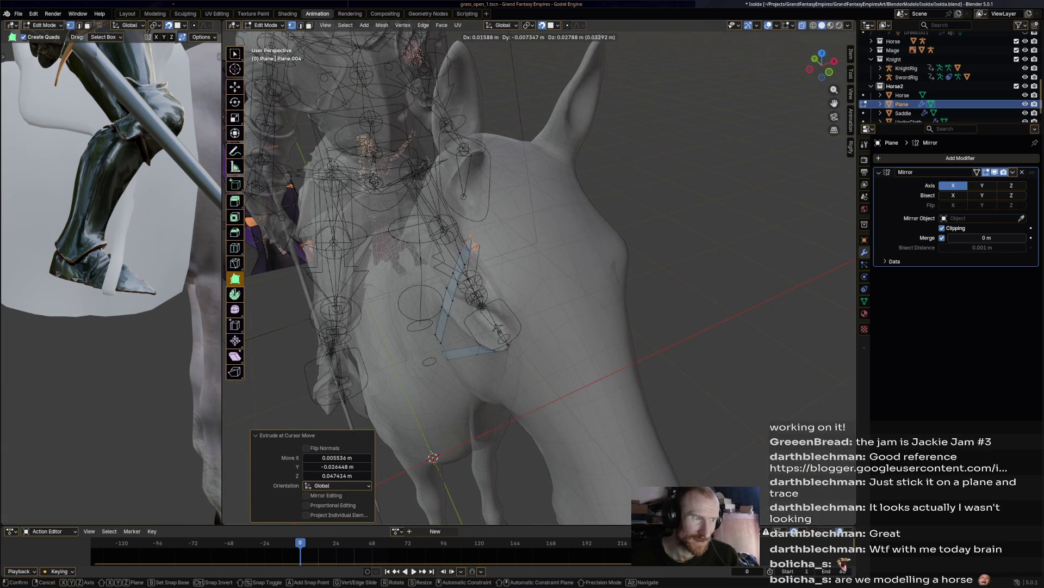
key(Return)
key(g)
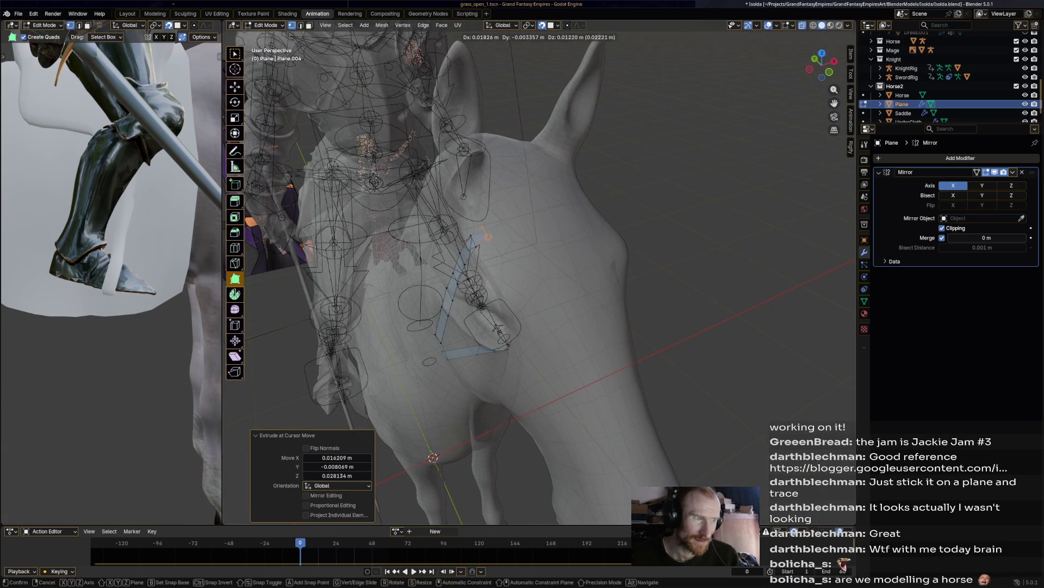
key(Return)
key(e)
key(Return)
key(e)
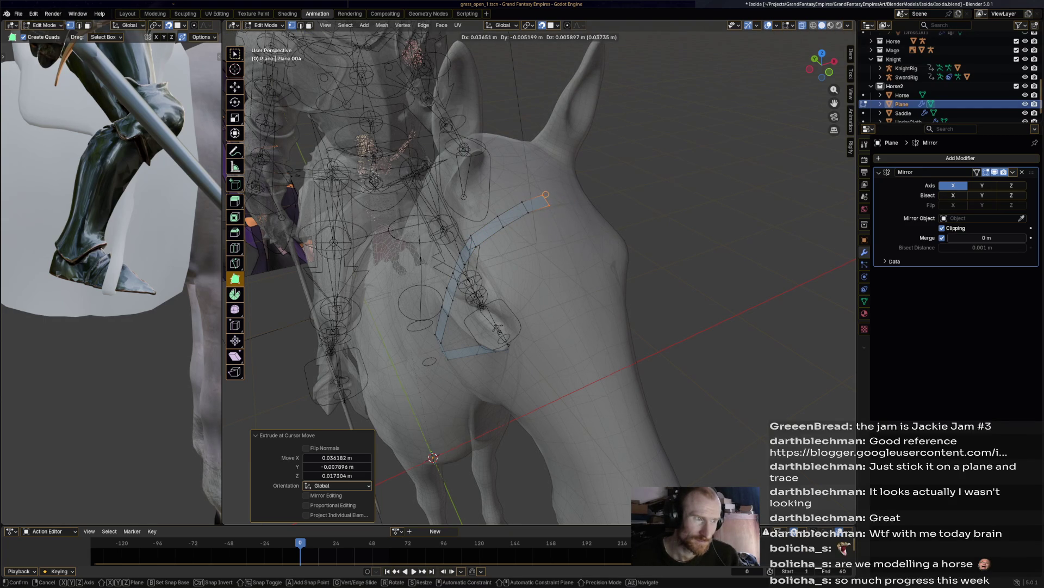
key(Return)
Step: Add another quad reaching behind the ear, then select a different strap edge
middle_drag(546, 194, 484, 197)
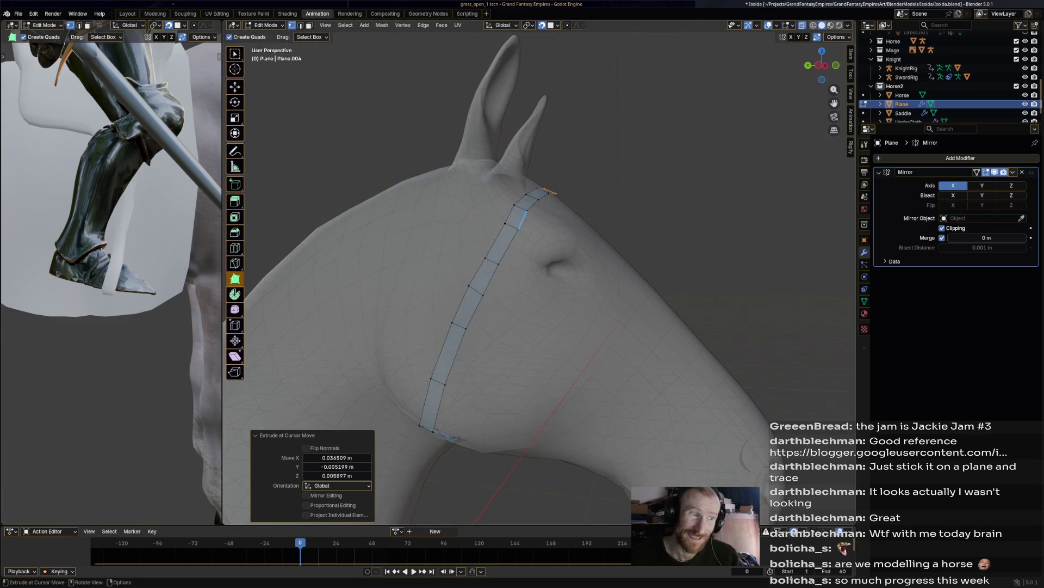
ctrl+drag(505, 222, 511, 232)
middle_drag(512, 232, 498, 231)
scroll(555, 254, down, 6)
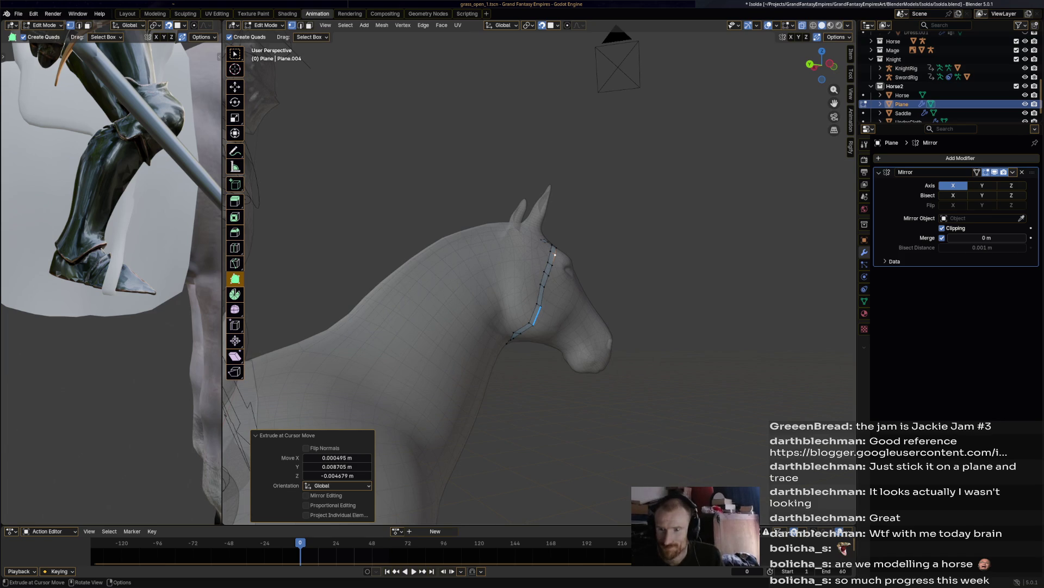
click(542, 295)
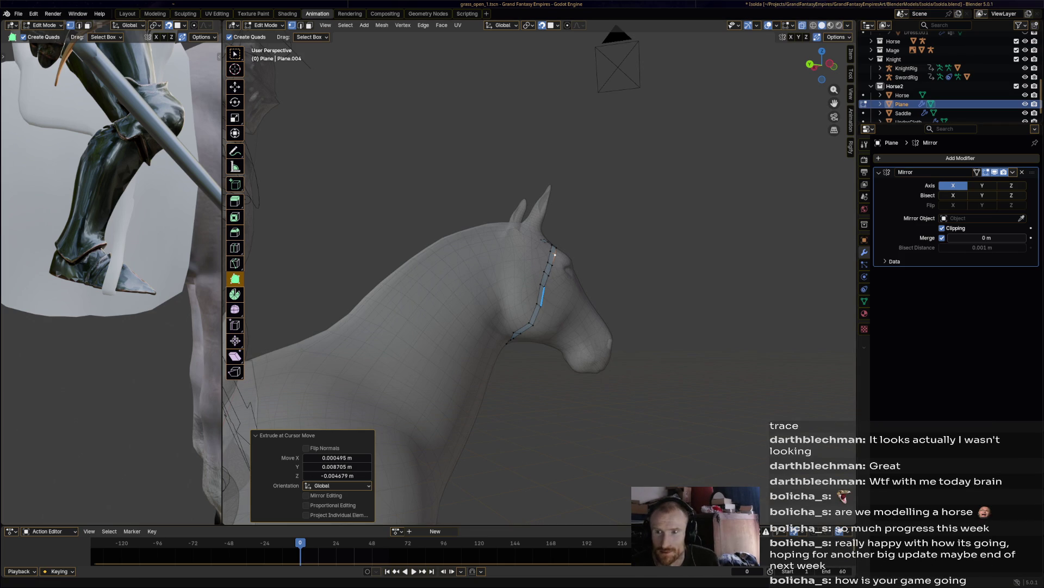
Step: Zoom in and move the strap's top vertex to sit against the head
scroll(555, 254, up, 5)
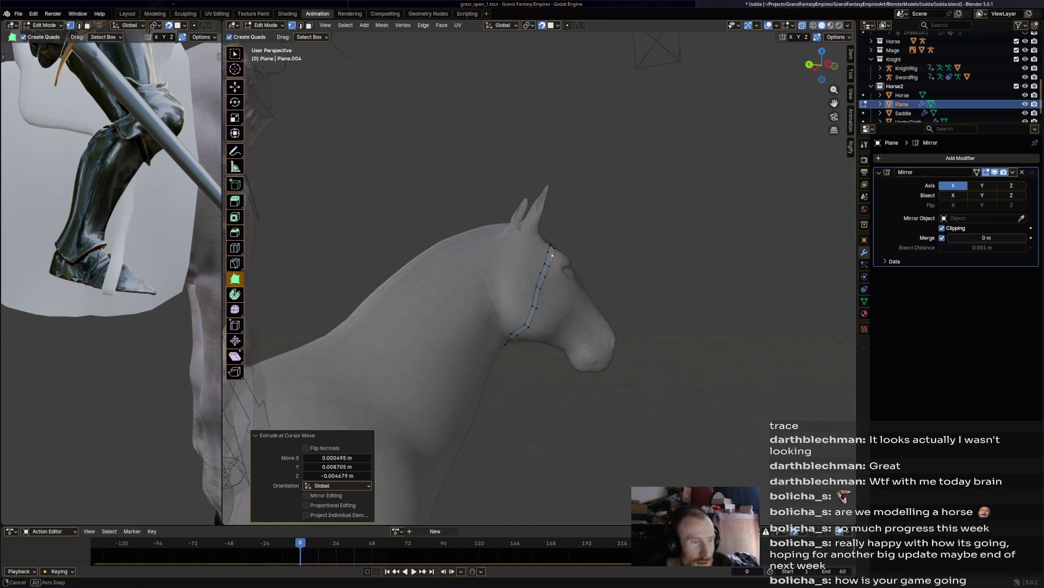
scroll(523, 262, up, 2)
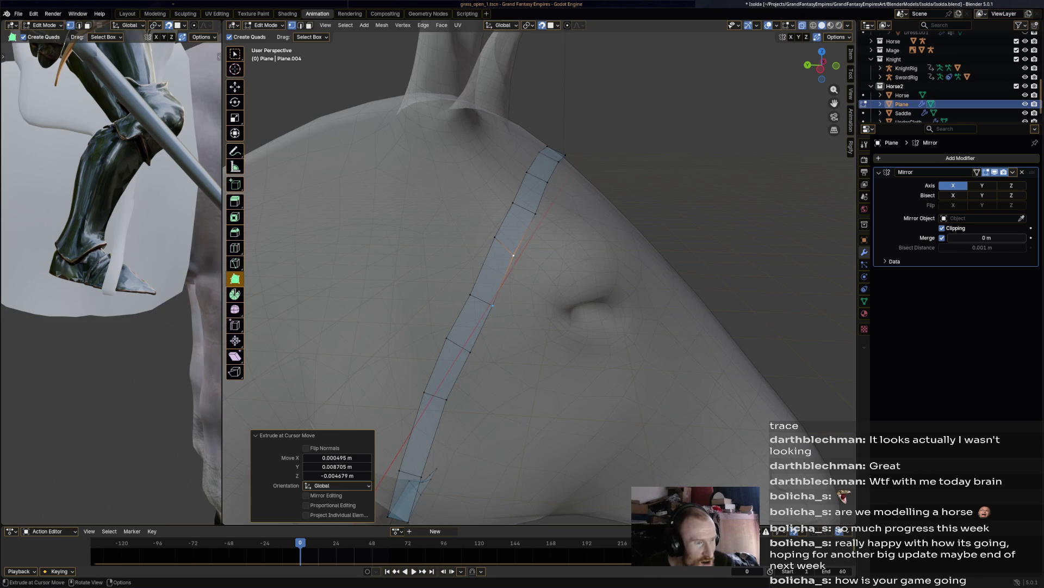
key(g)
key(Escape)
key(g)
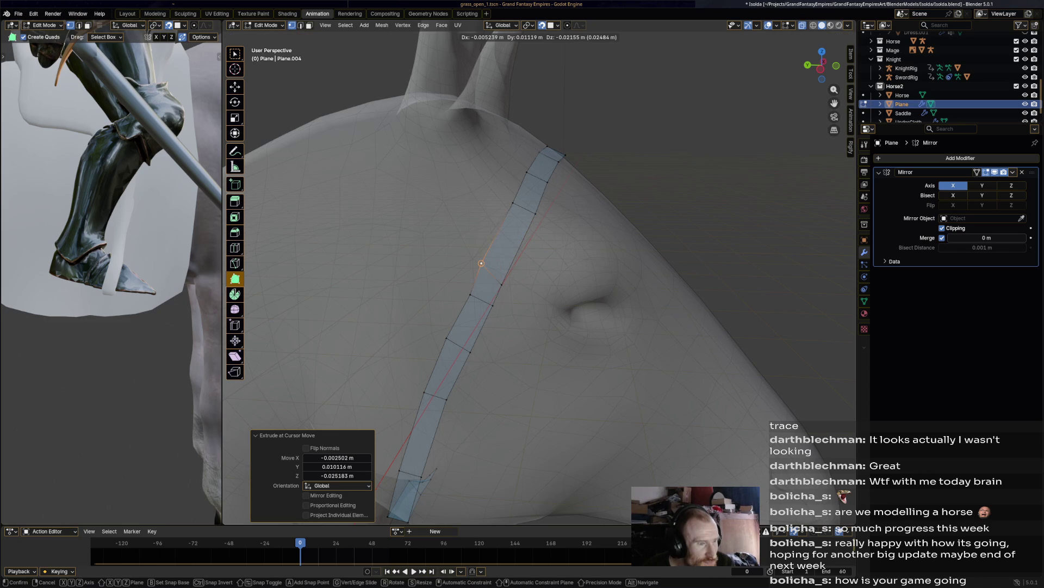
click(482, 268)
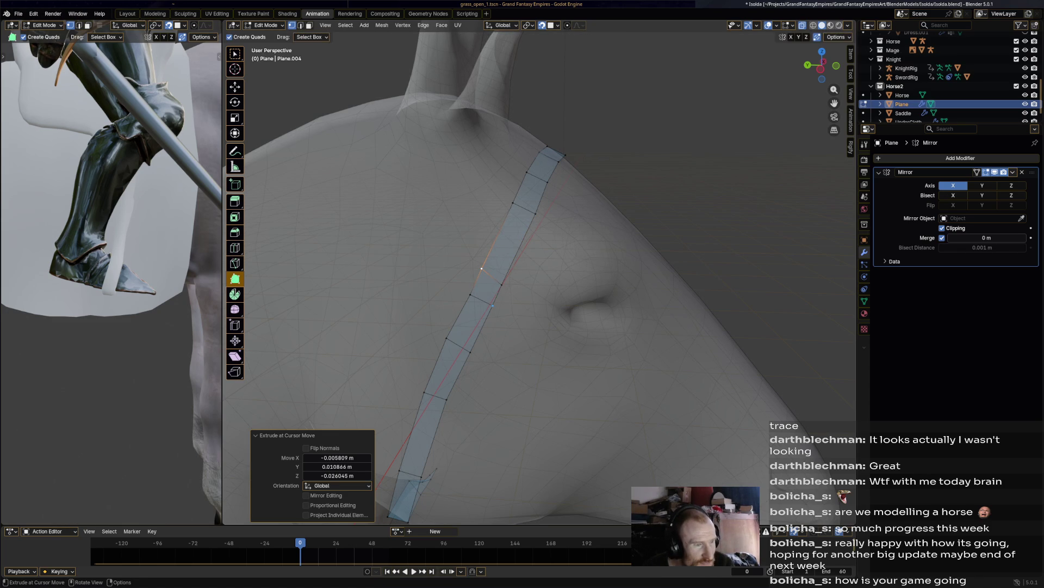
Step: Refit another vertex and extrude a new quad from the strap's end across the forehead
key(g)
key(Escape)
key(g)
click(466, 295)
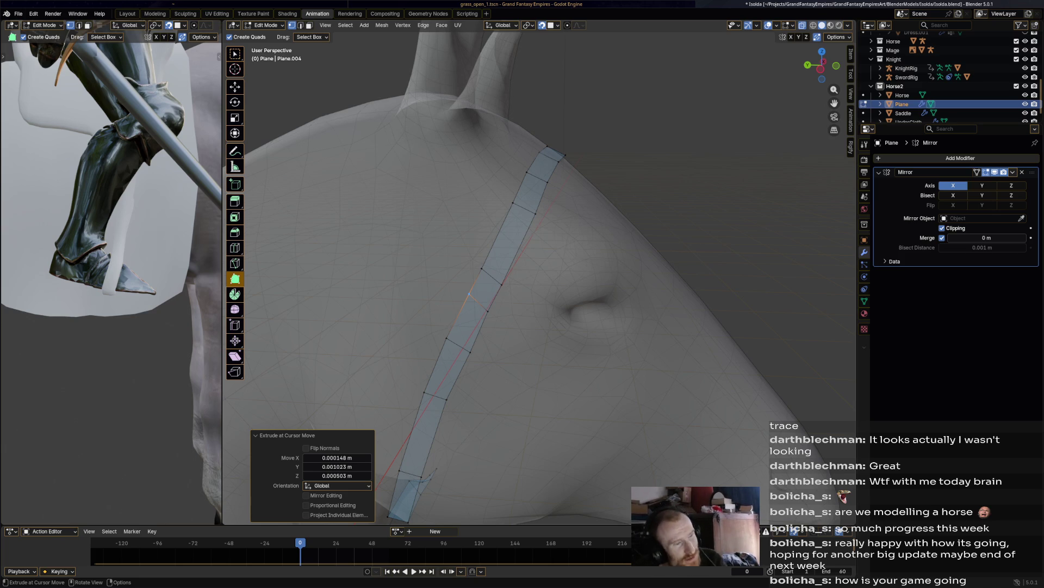
mouse_move(473, 280)
mouse_down()
mouse_move(406, 224)
mouse_move(443, 214)
mouse_move(436, 232)
mouse_move(437, 219)
mouse_move(396, 192)
mouse_move(404, 180)
mouse_move(370, 126)
mouse_up()
middle_drag(371, 126, 517, 121)
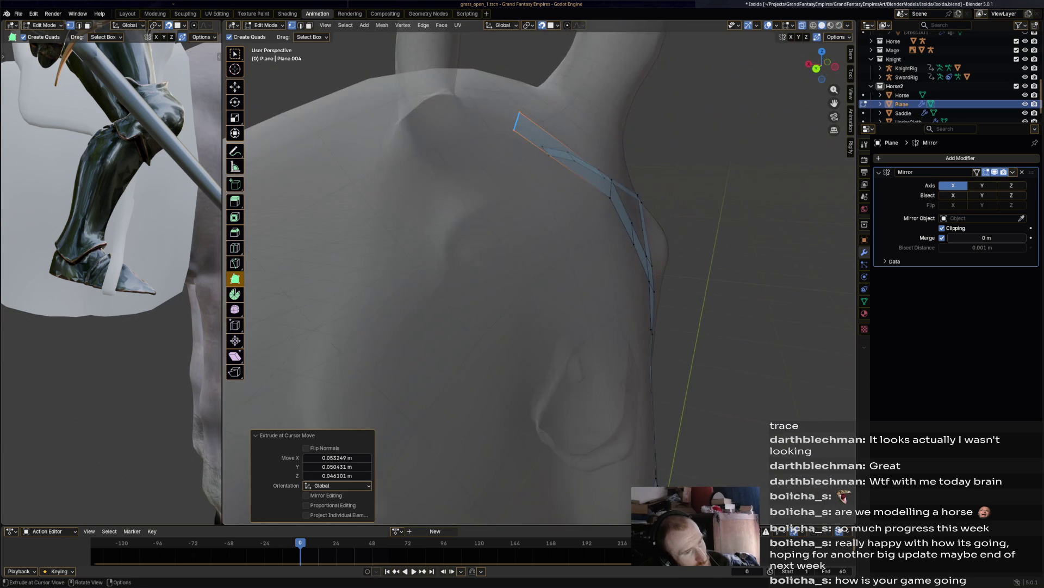
Step: Extrude a new point from the strap end, extend its top end, and reshape the end edge
drag(610, 180, 616, 183)
drag(519, 126, 539, 142)
middle_drag(539, 142, 533, 136)
drag(368, 173, 388, 181)
drag(362, 199, 366, 191)
Step: Extrude a new quad from the strap end across the face and shift its edge slightly left and down
scroll(538, 272, down, 3)
middle_drag(539, 272, 545, 260)
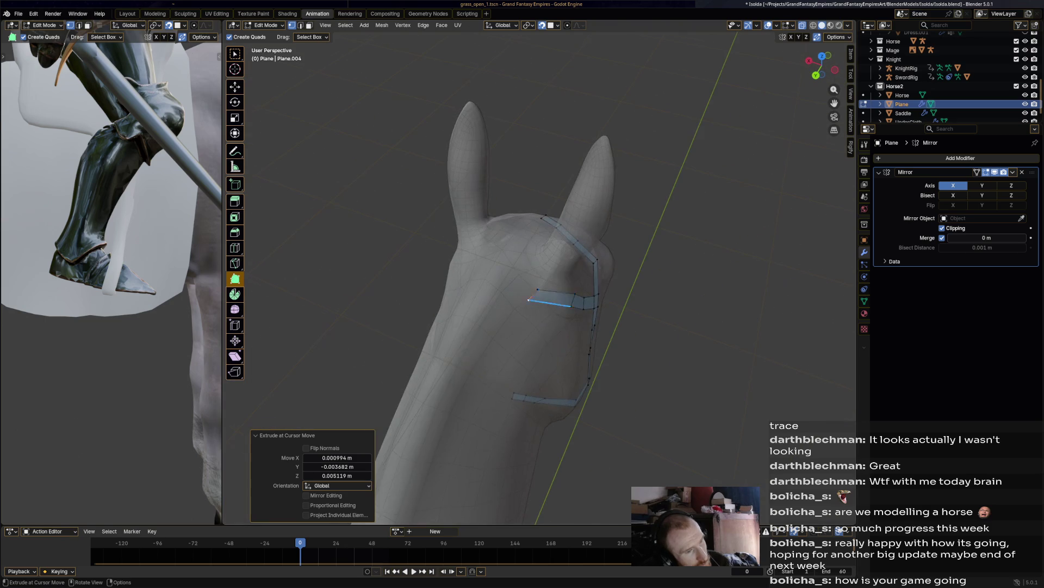
scroll(545, 260, up, 3)
mouse_move(531, 300)
mouse_down()
mouse_move(506, 283)
mouse_move(458, 277)
mouse_move(503, 186)
mouse_move(494, 193)
mouse_up()
middle_drag(494, 194, 530, 195)
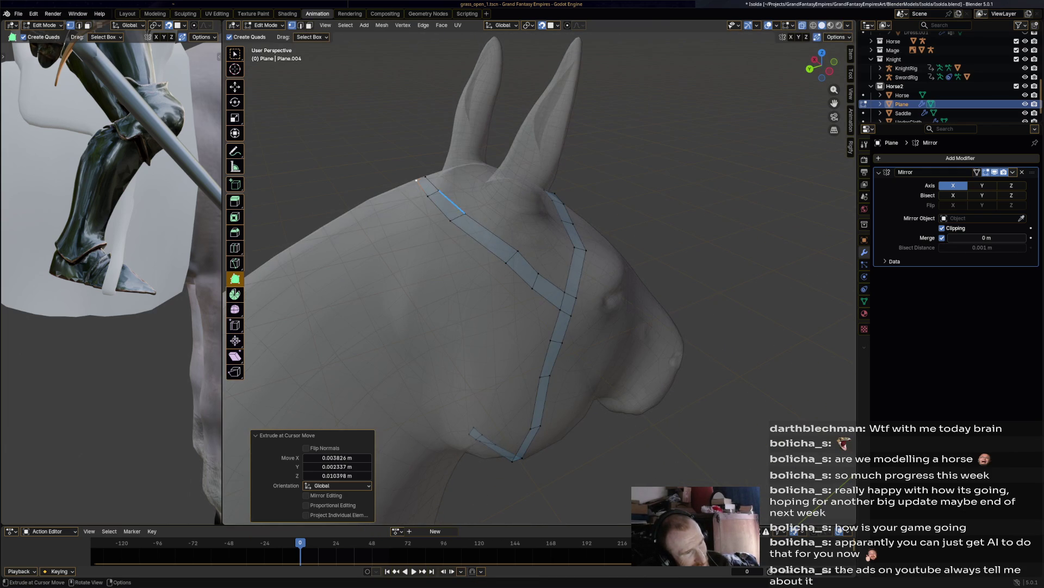
key(g)
drag(444, 193, 436, 195)
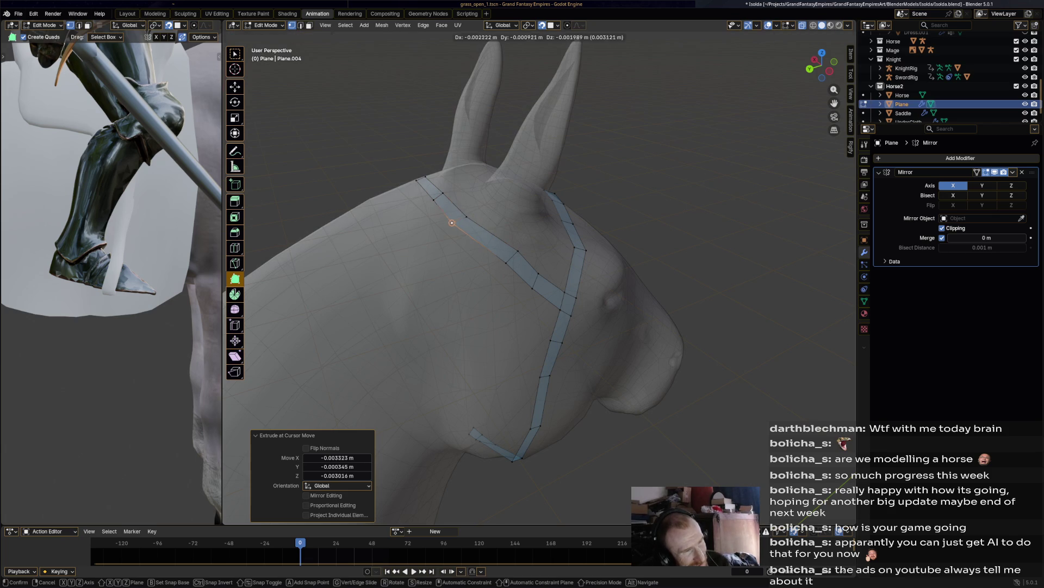
Step: Move strap vertices onto the cheek and extrude a new face from the strap edge
drag(459, 226, 501, 244)
mouse_move(502, 243)
middle_down()
mouse_move(438, 203)
mouse_move(439, 216)
middle_up()
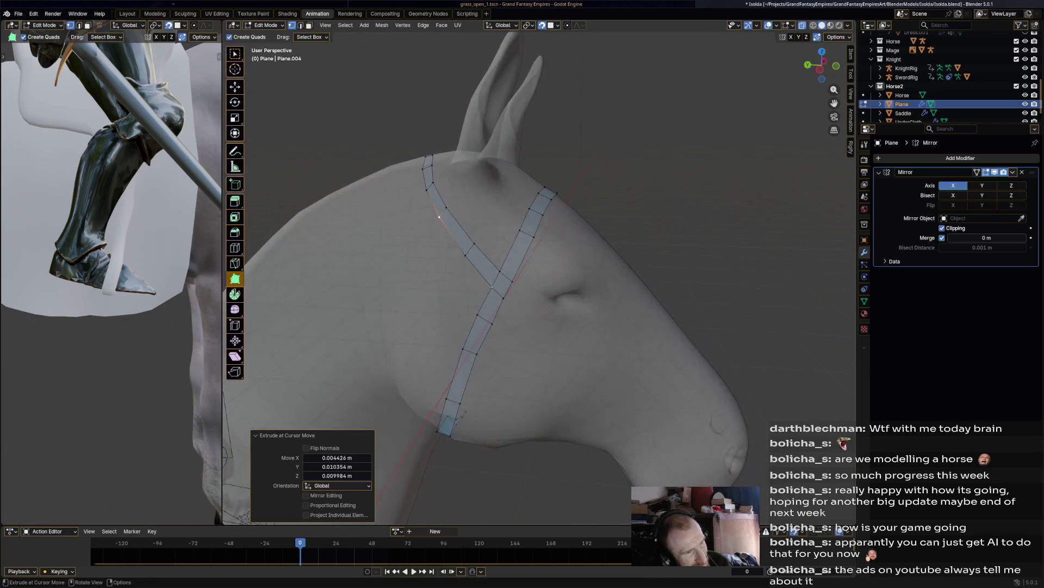
mouse_move(511, 281)
mouse_down()
mouse_move(516, 288)
mouse_move(502, 276)
mouse_up()
key(e)
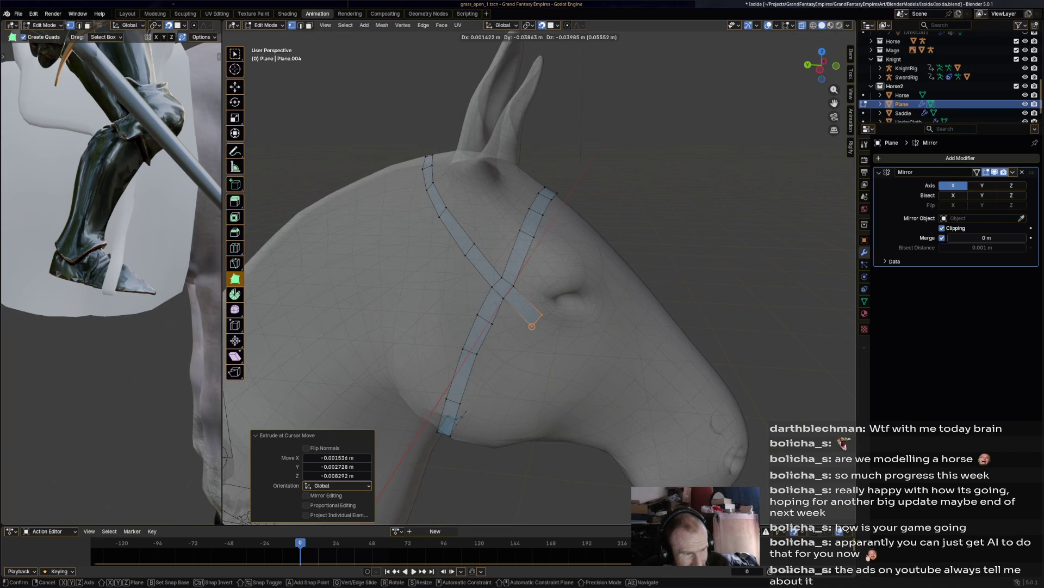
click(532, 327)
Step: Extend the crossing strap quad by quad down toward the muzzle
mouse_move(542, 315)
mouse_down()
mouse_move(540, 306)
mouse_move(529, 327)
mouse_up()
middle_drag(529, 327, 521, 253)
drag(521, 252, 547, 267)
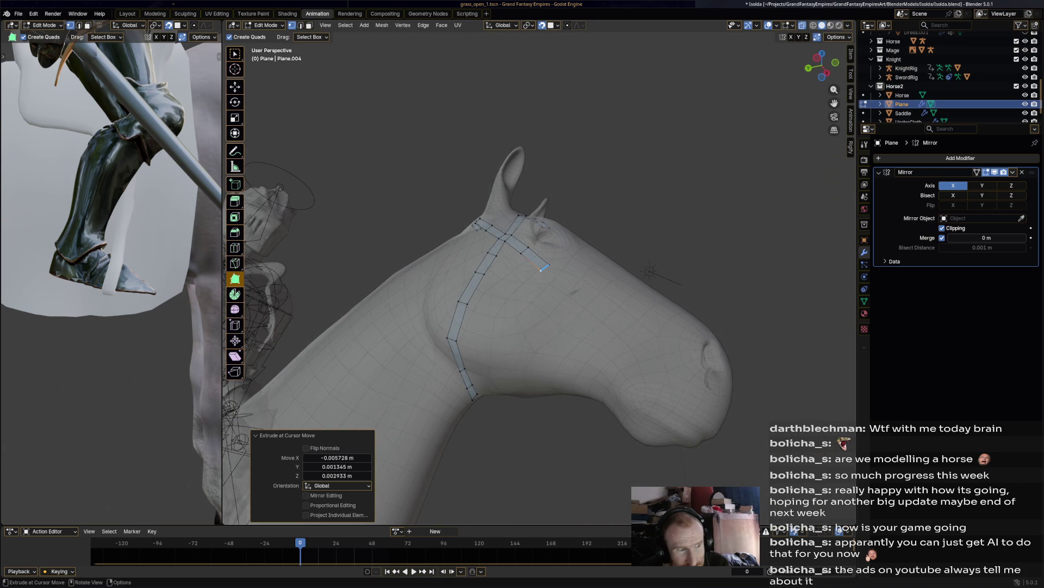
drag(543, 267, 587, 314)
mouse_move(587, 315)
middle_down()
mouse_move(533, 310)
mouse_move(582, 314)
middle_up()
mouse_move(567, 348)
mouse_down()
mouse_move(596, 393)
mouse_move(584, 386)
mouse_up()
middle_drag(584, 385, 549, 354)
drag(611, 305, 642, 329)
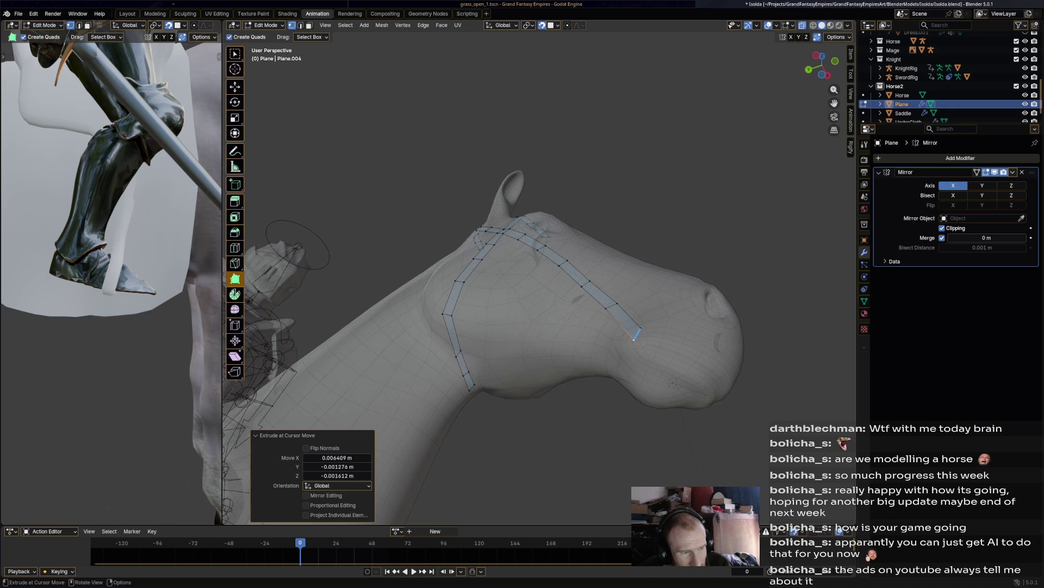
Step: Select the strap edges where the two straps cross, narrowing to the crossing vertex
middle_drag(572, 272, 522, 229)
scroll(522, 228, up, 5)
shift+click(462, 355)
click(544, 360)
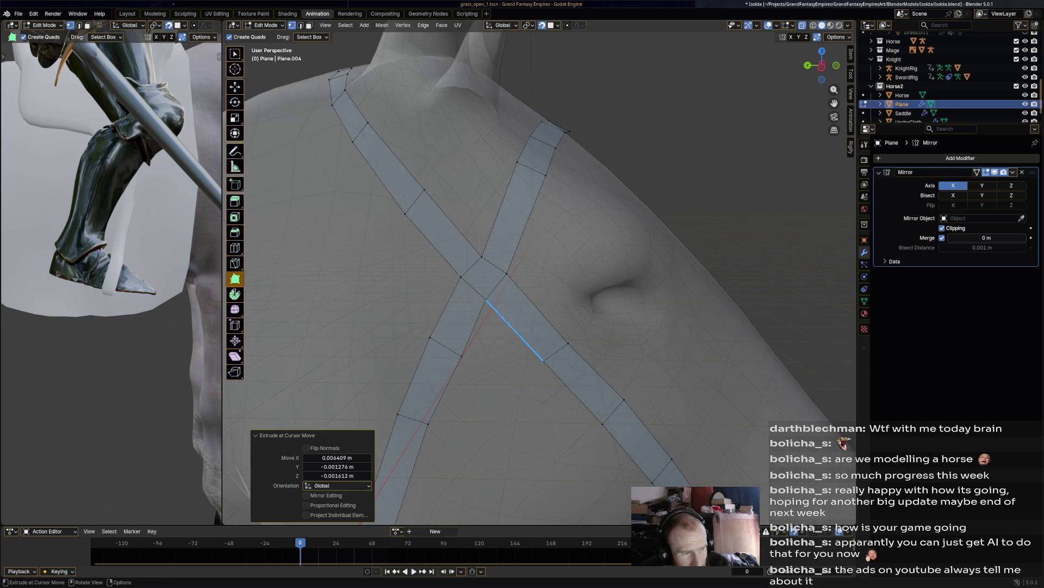
click(486, 300)
Step: Reposition the strap vertices near the muzzle so they fit the nose
scroll(538, 272, down, 5)
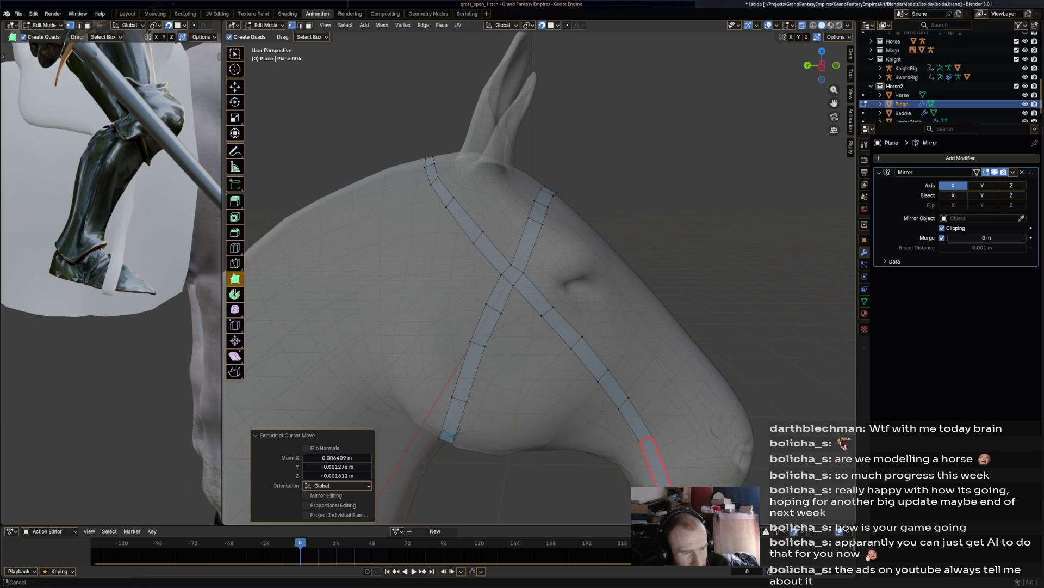
scroll(675, 294, up, 4)
click(551, 240)
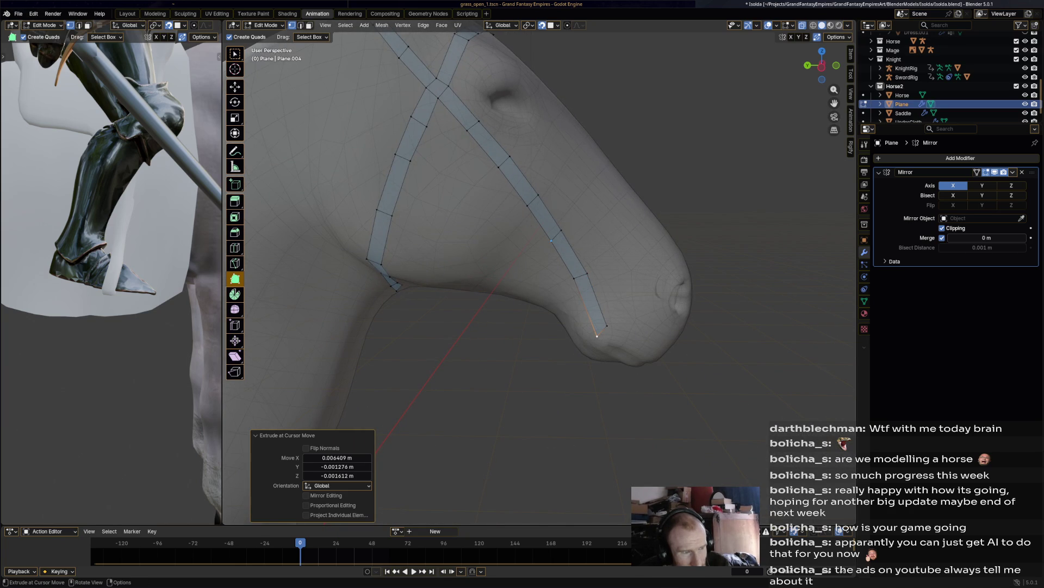
mouse_move(467, 130)
mouse_down()
mouse_move(506, 158)
mouse_move(526, 213)
mouse_move(532, 203)
mouse_move(548, 243)
mouse_move(556, 240)
mouse_up()
drag(574, 278, 582, 279)
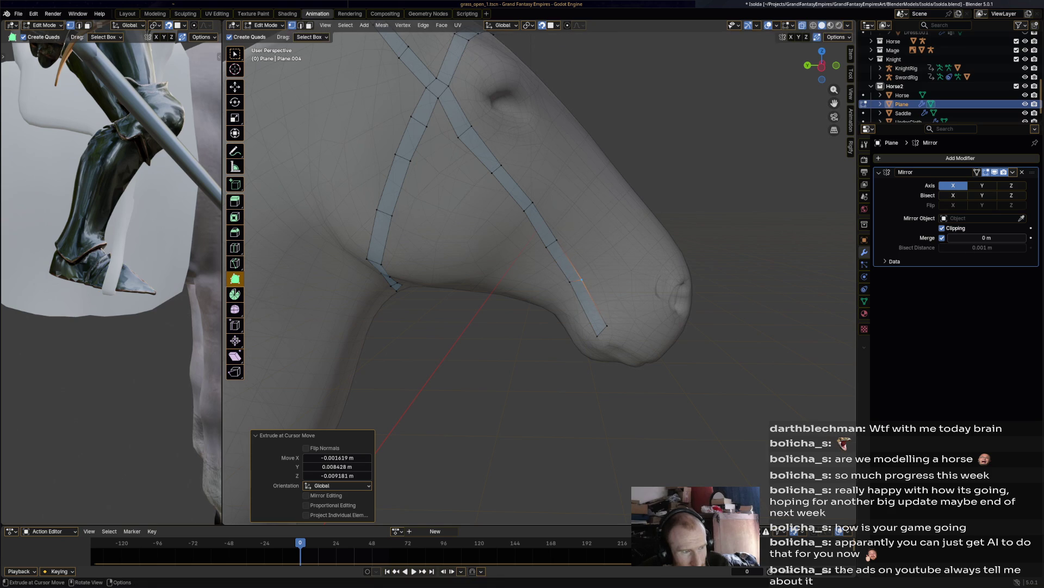
Step: Nudge a strap vertex up-right and extrude the nose strap from its tip
drag(458, 136, 460, 133)
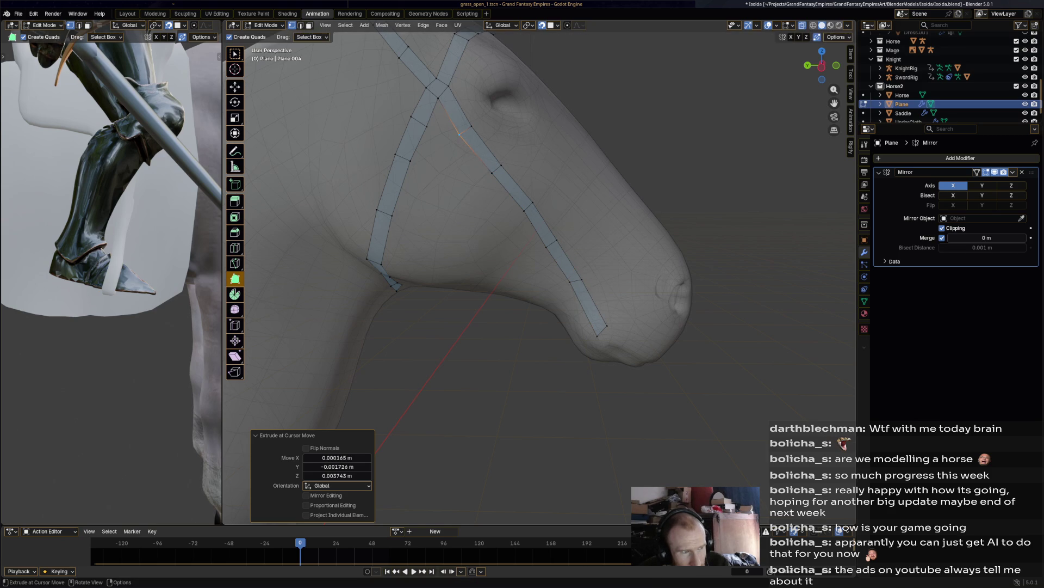
middle_drag(460, 134, 490, 179)
scroll(508, 222, down, 4)
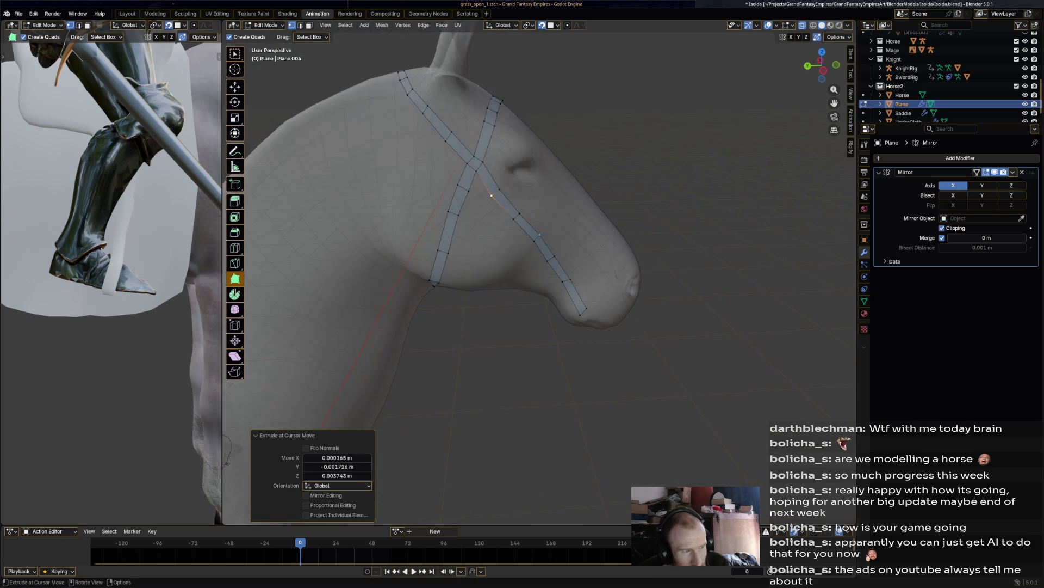
middle_drag(507, 222, 516, 217)
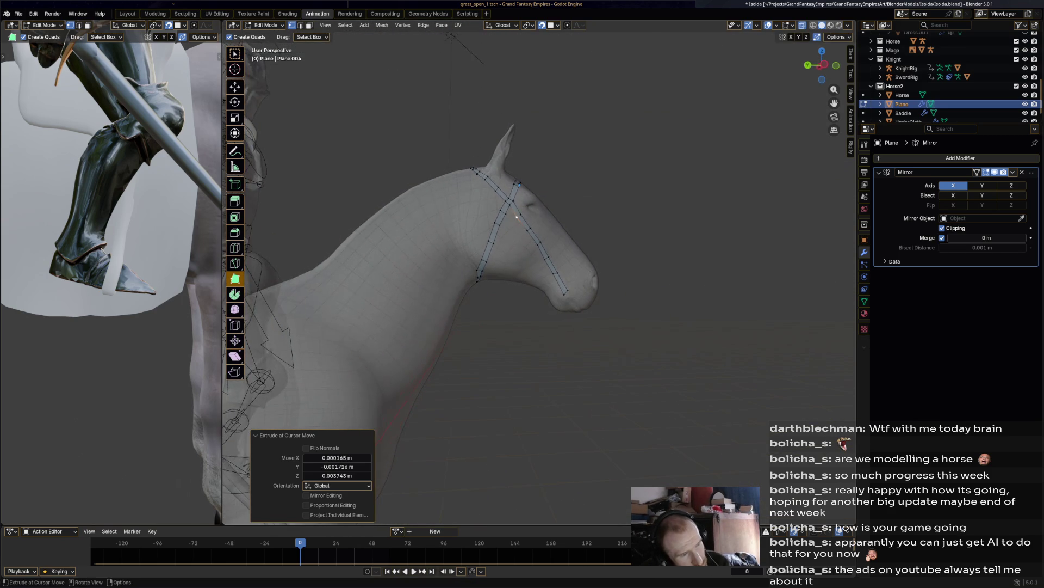
scroll(517, 217, up, 4)
key(e)
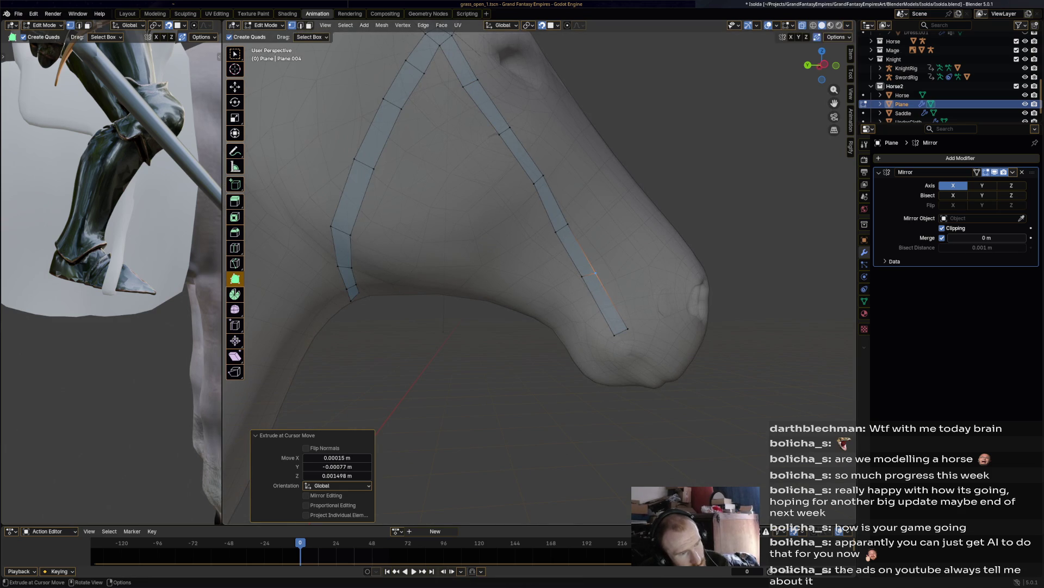
key(Return)
Step: Extrude another quad down the nose strap and move its edge into place
middle_drag(517, 218, 446, 188)
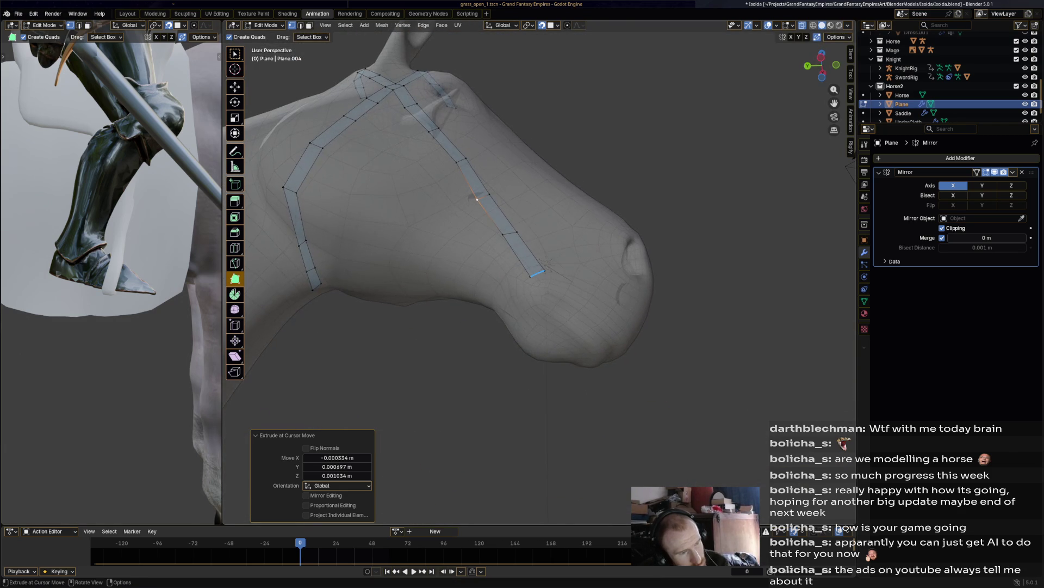
mouse_move(538, 273)
mouse_down()
mouse_move(565, 304)
mouse_move(541, 303)
mouse_move(574, 322)
mouse_up()
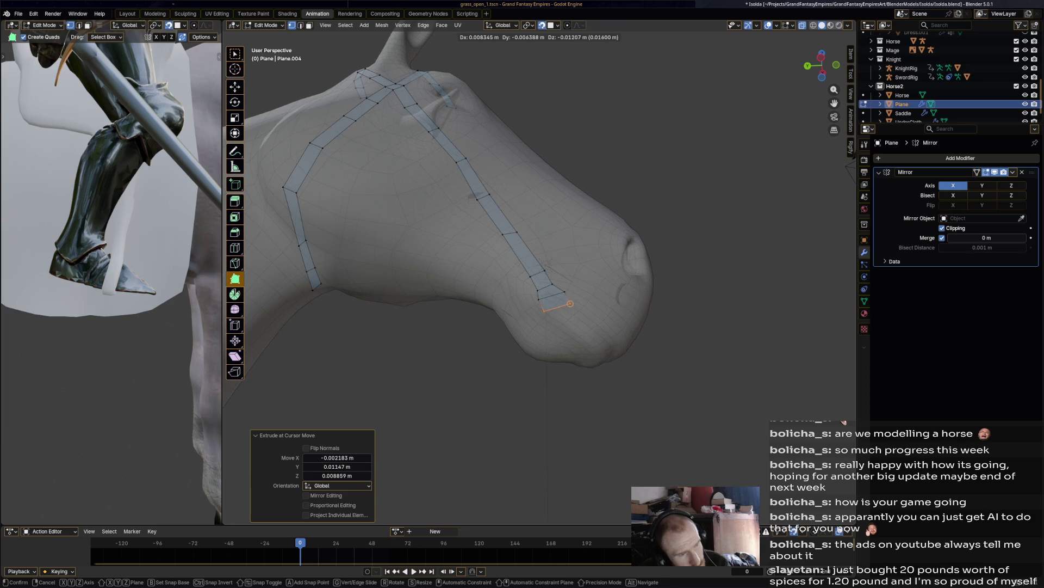
key(Return)
key(g)
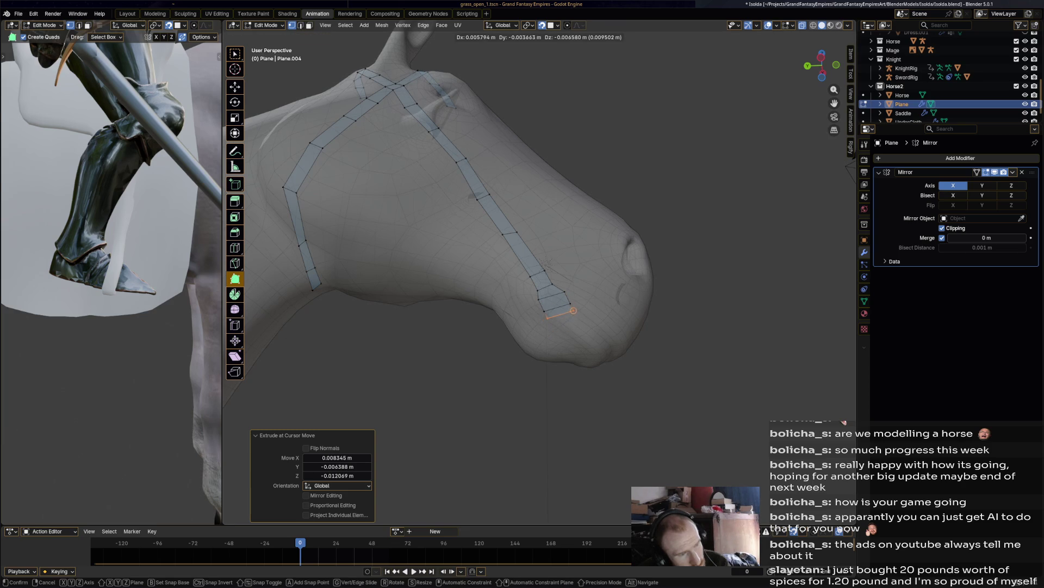
ctrl+drag(567, 311, 566, 312)
ctrl+drag(548, 313, 556, 314)
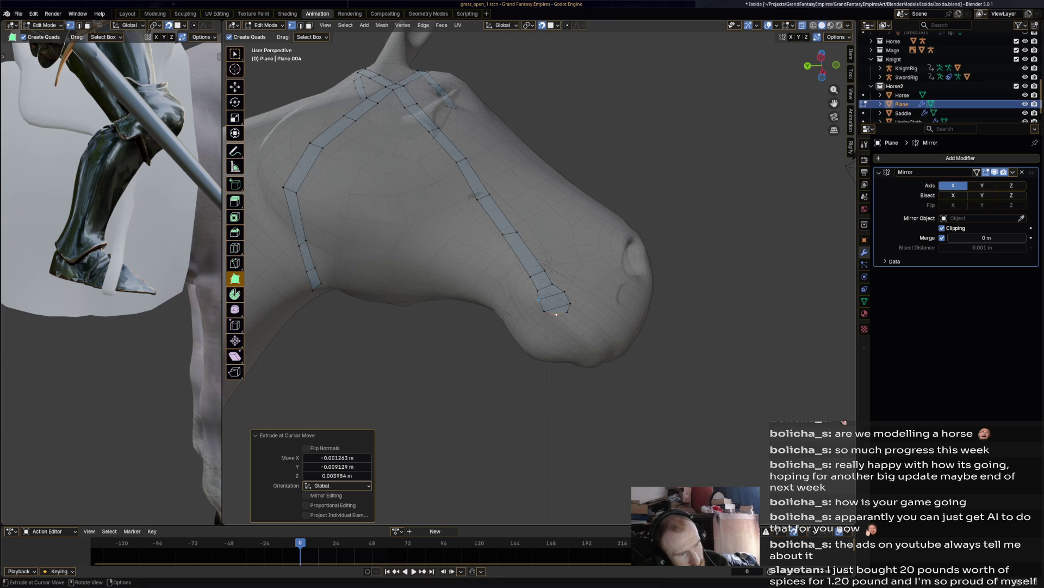
Step: Grab and reposition a strap vertex, then begin moving another vertex upward
key(g)
click(544, 266)
mouse_move(544, 267)
middle_down()
mouse_move(511, 287)
mouse_move(519, 242)
mouse_move(509, 255)
middle_up()
key(g)
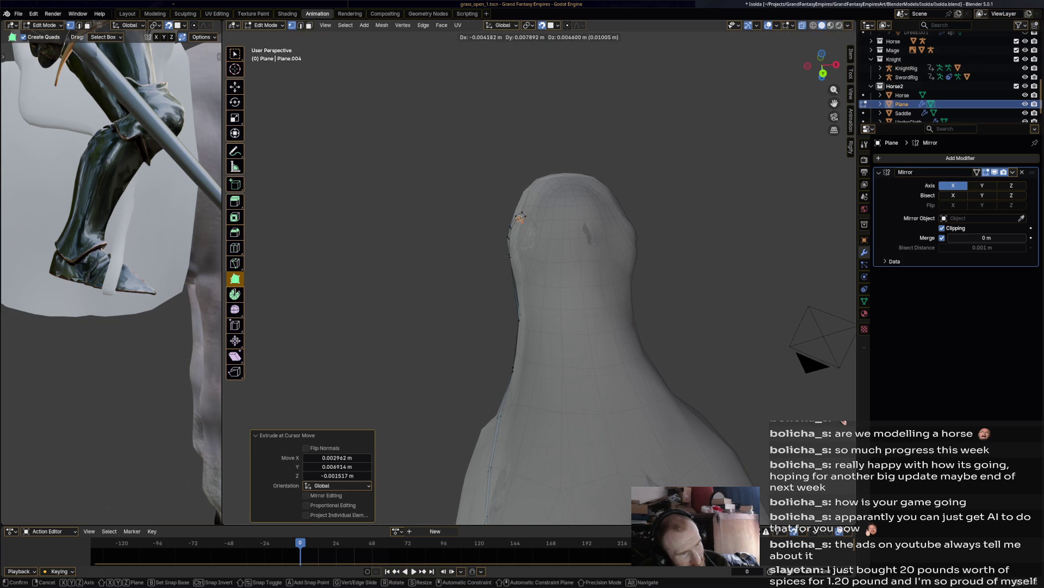
Step: Place the raised vertex, then move it onto the edge of the head
click(526, 216)
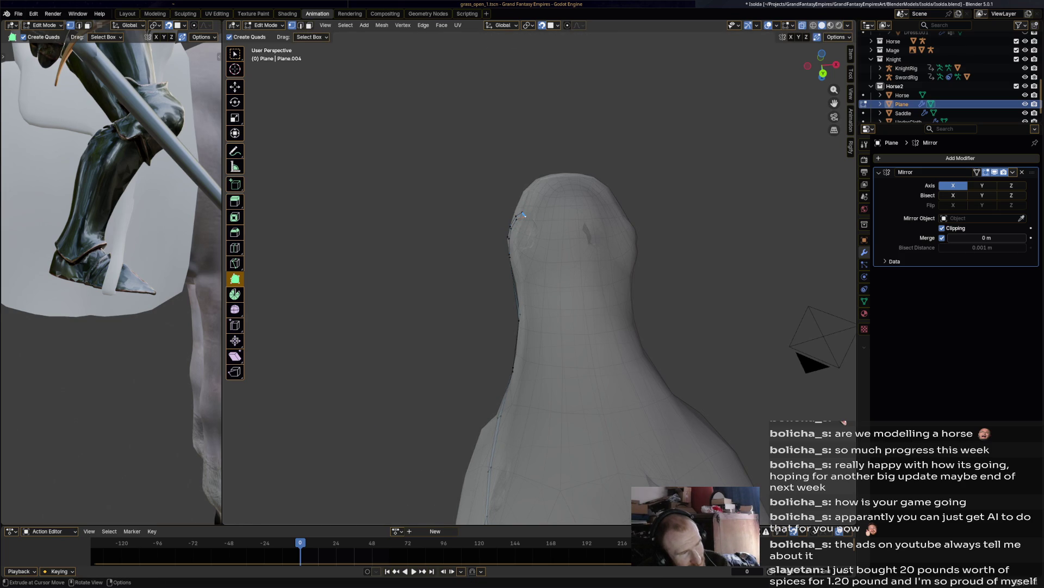
key(shift+space)
key(g)
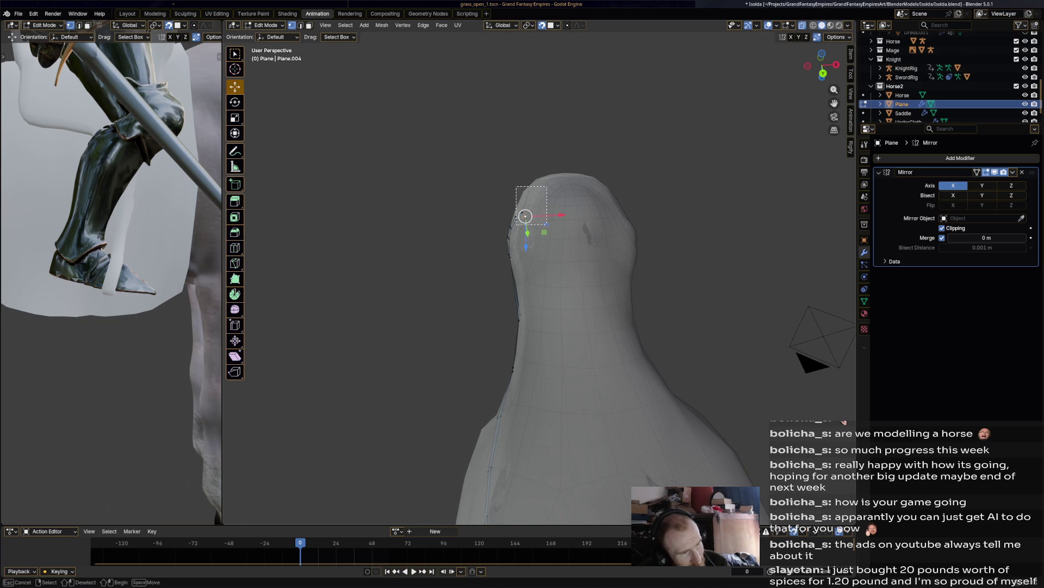
drag(525, 216, 514, 208)
middle_drag(514, 208, 455, 220)
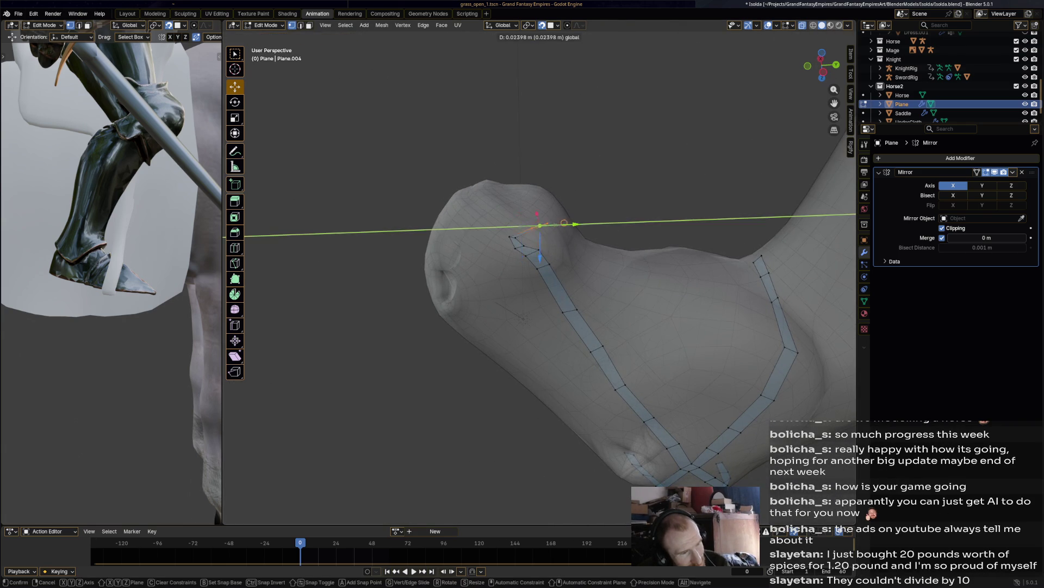
Step: Add new vertices and a closing face at the strap end
ctrl+right_click(517, 229)
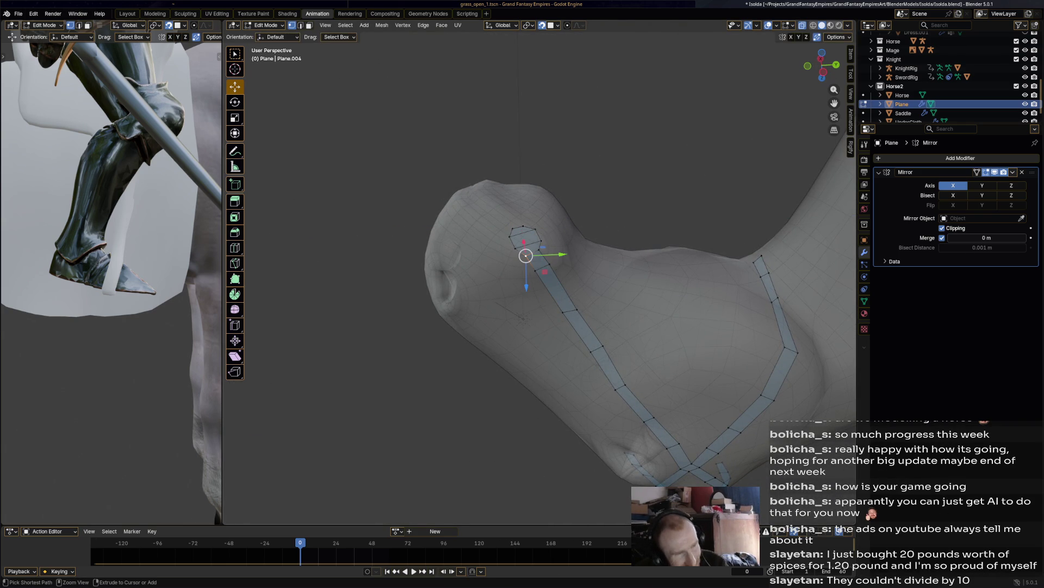
ctrl+right_click(524, 232)
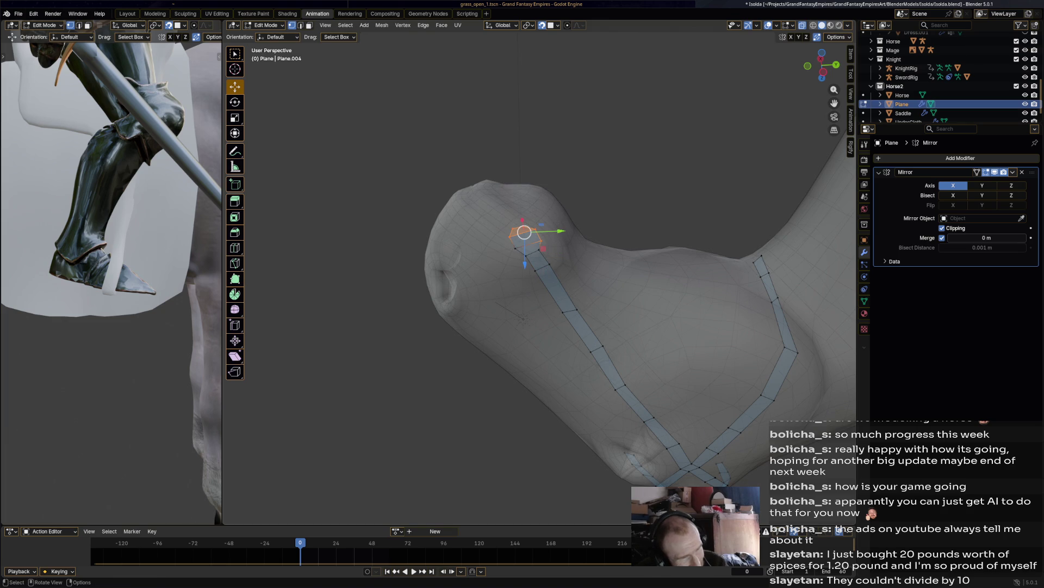
middle_drag(524, 232, 585, 235)
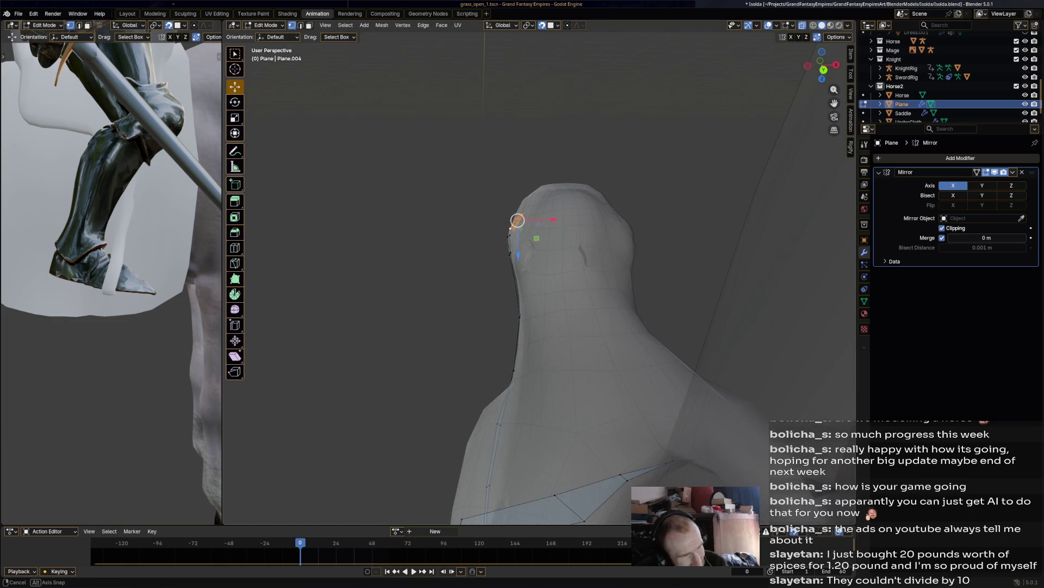
Step: Nudge the strap-end vertex along X and rotate the new end -20.4° against the muzzle
key(g)
key(x)
click(517, 220)
key(r)
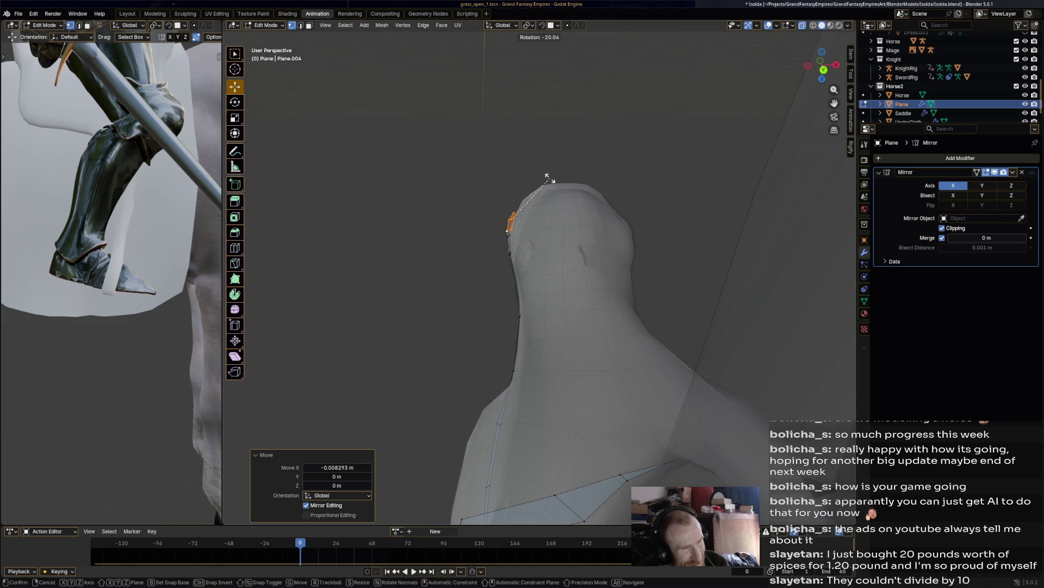
click(550, 178)
mouse_move(549, 177)
middle_down()
mouse_move(585, 181)
mouse_move(489, 228)
mouse_move(476, 280)
middle_up()
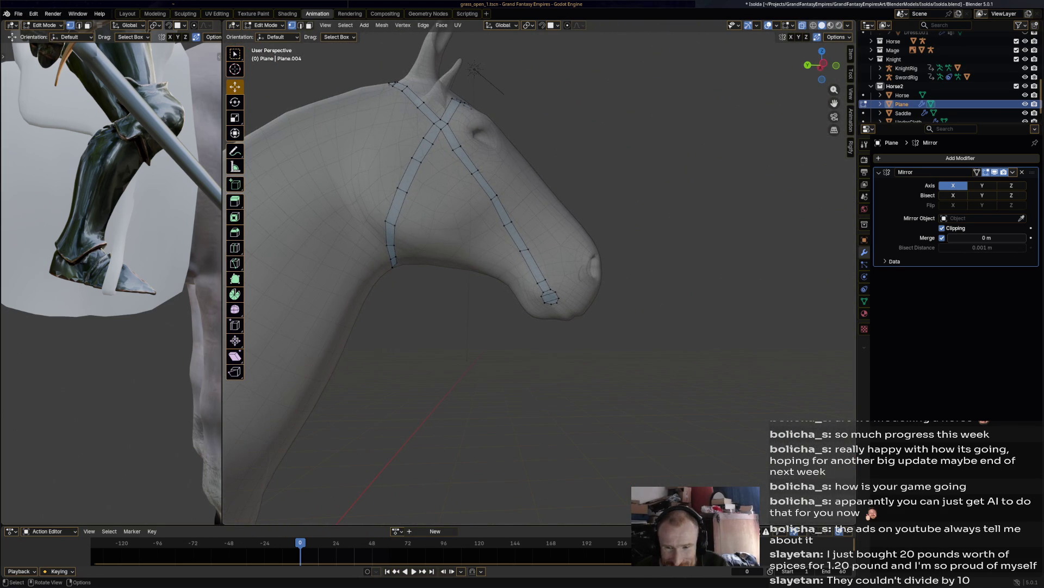
Step: In face mode, extrude the muzzle strap-end face twice and scale it to 0.371
scroll(539, 272, up, 3)
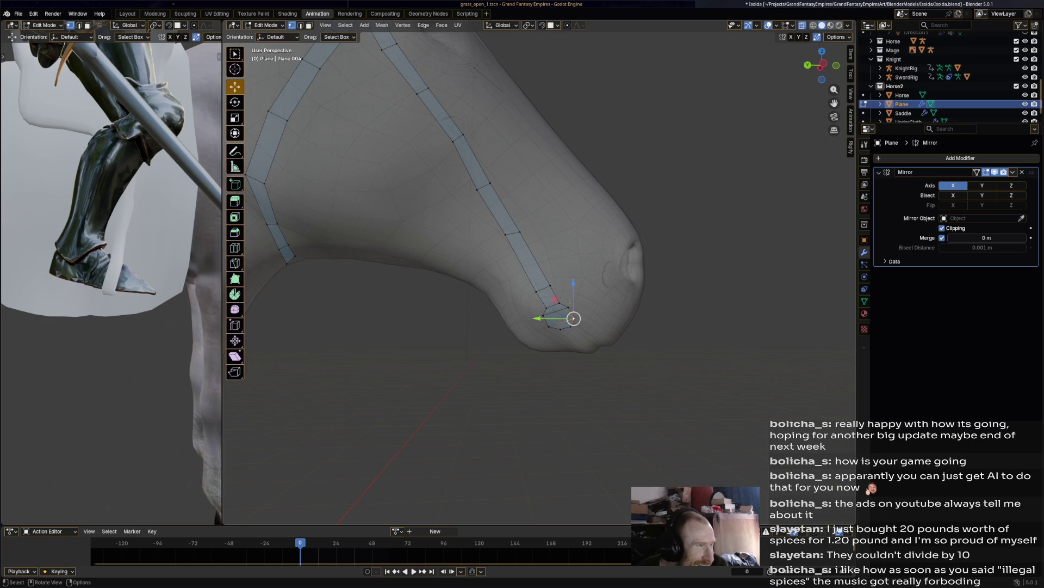
click(309, 25)
click(559, 317)
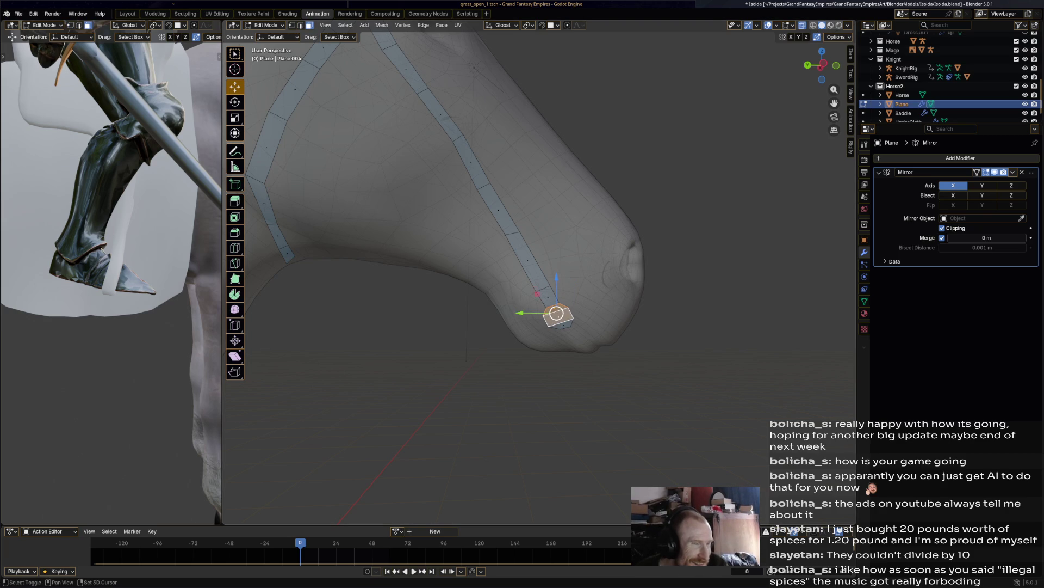
mouse_move(559, 317)
middle_down()
mouse_move(519, 330)
mouse_move(605, 296)
middle_up()
key(e)
click(520, 333)
key(e)
click(582, 296)
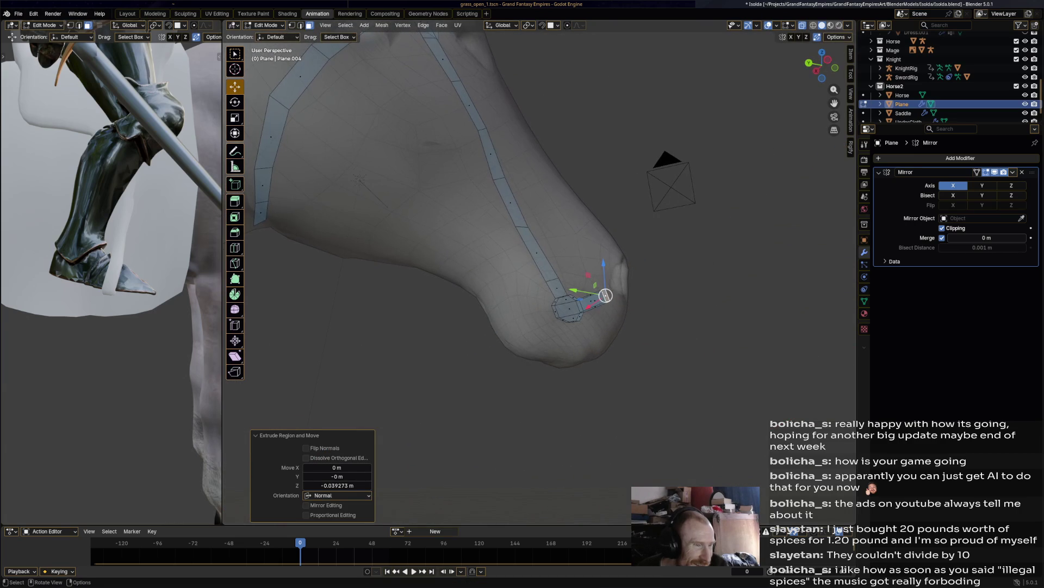
key(s)
click(605, 295)
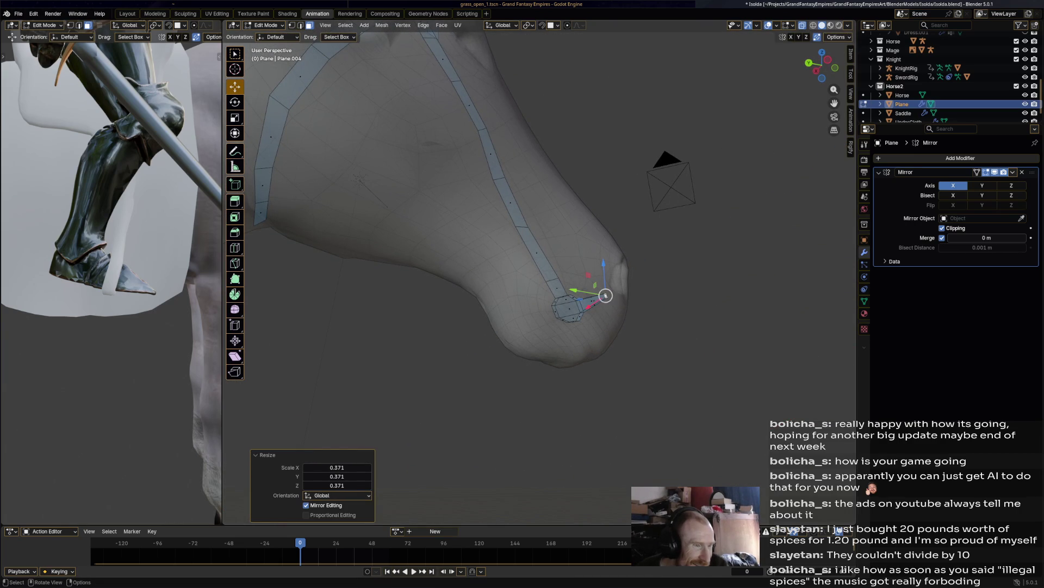
Step: Extrude the face again, scale it to 0.373, and move the buckle onto the muzzle
key(e)
click(603, 297)
key(s)
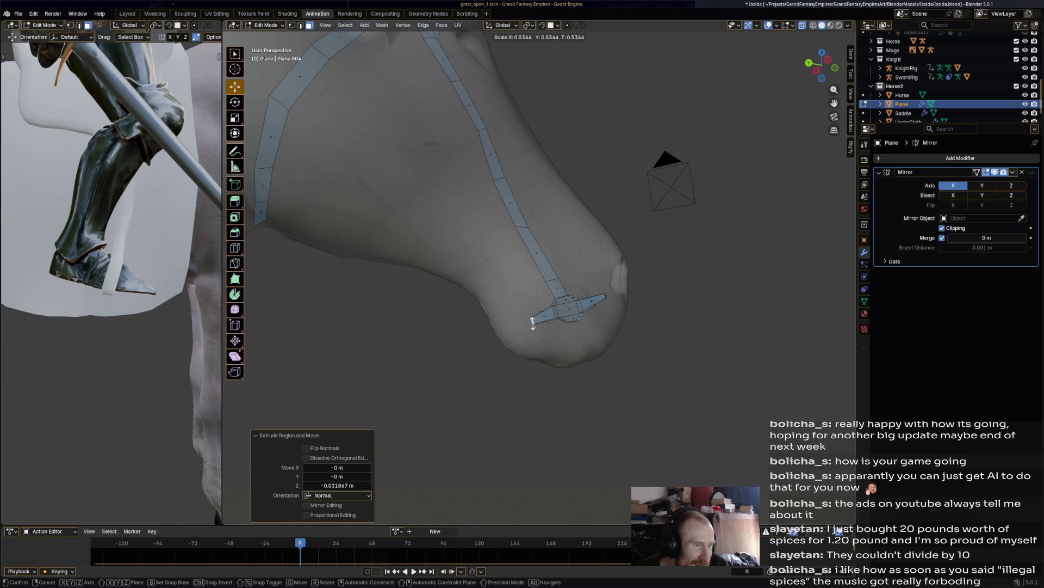
click(536, 319)
drag(532, 319, 522, 321)
scroll(522, 320, down, 6)
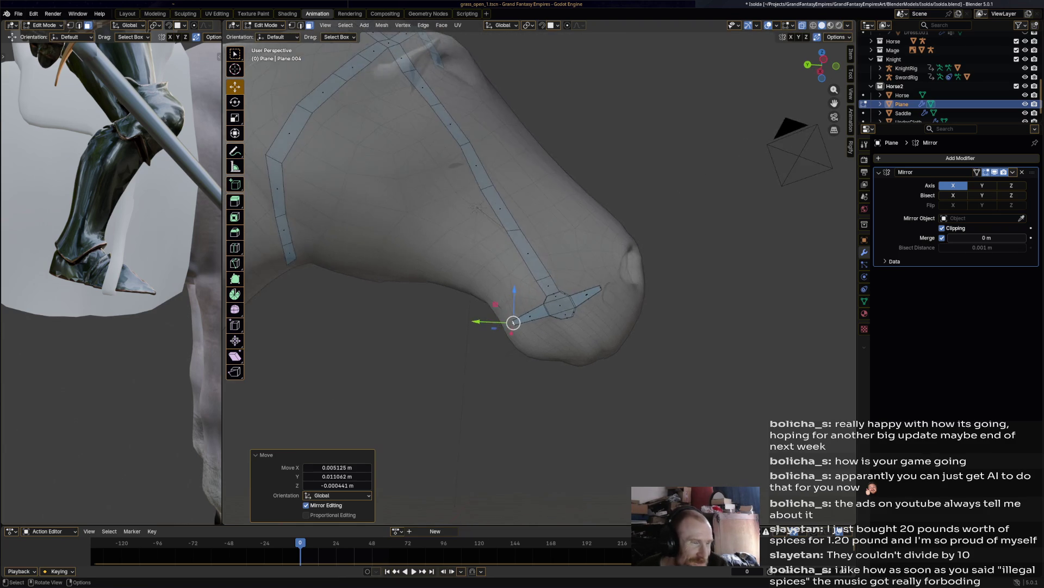
Step: Save Isolda.blend with Ctrl+S
key(ctrl+s)
scroll(530, 288, down, 3)
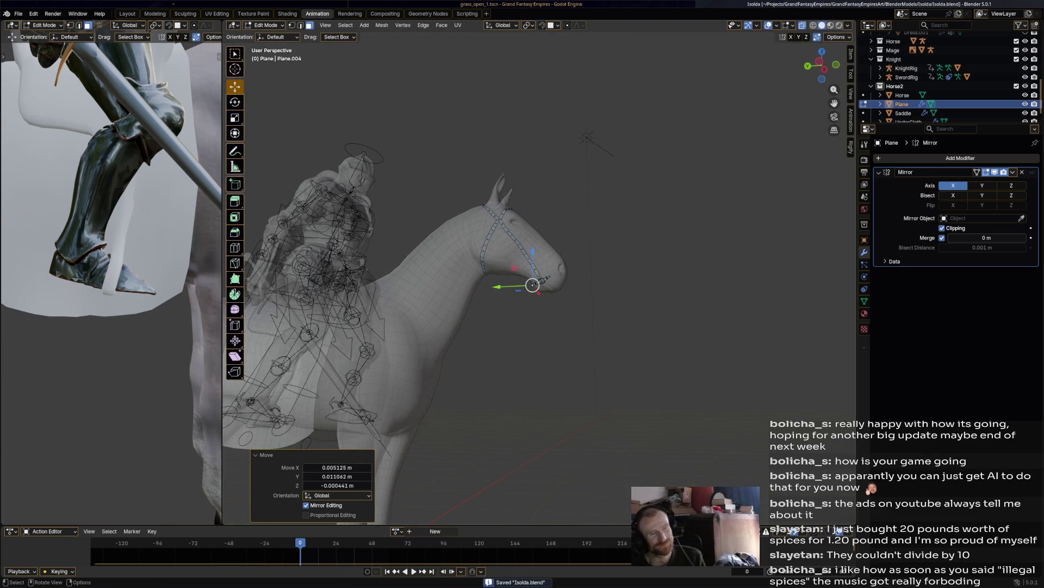
scroll(533, 285, up, 5)
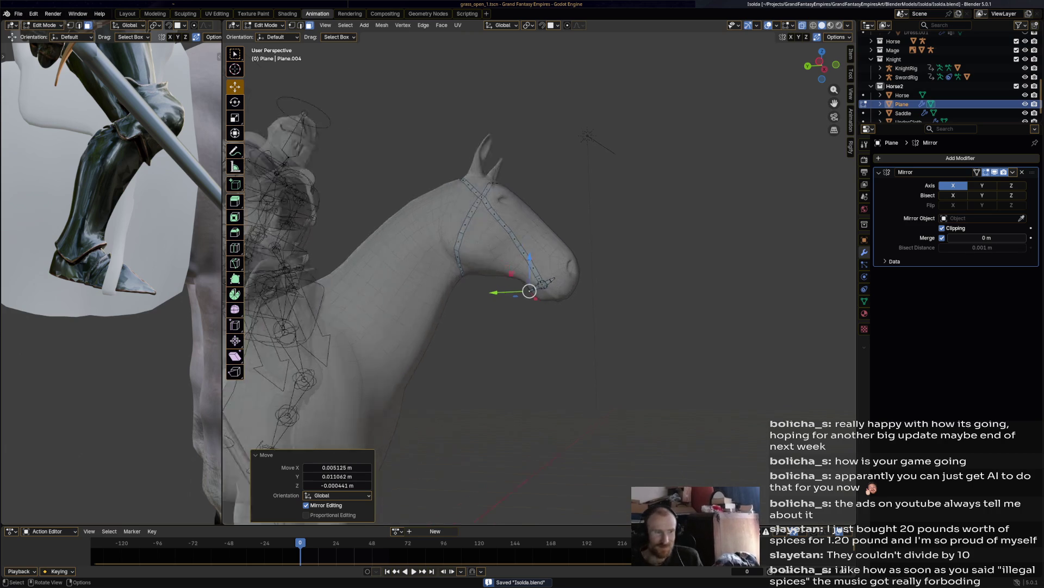
Step: Box-select the whole buckle and rotate it about -46° along the strap
drag(491, 364, 619, 290)
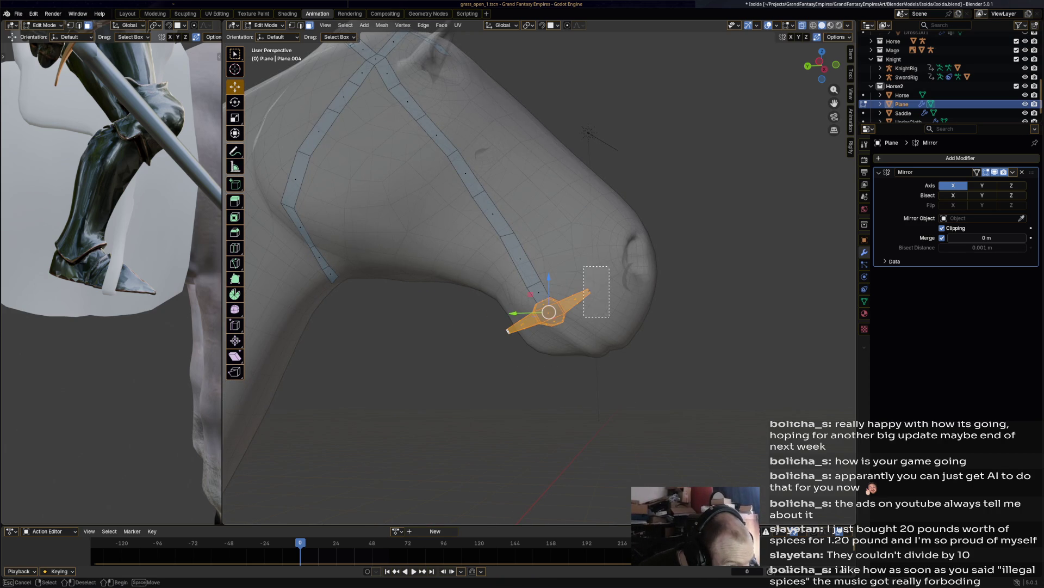
key(g)
key(z)
key(z)
key(Escape)
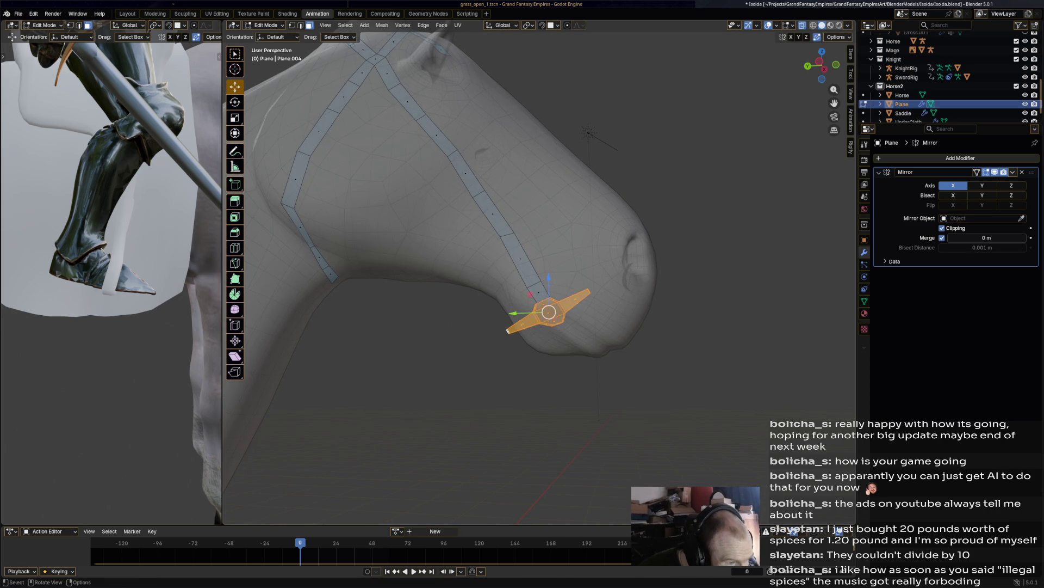
key(r)
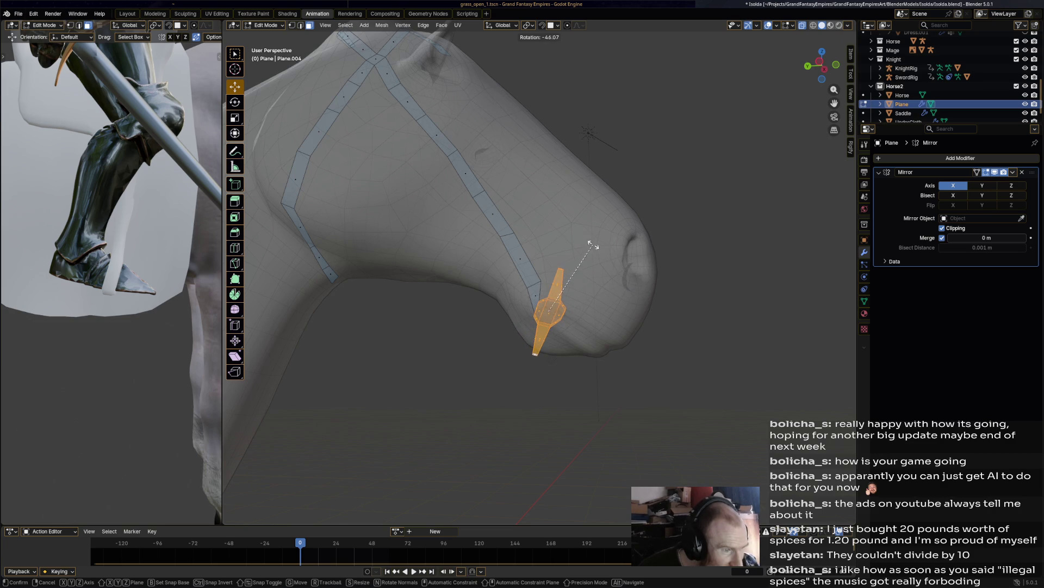
click(601, 245)
Step: Try a vertical move on the strap face below the buckle, undo it, and switch to the Shading workspace
click(535, 291)
key(g)
key(z)
key(Return)
key(ctrl+z)
click(287, 14)
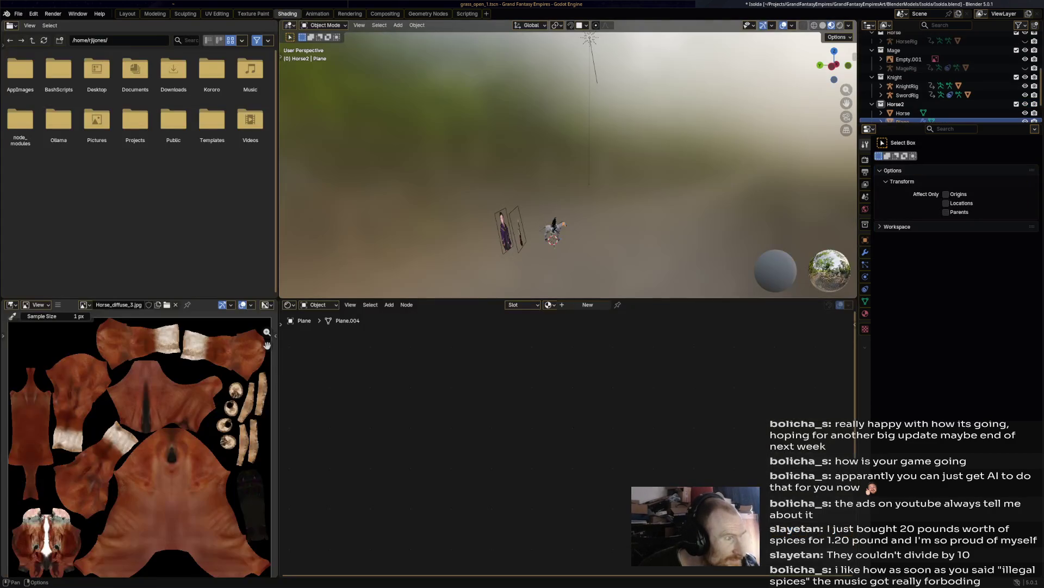
Step: Return to the Animation workspace and put the strap in Edit Mode with edge selection
click(317, 14)
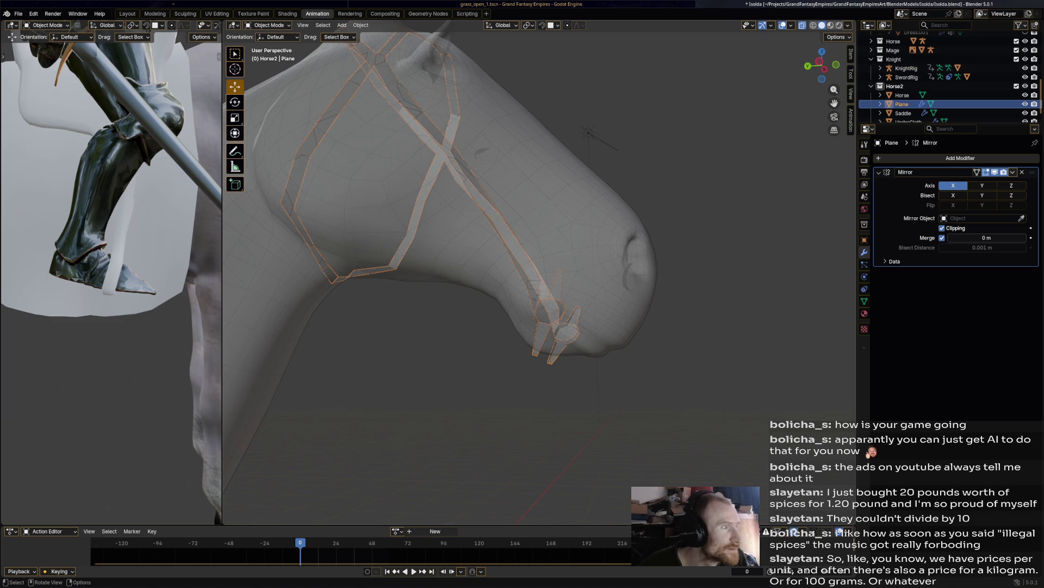
click(268, 25)
click(267, 45)
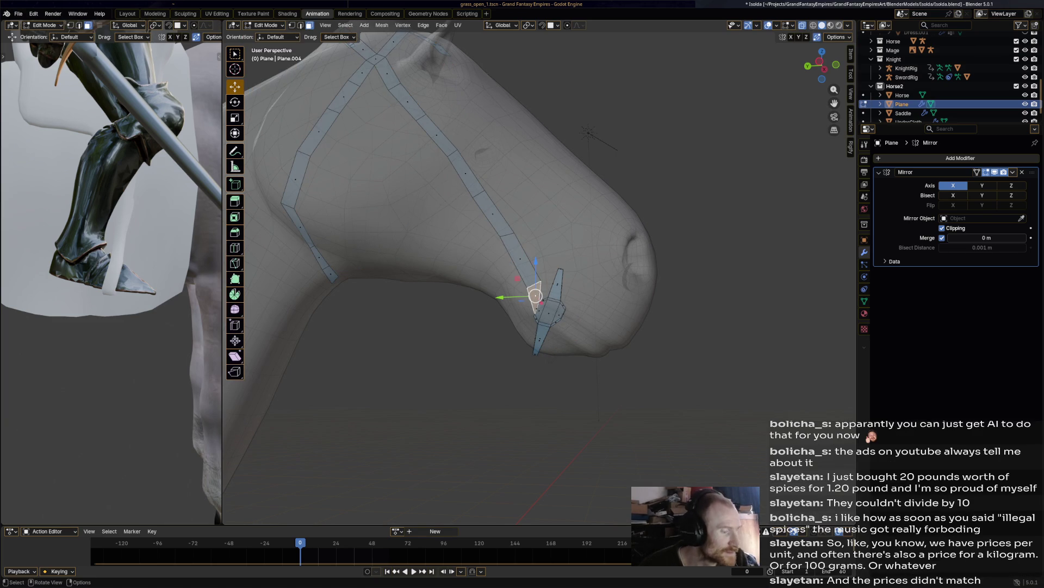
key(2)
Step: Nudge and rotate the lower strap edge, then reposition the upper edge rotated -35.2°
mouse_move(535, 295)
mouse_down()
mouse_move(537, 282)
mouse_move(524, 292)
mouse_up()
key(r)
click(553, 260)
click(506, 233)
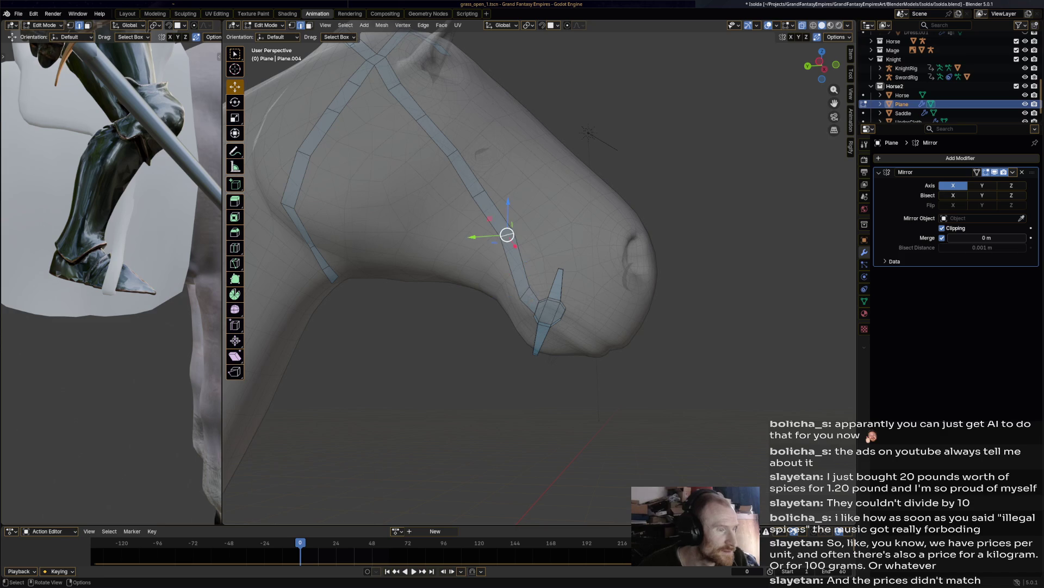
key(g)
drag(499, 244, 499, 243)
key(r)
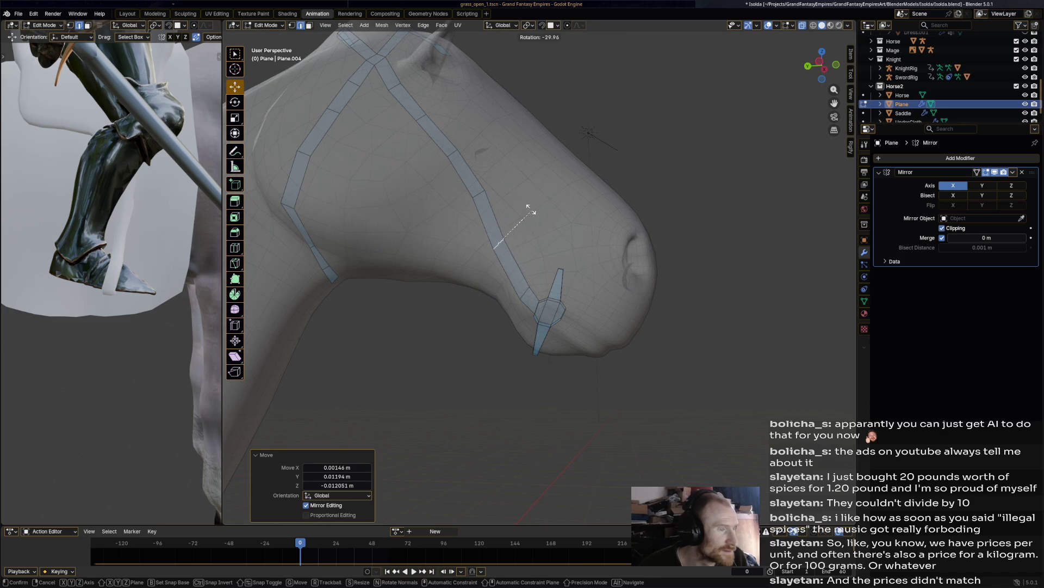
click(534, 213)
Step: Move a higher strap edge and slide it into place on the face
click(478, 193)
key(g)
click(471, 196)
key(alt+a)
mouse_move(452, 153)
mouse_down()
mouse_move(426, 158)
mouse_move(422, 117)
mouse_move(413, 121)
mouse_move(380, 61)
mouse_move(374, 68)
mouse_up()
click(426, 140)
Step: Rotate the strap piece 8.55°, then back -6.91°, and slide it into place
key(r)
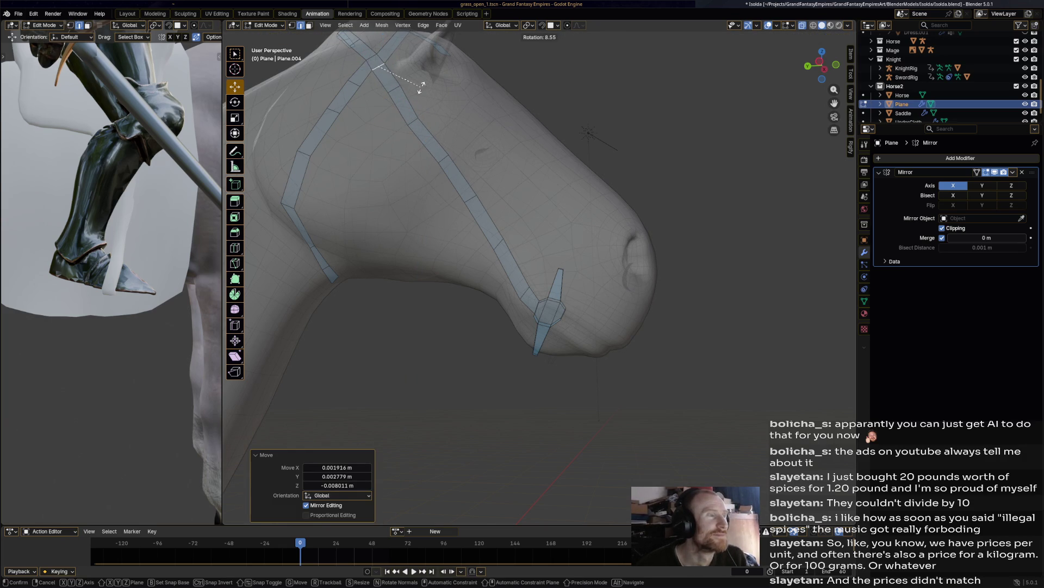
click(423, 86)
key(r)
click(396, 51)
drag(372, 61, 369, 58)
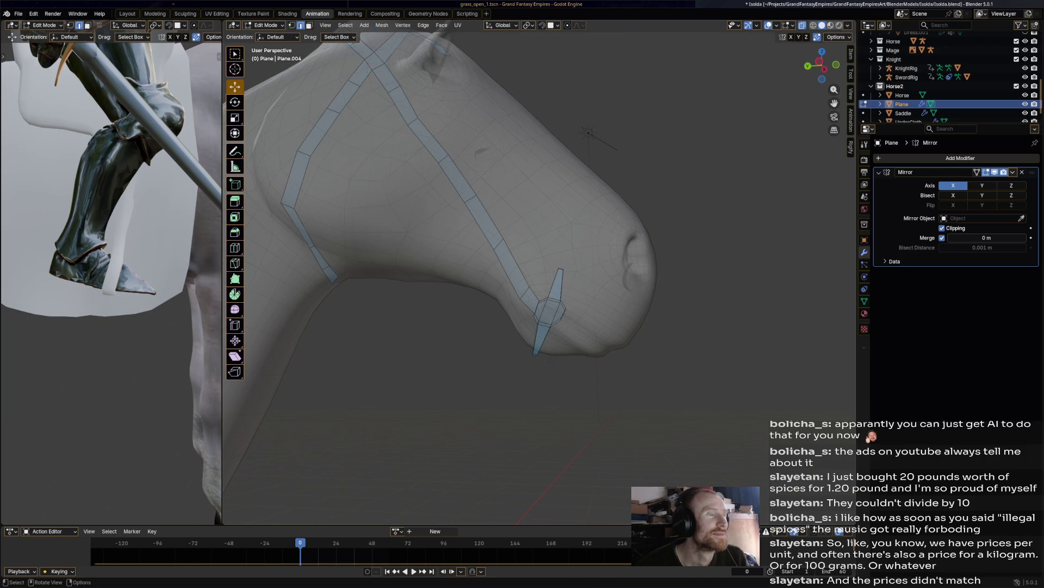
Step: Select the muzzle strap vertices and rotate them into shape
scroll(435, 218, down, 6)
mouse_move(538, 272)
middle_down()
mouse_move(593, 266)
mouse_move(380, 272)
middle_up()
scroll(566, 304, up, 6)
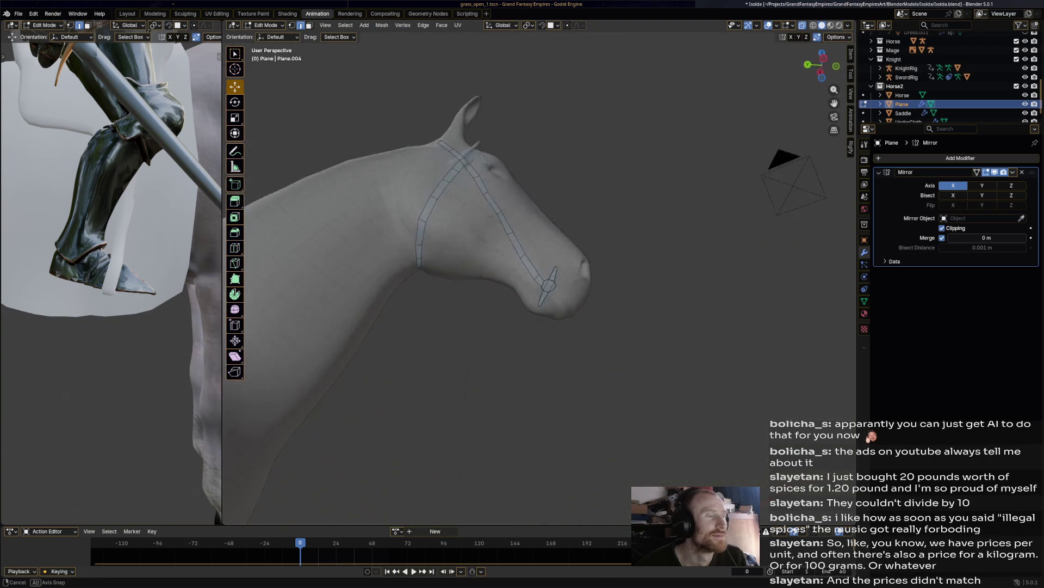
drag(535, 314, 577, 352)
mouse_move(577, 352)
middle_down()
mouse_move(544, 321)
mouse_move(500, 332)
middle_up()
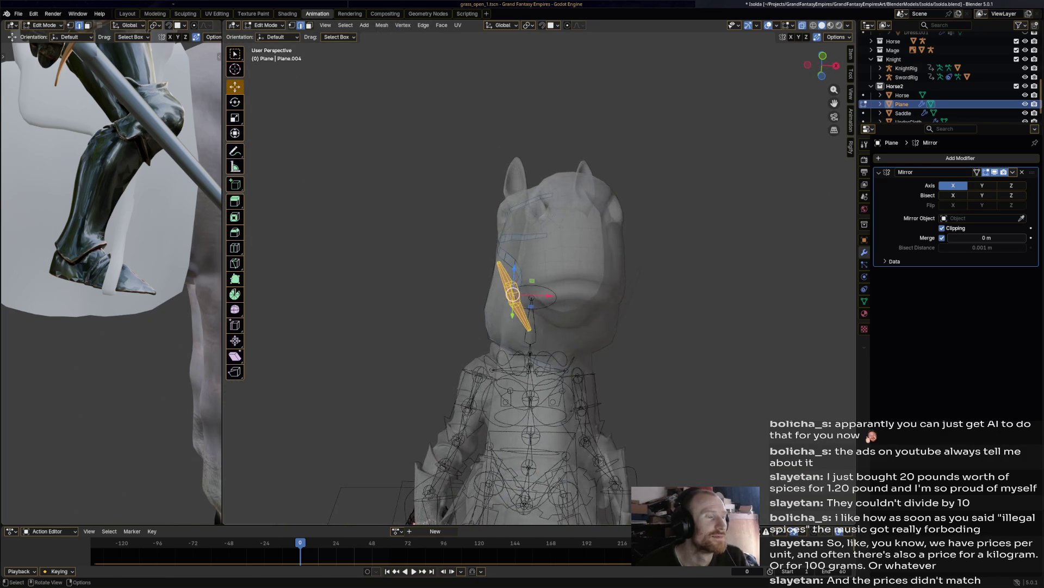
key(r)
click(537, 351)
Step: Switch to face selection and shift the strap faces slightly along X under the head
scroll(537, 351, up, 2)
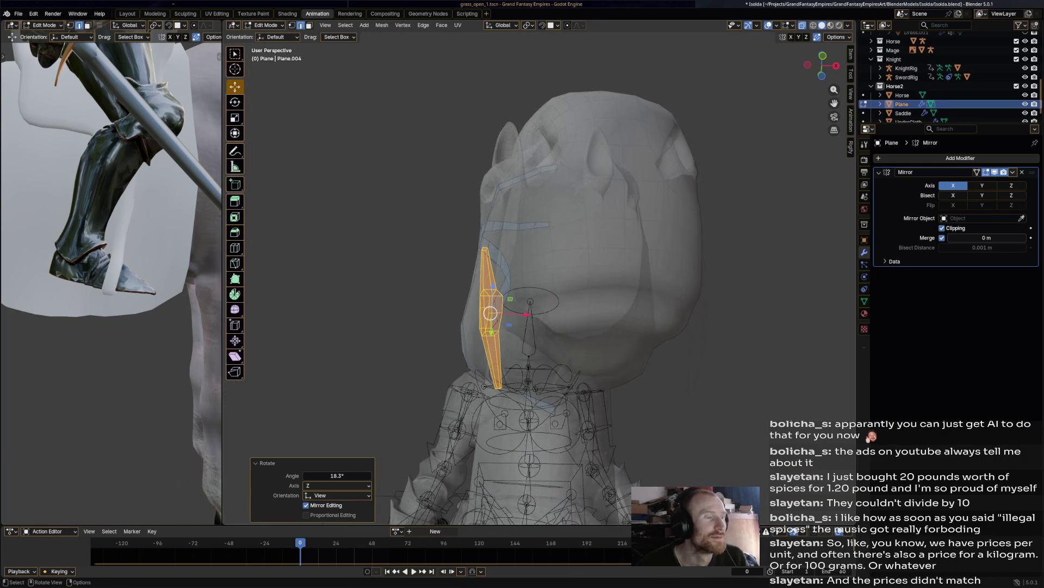
key(alt+a)
key(3)
middle_drag(538, 351, 537, 310)
key(g)
key(x)
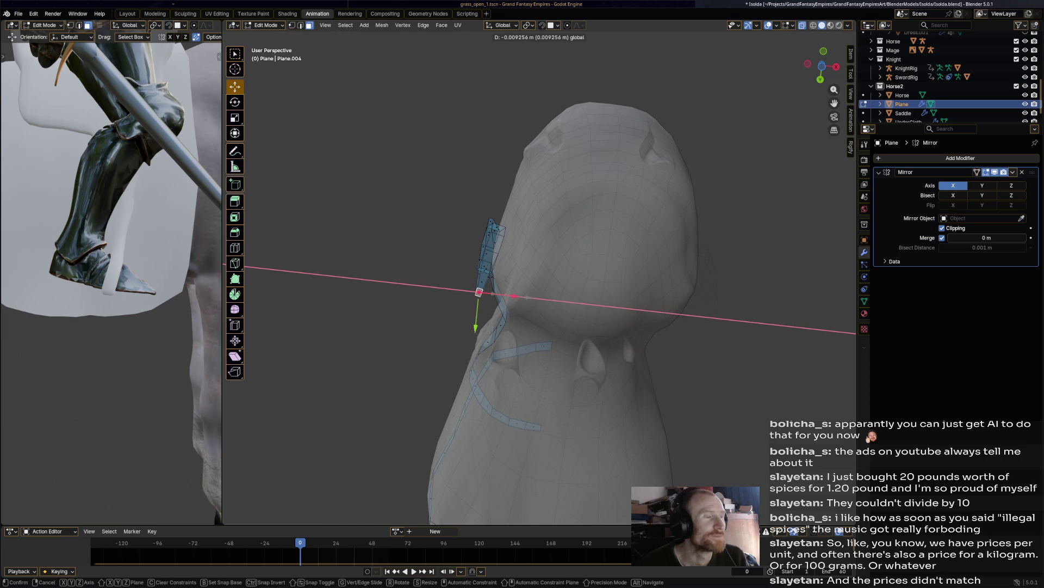
click(476, 292)
mouse_move(476, 291)
middle_down()
mouse_move(490, 387)
mouse_move(505, 357)
mouse_move(592, 310)
mouse_move(600, 280)
mouse_move(572, 304)
middle_up()
key(g)
key(x)
key(Escape)
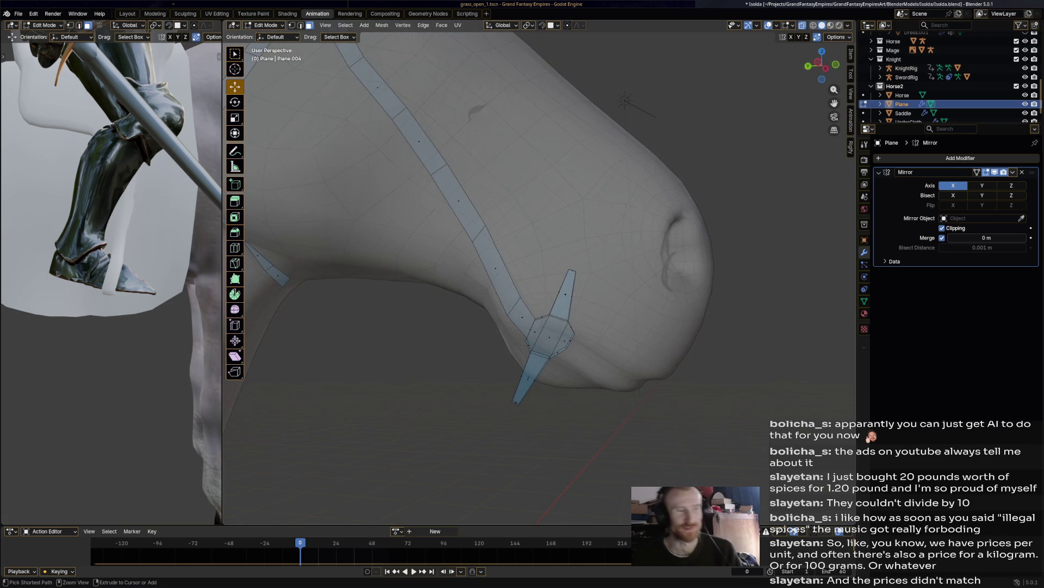
Step: Move the strap end's top vertex along X and rotate it to bend the strap end
click(571, 270)
drag(572, 269, 579, 276)
middle_drag(579, 276, 604, 285)
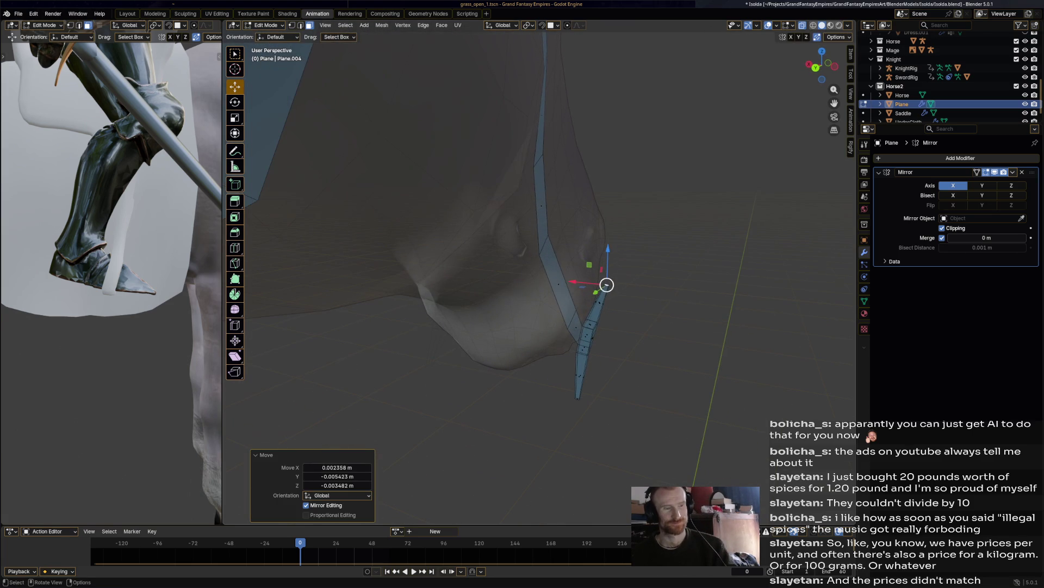
key(g)
key(x)
click(610, 283)
key(r)
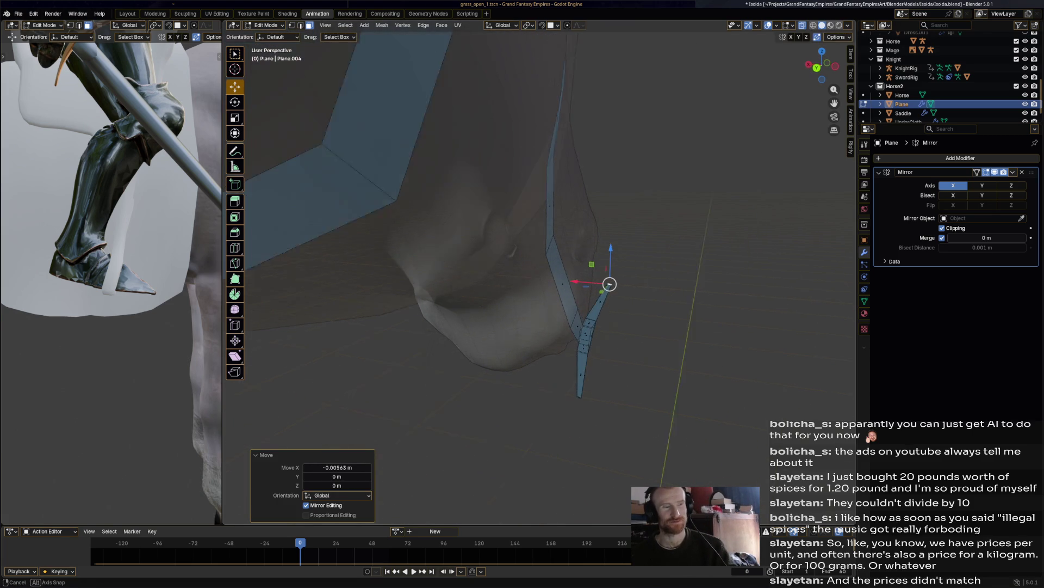
click(683, 361)
Step: Rotate the strap's bottom tip to an angle of -14°
click(580, 396)
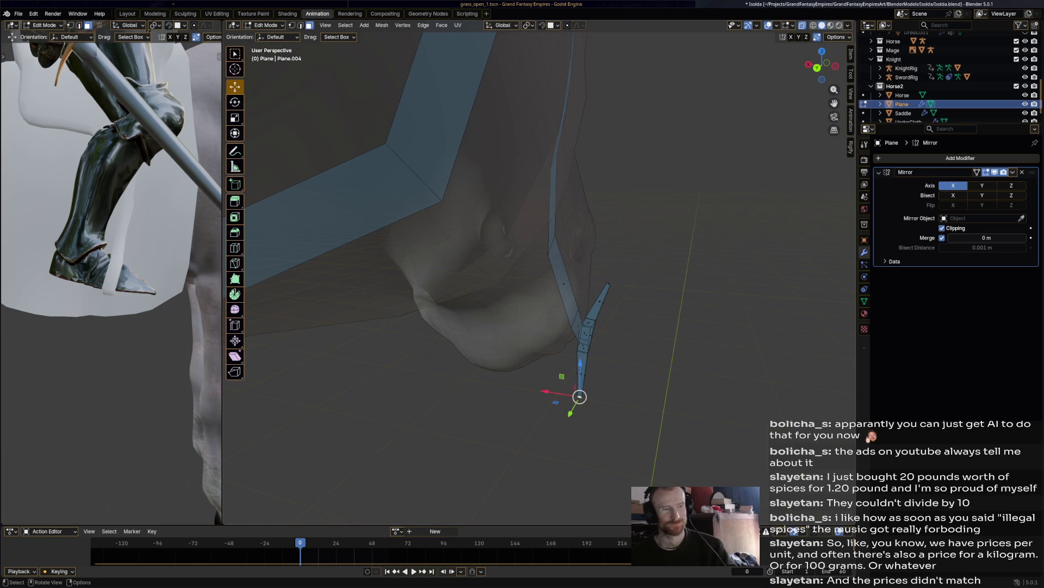
key(r)
click(636, 383)
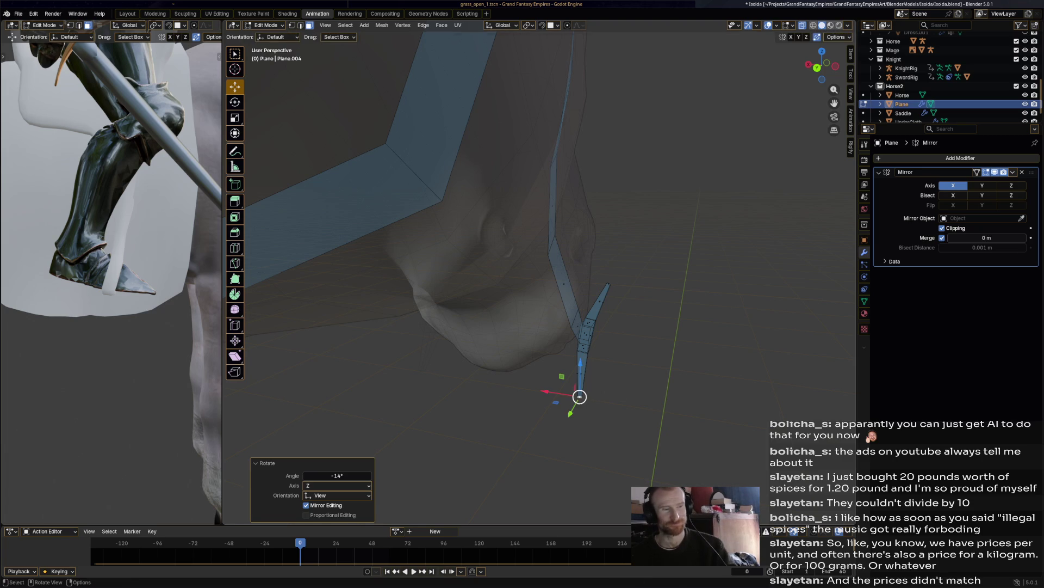
middle_drag(580, 396, 533, 348)
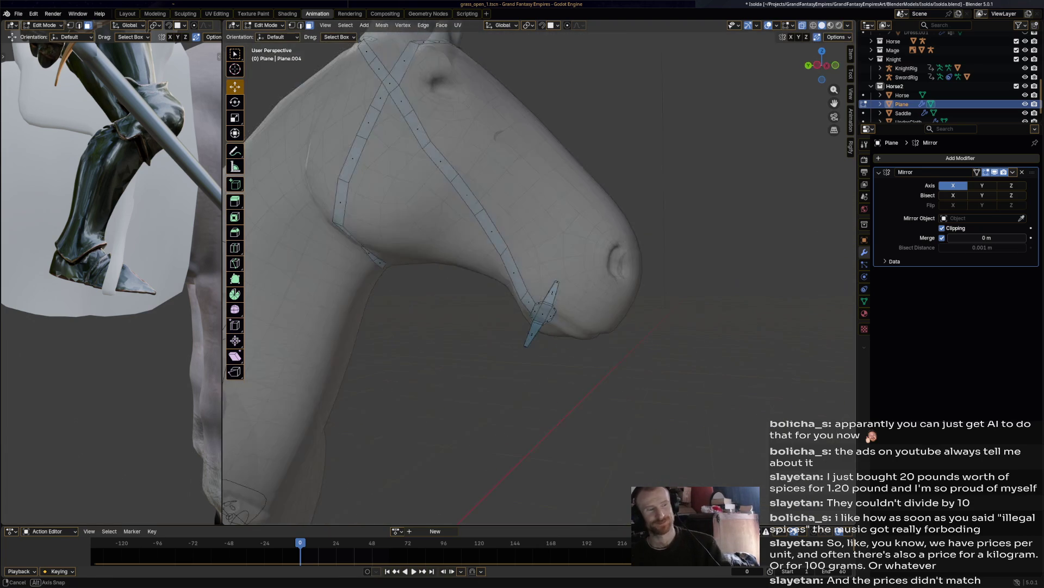
Step: Box-select the bottom tip vertices, move them under the chin, and save the file
key(b)
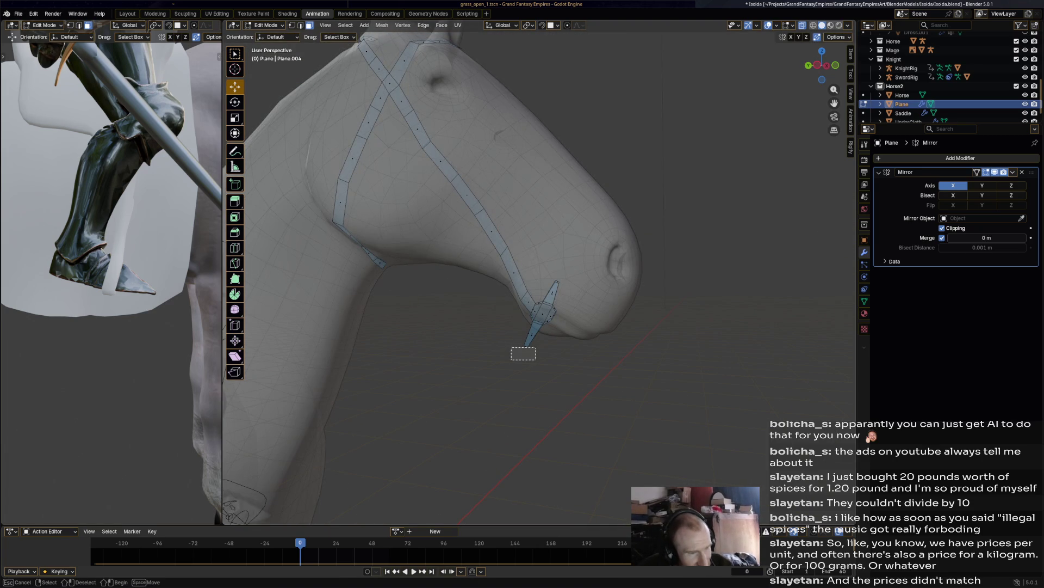
drag(521, 358, 530, 347)
key(g)
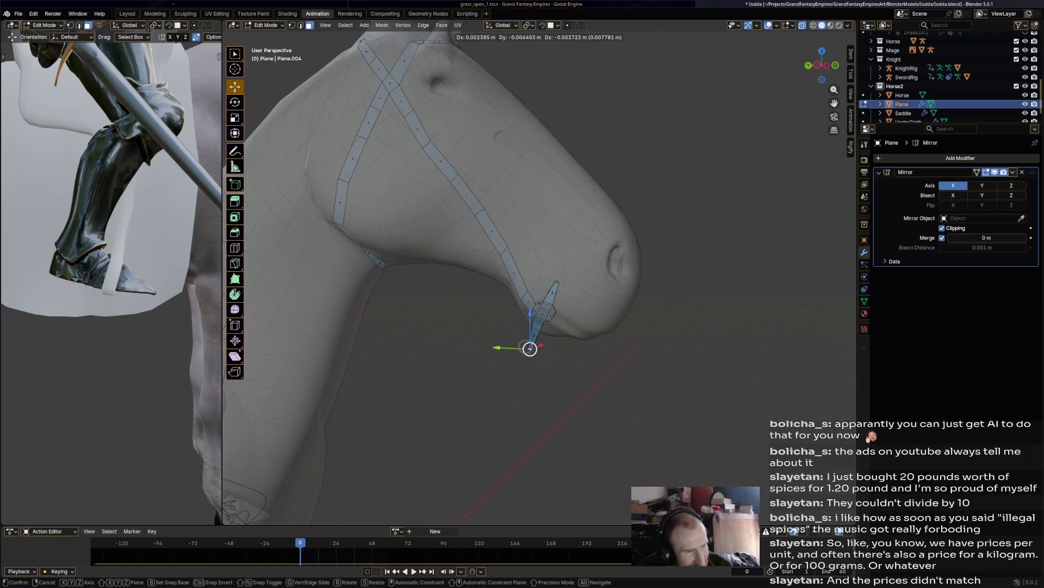
click(526, 349)
middle_drag(538, 327, 424, 332)
key(ctrl+s)
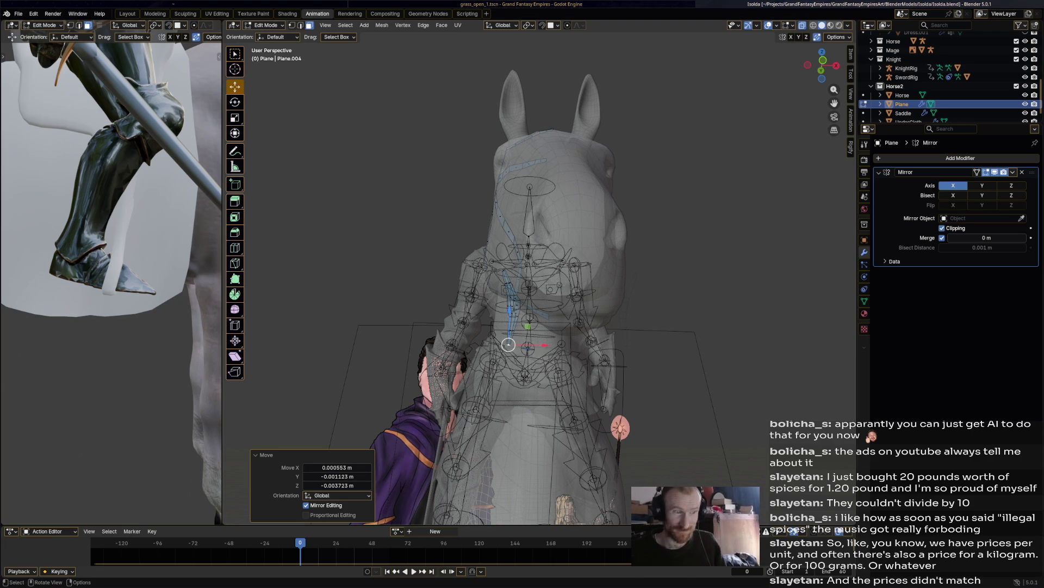
middle_drag(538, 283, 626, 288)
scroll(539, 283, up, 5)
scroll(539, 272, down, 3)
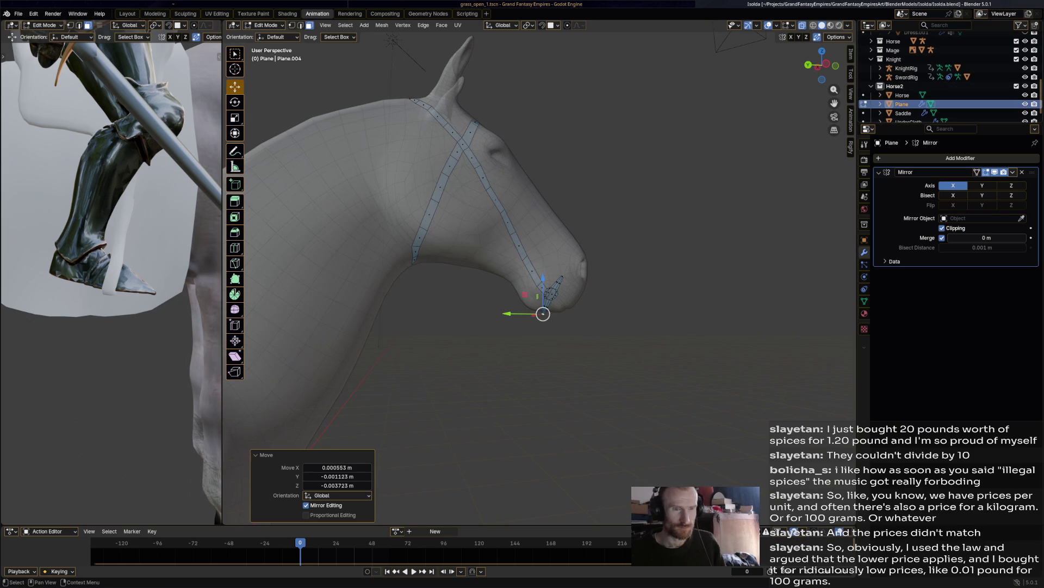
drag(543, 313, 541, 313)
mouse_move(541, 314)
middle_down()
mouse_move(598, 294)
mouse_move(539, 317)
middle_up()
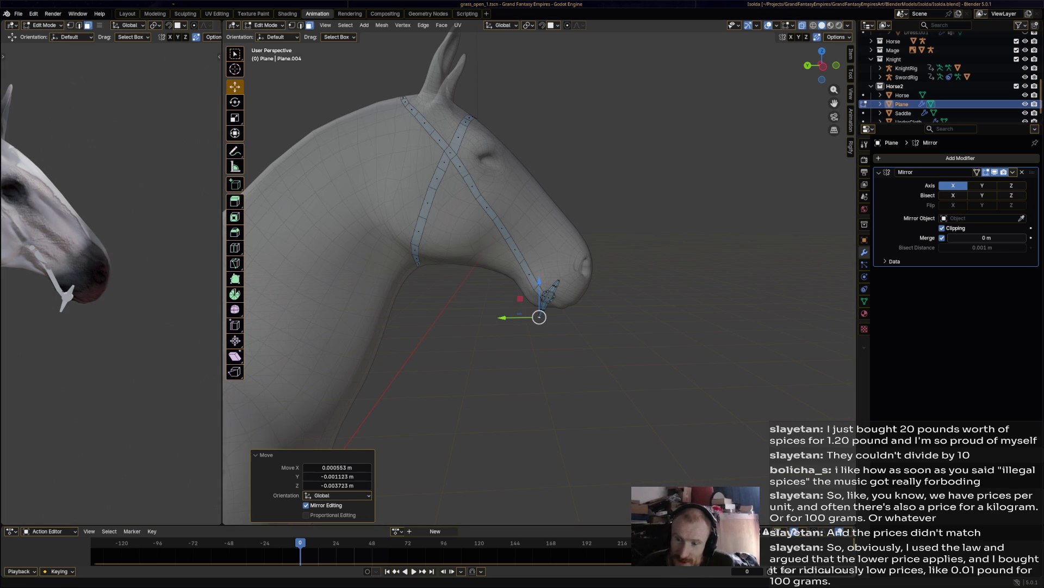
mouse_move(544, 327)
middle_down()
mouse_move(647, 332)
mouse_move(676, 301)
middle_up()
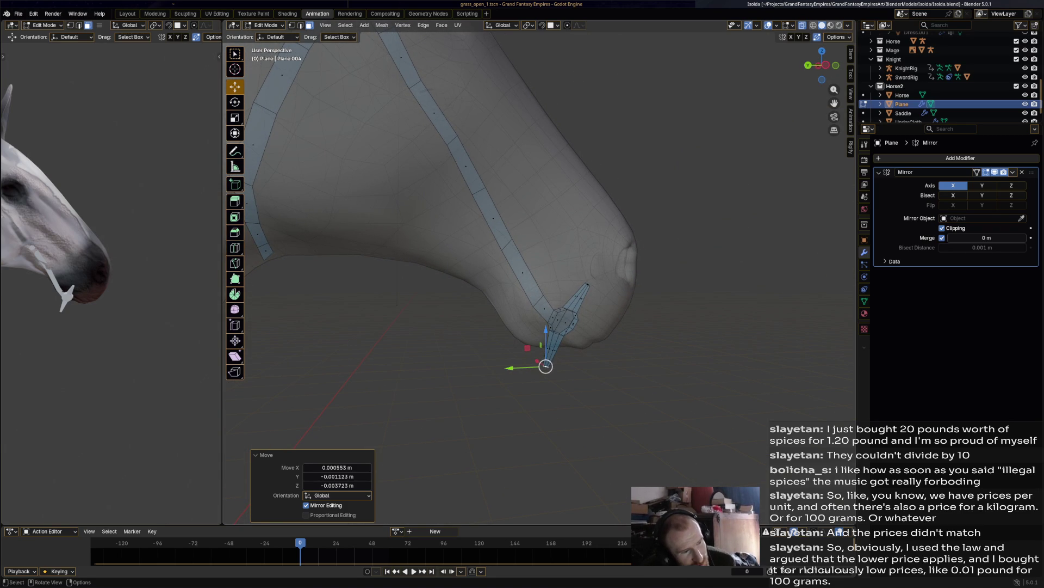
Step: Loop-cut the cheek strap, then shift and tilt the new edge to follow the strap
key(shift+space)
key(ctrl+r)
drag(522, 272, 517, 263)
mouse_move(517, 263)
middle_down()
mouse_move(505, 248)
mouse_move(526, 239)
middle_up()
key(shift+space)
key(g)
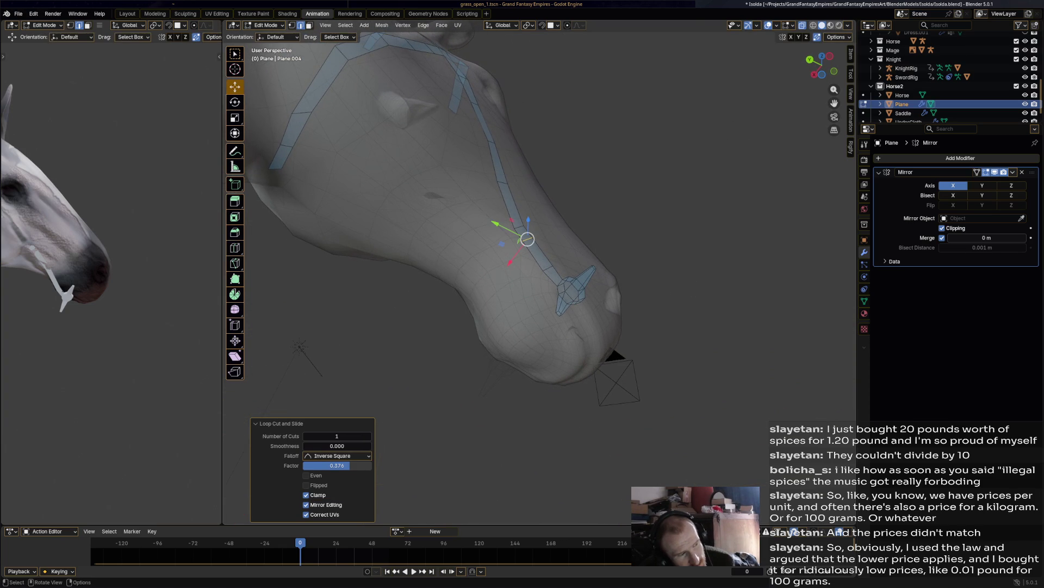
drag(527, 239, 519, 234)
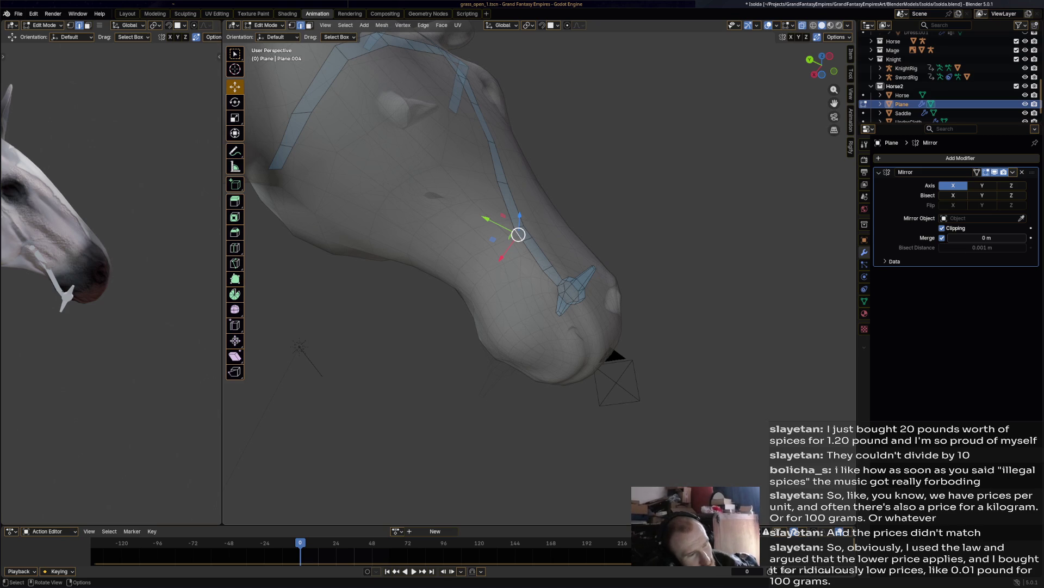
key(r)
key(Return)
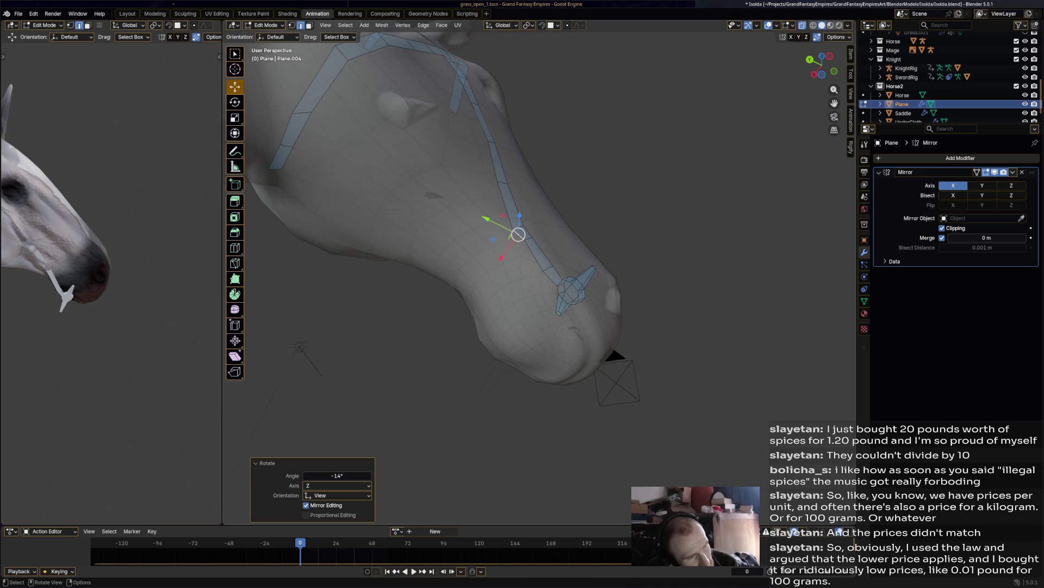
Step: Extrude a new strap segment from the edge with surface snapping, then position and rotate it
key(e)
mouse_move(518, 234)
middle_down()
mouse_move(492, 247)
mouse_move(512, 252)
mouse_move(489, 261)
middle_up()
key(shift+Tab)
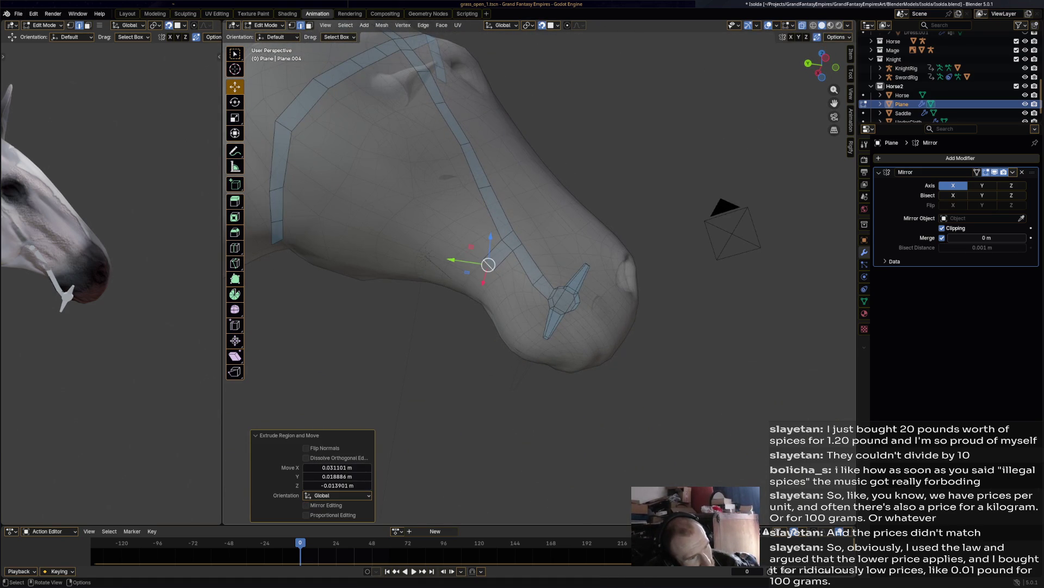
key(g)
click(489, 263)
key(r)
click(520, 267)
Step: Extrude two more noseband segments across the muzzle
key(e)
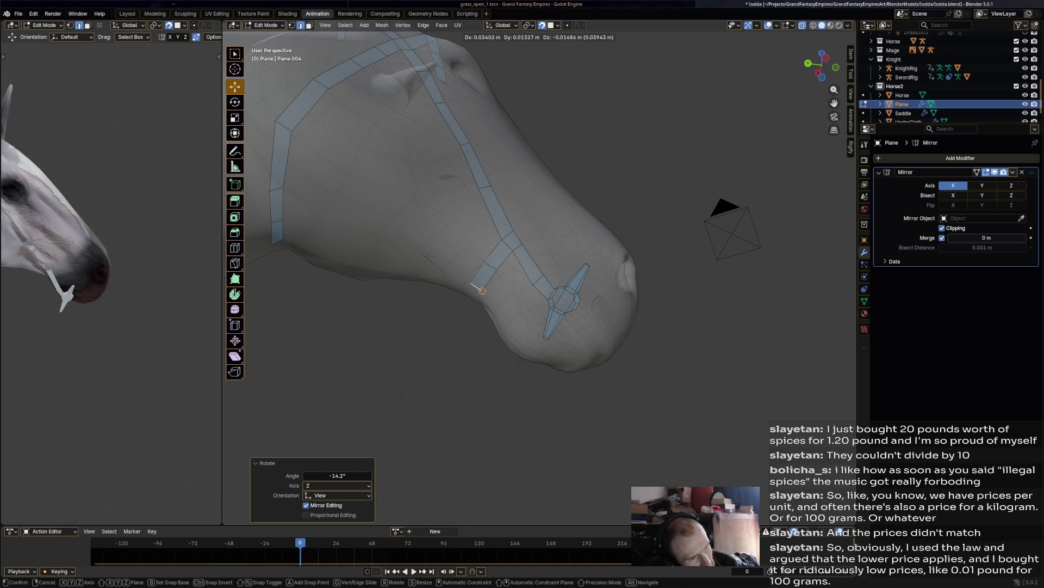
click(477, 287)
mouse_move(477, 286)
middle_down()
mouse_move(474, 269)
mouse_move(507, 235)
mouse_move(485, 233)
mouse_move(490, 252)
mouse_move(459, 252)
mouse_move(527, 205)
mouse_move(536, 186)
middle_up()
key(e)
click(454, 280)
drag(536, 186, 532, 196)
Step: Rotate and move the strap end down-left, scaling it to 0.838
mouse_move(532, 196)
middle_down()
mouse_move(579, 220)
mouse_move(327, 54)
middle_up()
key(r)
click(329, 55)
drag(605, 264, 587, 281)
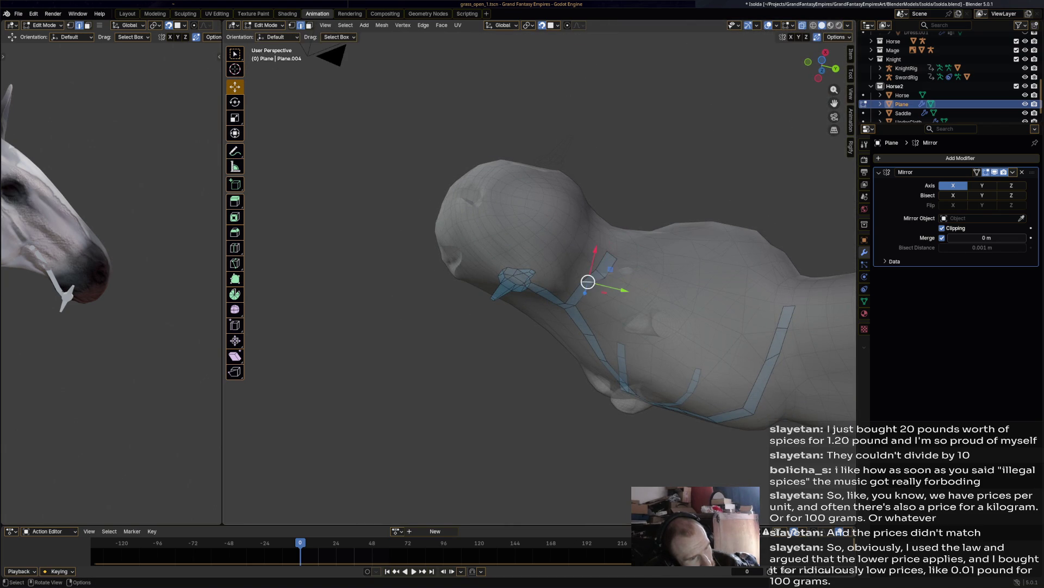
key(s)
click(587, 281)
middle_drag(587, 282, 552, 320)
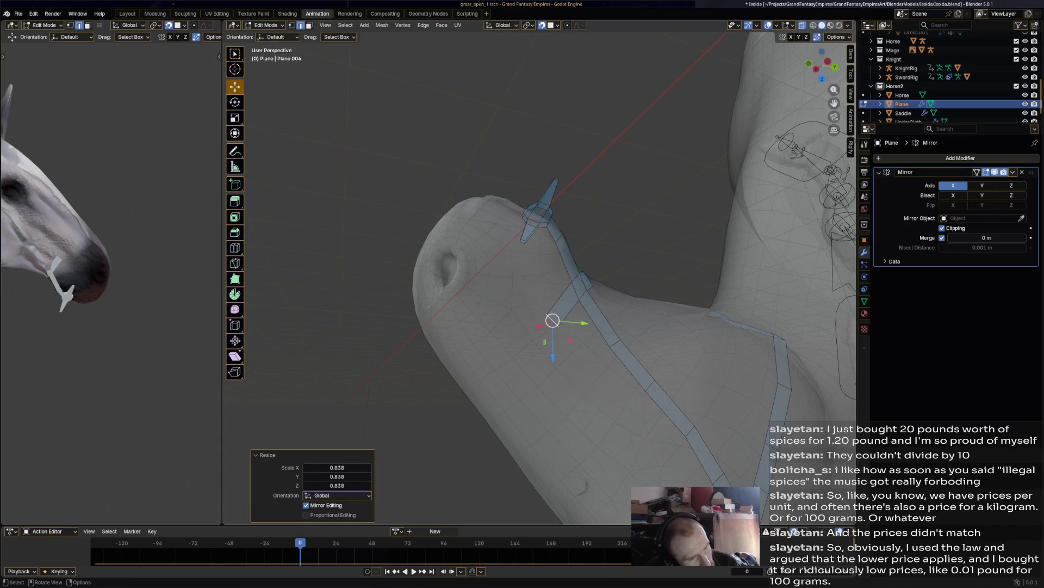
Step: Extrude another segment downward and reposition it under the jaw
key(e)
click(528, 354)
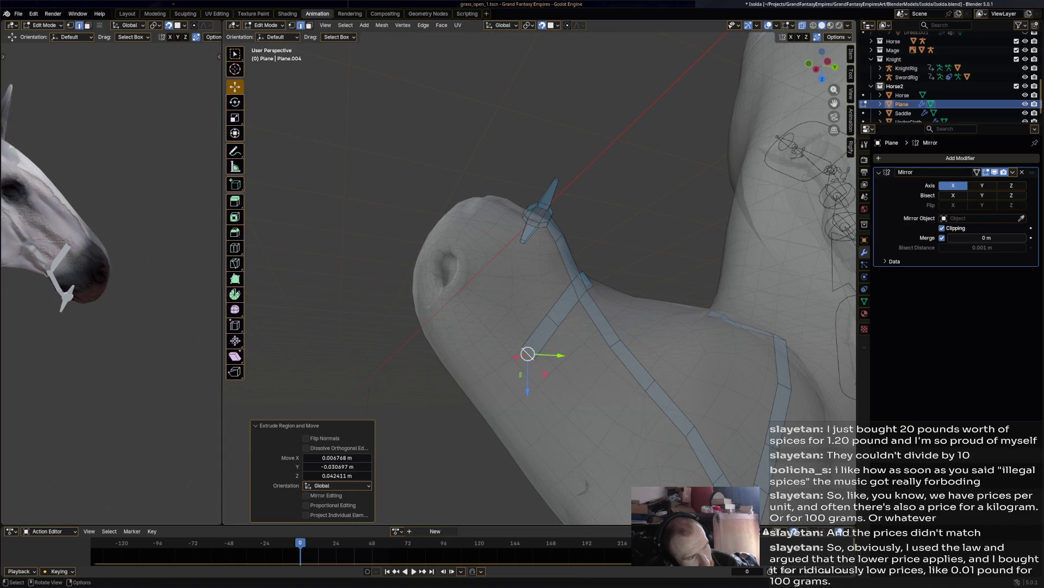
mouse_move(528, 353)
middle_down()
mouse_move(760, 425)
mouse_move(814, 182)
middle_up()
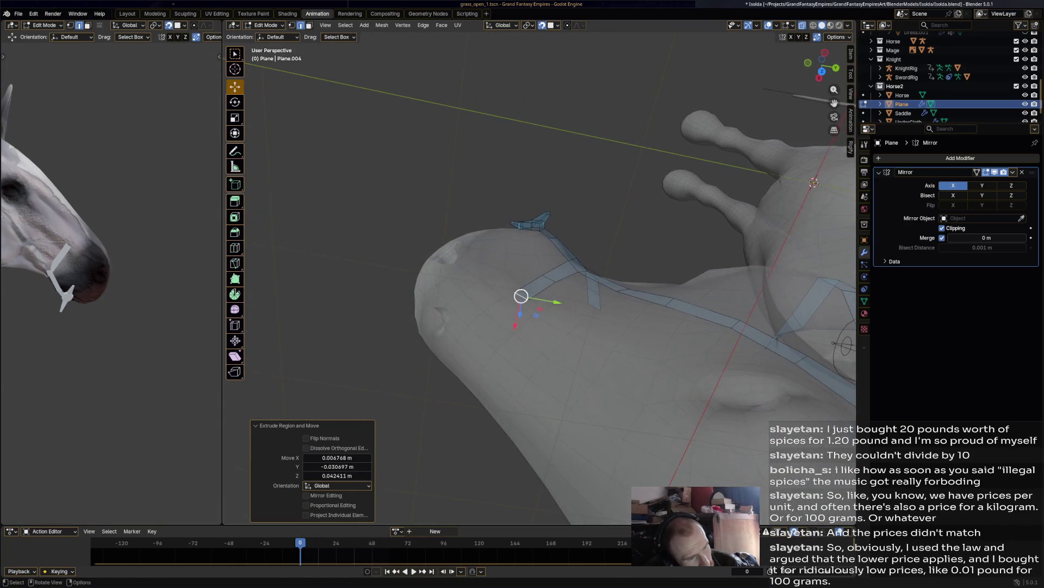
key(g)
click(515, 292)
mouse_move(517, 295)
middle_down()
mouse_move(562, 261)
mouse_move(565, 209)
mouse_move(520, 289)
middle_up()
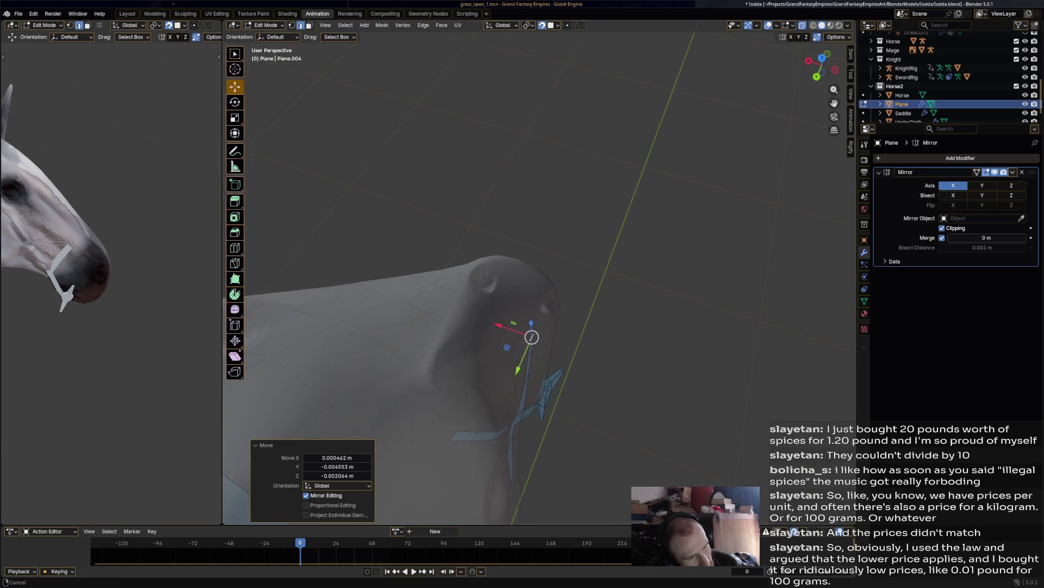
key(g)
click(518, 292)
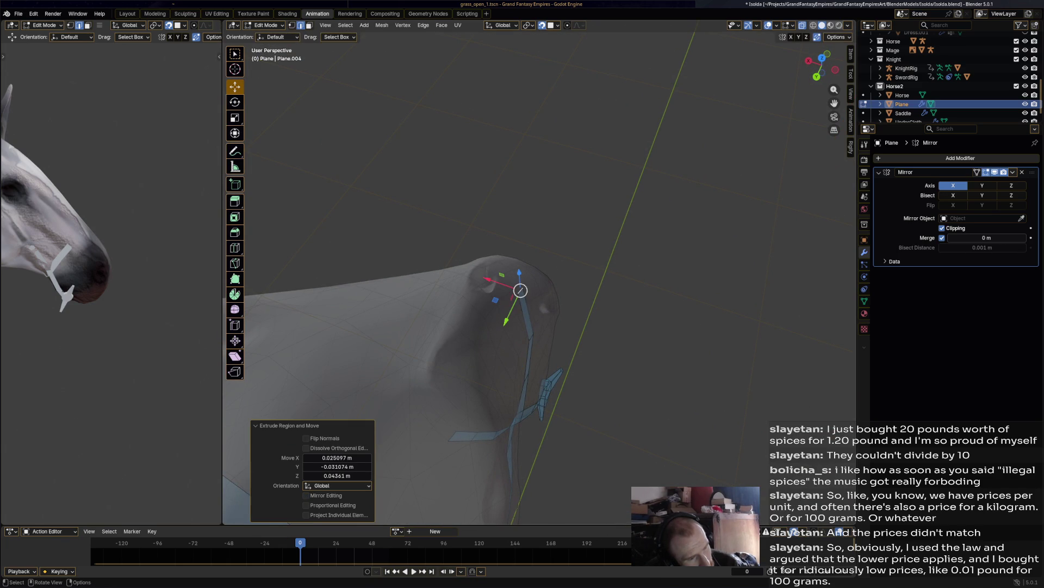
Step: Extrude a final segment up over the jaw and cancel an unwanted extra extrusion
key(e)
click(496, 272)
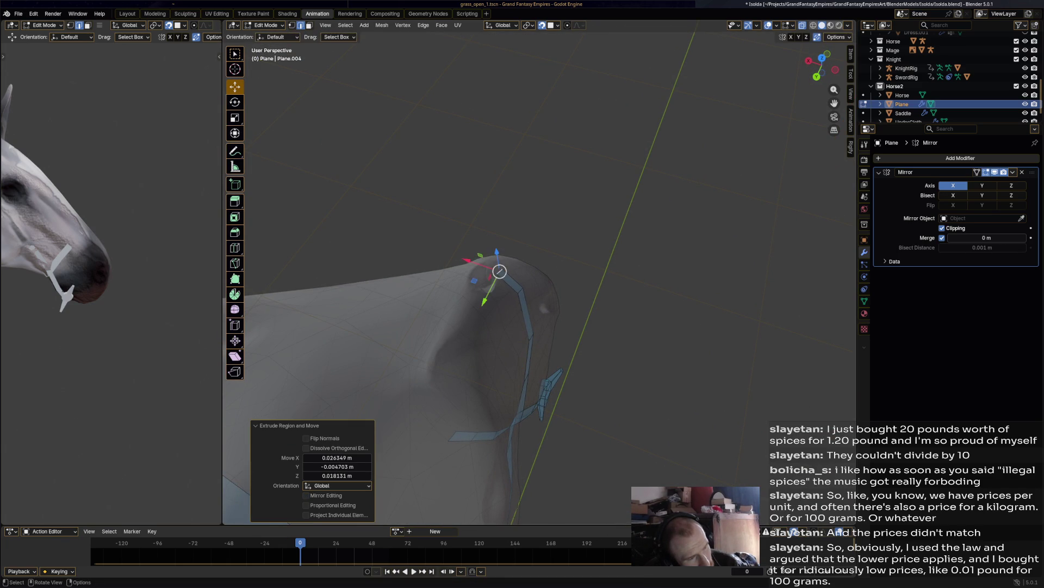
middle_drag(497, 273, 480, 235)
scroll(480, 235, down, 5)
key(e)
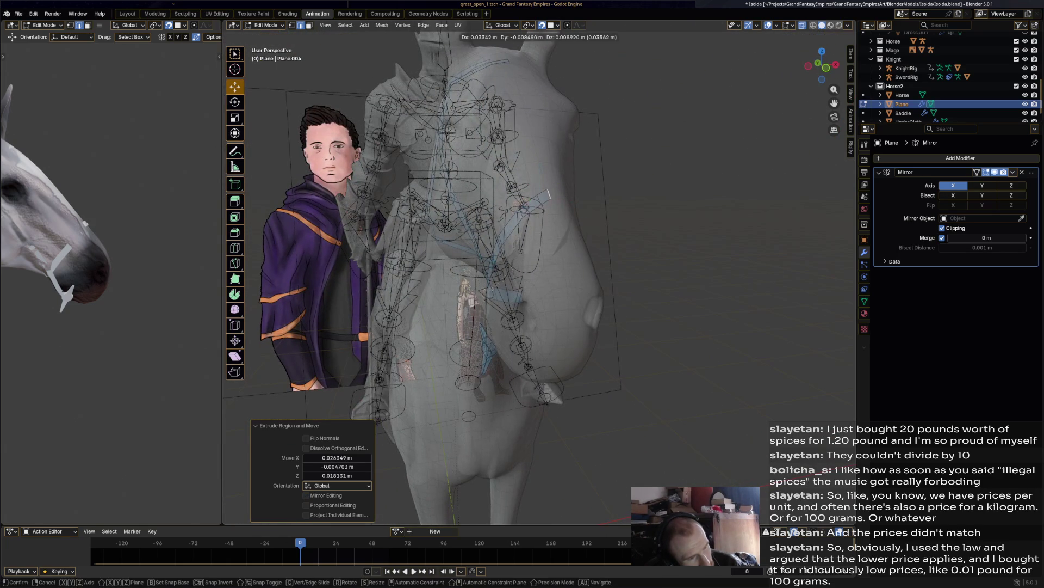
right_click(548, 197)
middle_drag(549, 197, 479, 223)
scroll(522, 218, up, 6)
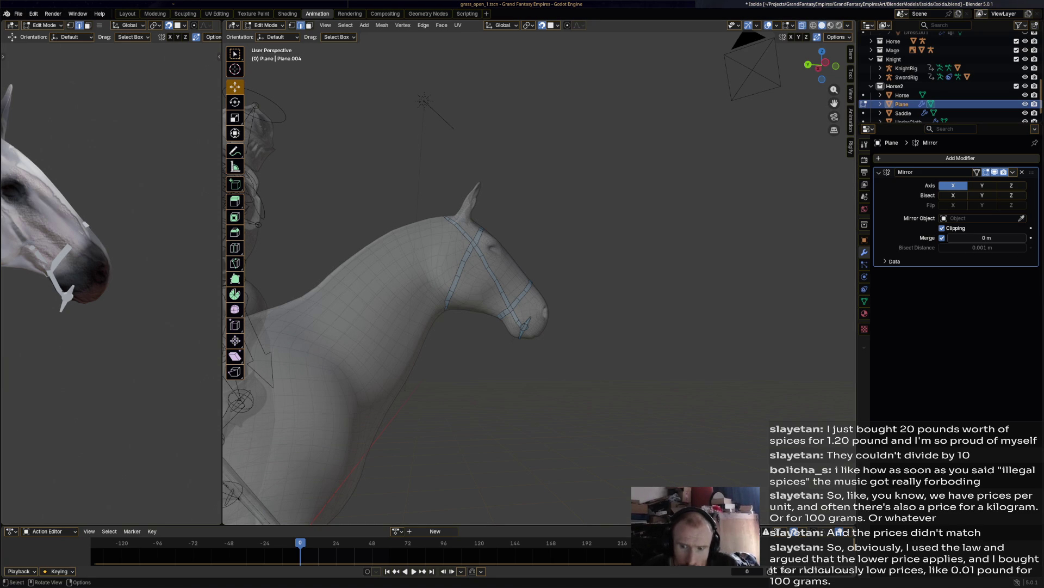
scroll(537, 273, up, 5)
middle_drag(537, 273, 511, 207)
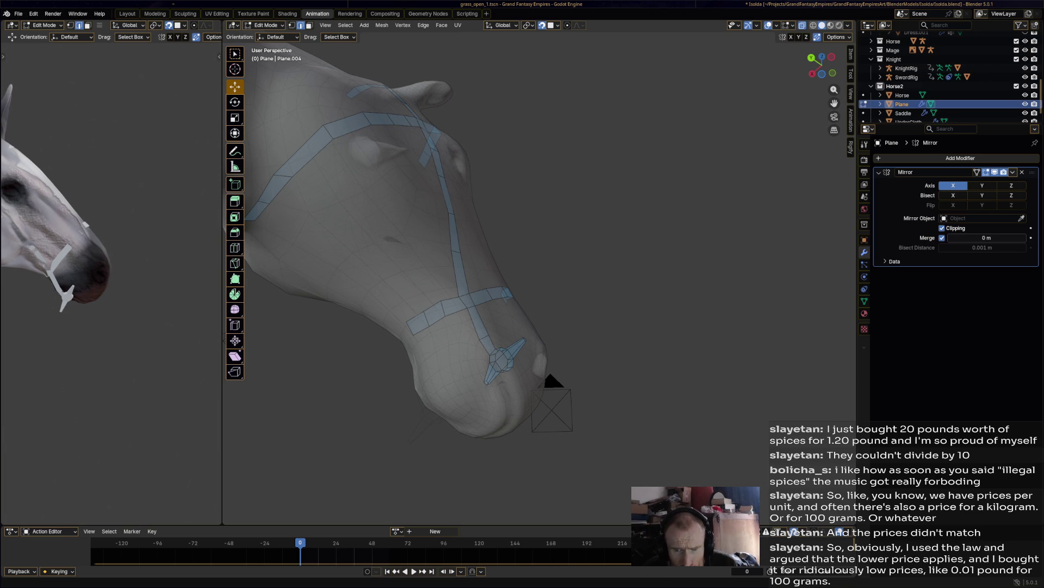
mouse_move(538, 272)
middle_down()
mouse_move(631, 283)
mouse_move(609, 305)
middle_up()
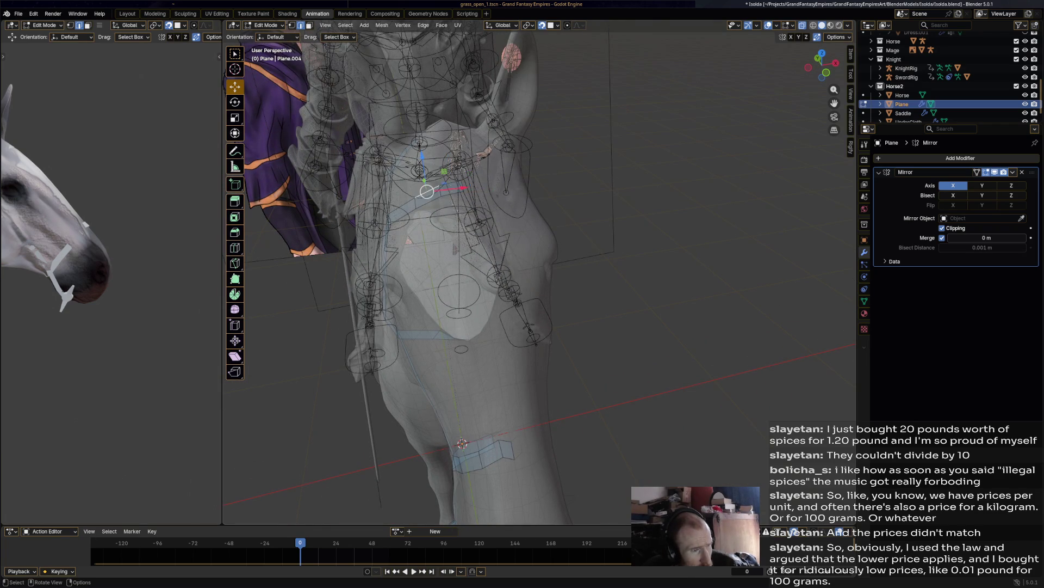
drag(452, 192, 462, 231)
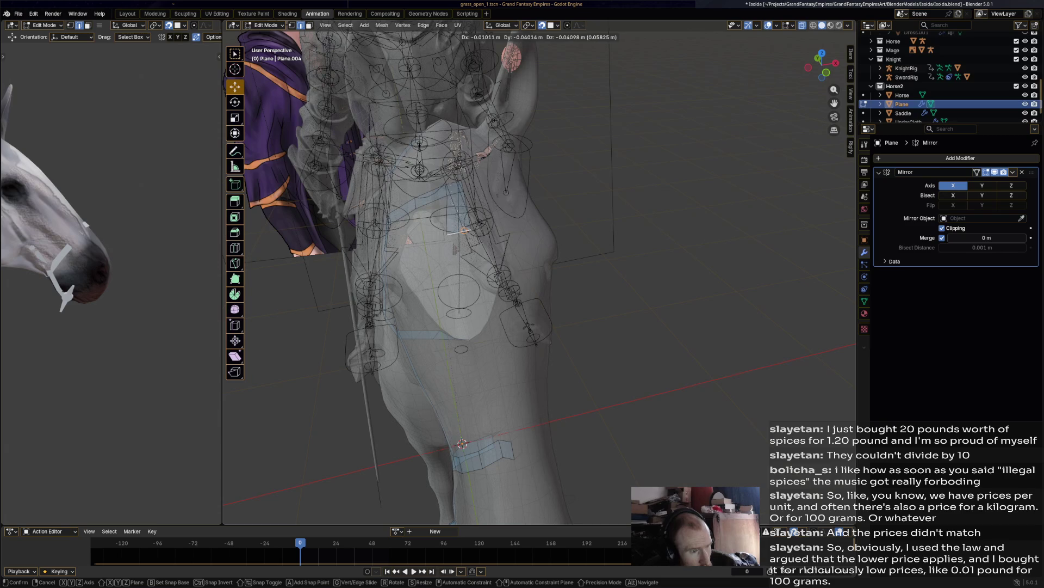
Step: Extrude the strap in three more sections down the horse's neck
click(466, 237)
key(e)
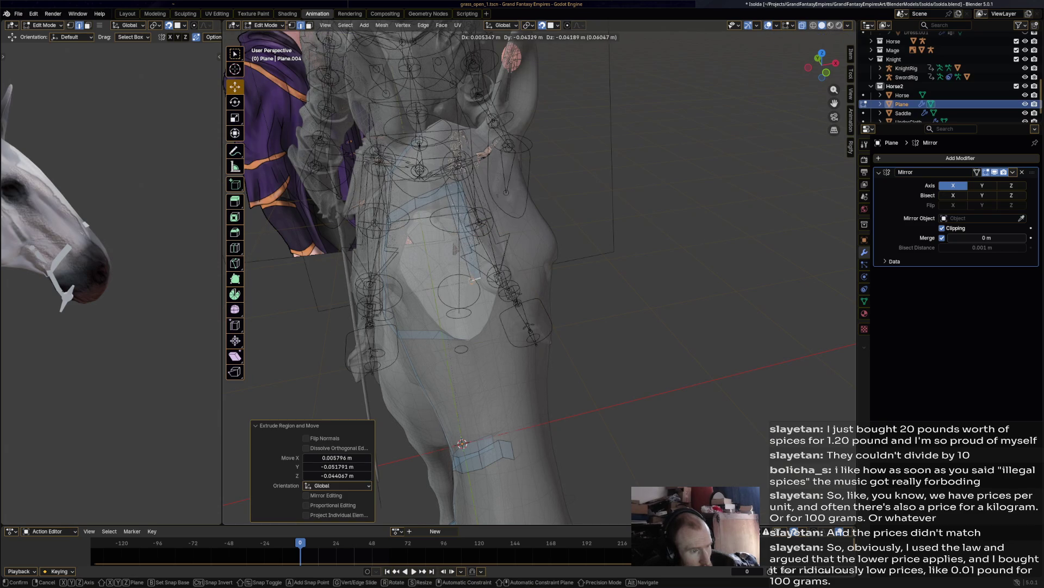
click(475, 289)
key(e)
click(483, 359)
key(e)
click(489, 417)
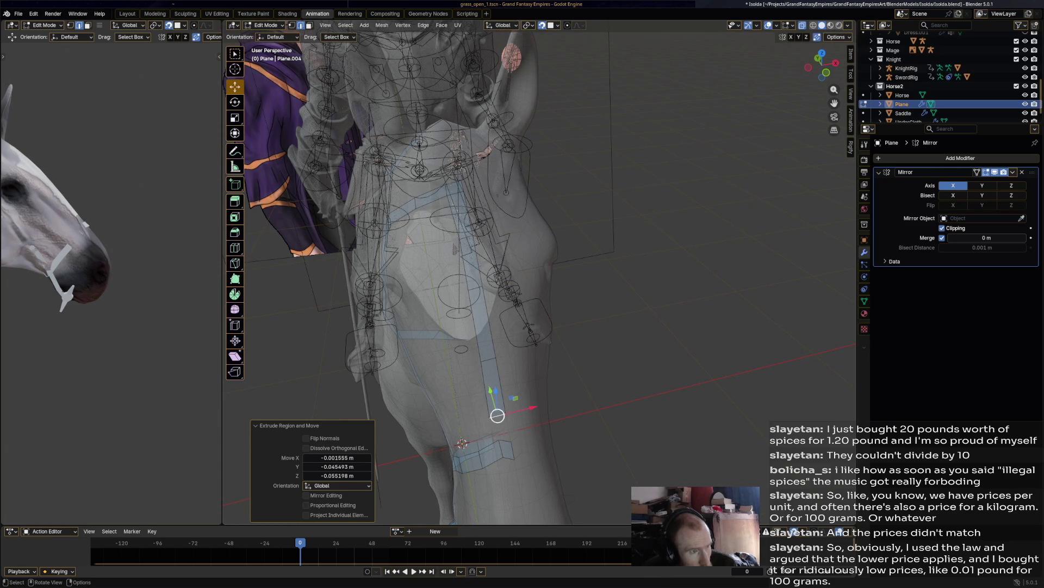
middle_drag(501, 424, 446, 392)
Step: Extrude the strap's end edge upward into a new face
click(427, 358)
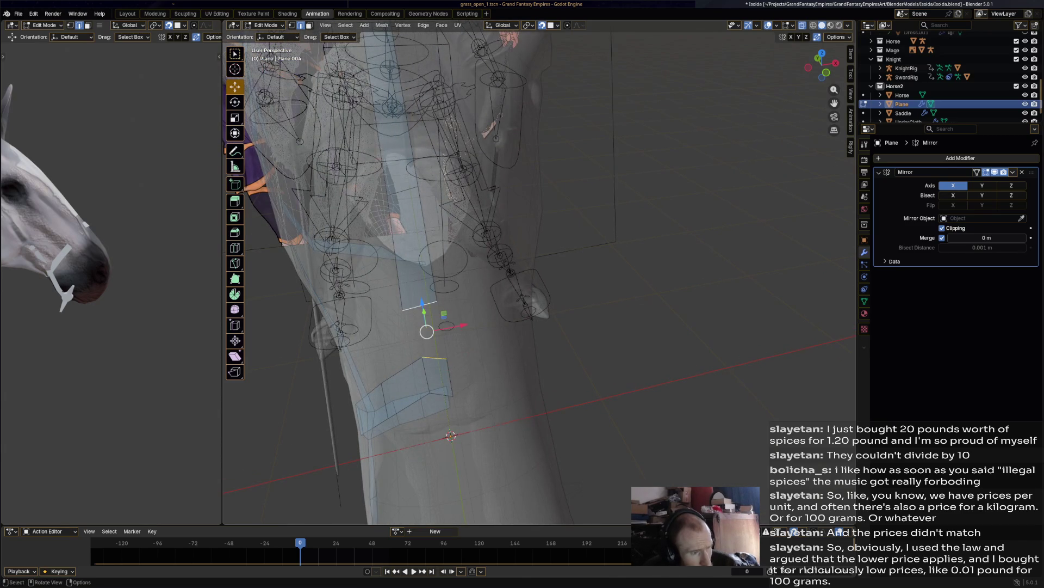
key(e)
click(423, 303)
click(423, 334)
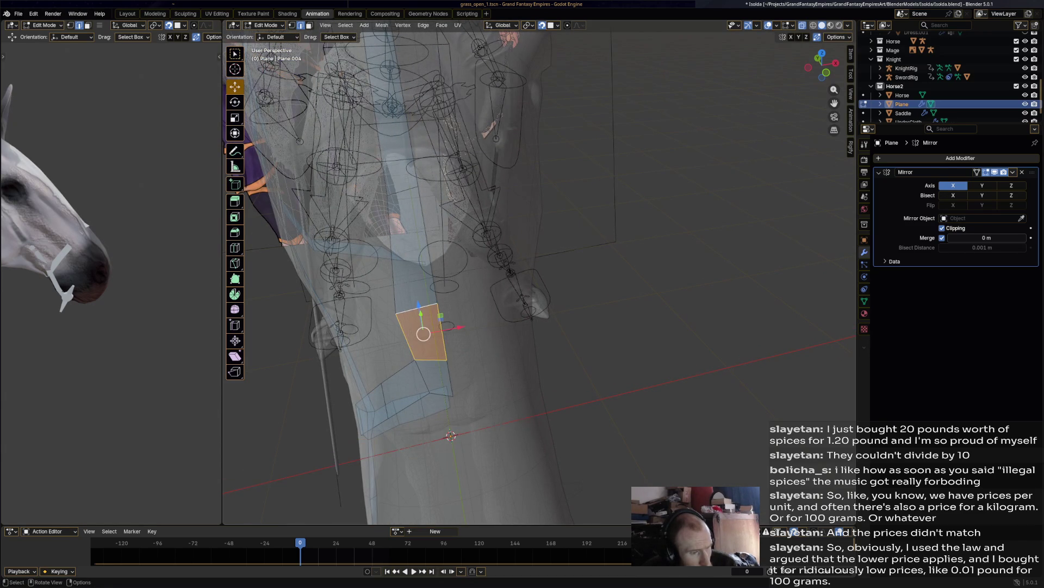
Step: Inspect the extended strap around the neck and head, then pick the Loop Cut tool
middle_drag(446, 392, 416, 367)
scroll(539, 272, down, 6)
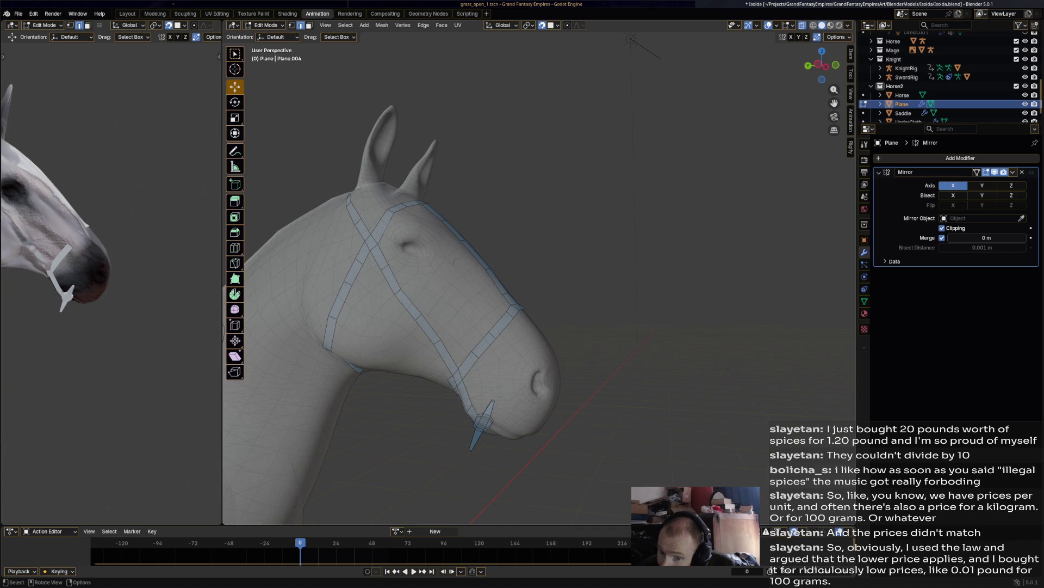
scroll(555, 274, down, 3)
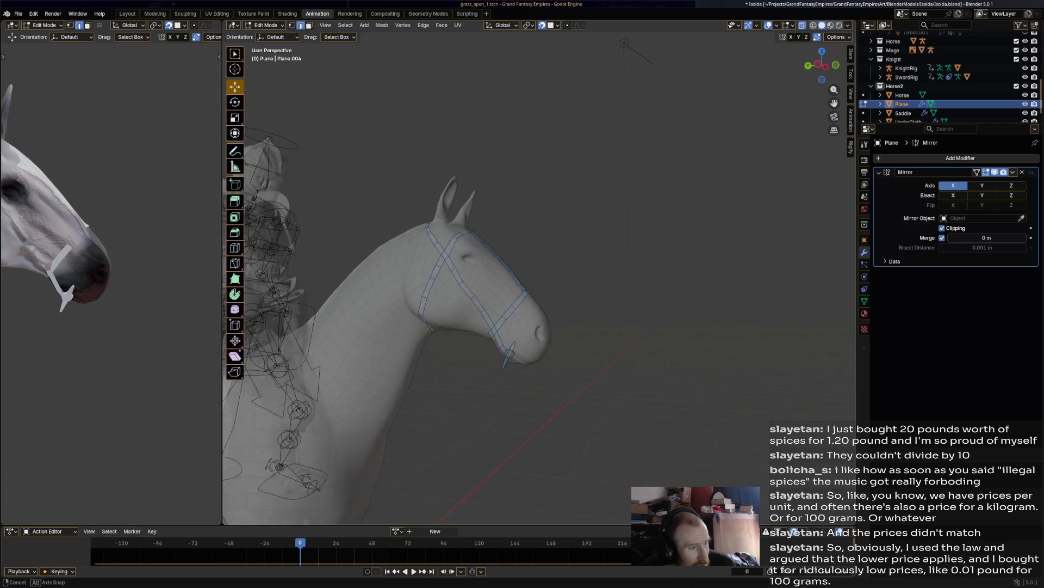
mouse_move(555, 275)
middle_down()
mouse_move(582, 267)
mouse_move(598, 234)
middle_up()
scroll(582, 266, up, 3)
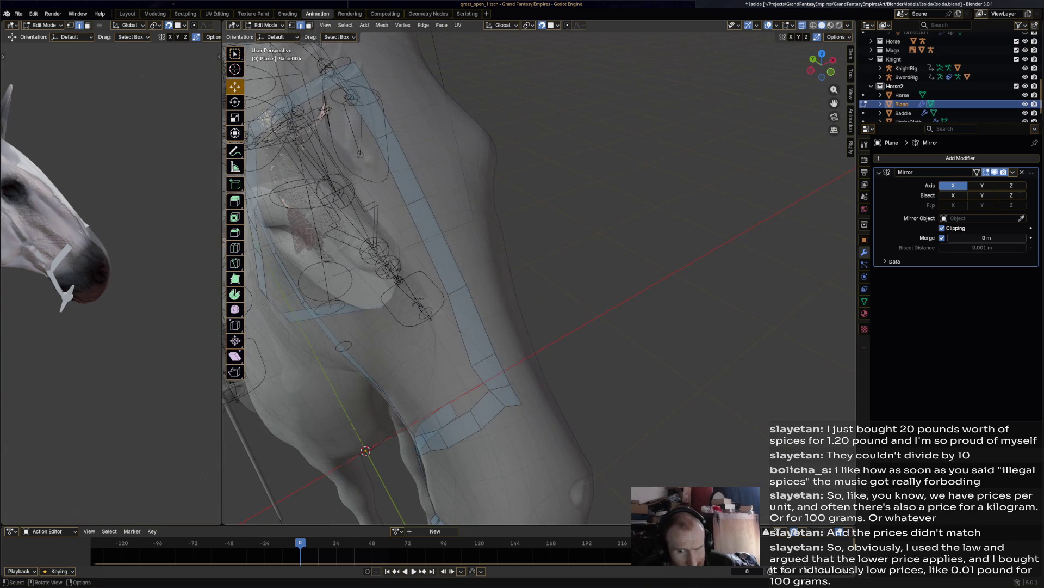
scroll(539, 277, down, 3)
middle_drag(538, 277, 546, 270)
scroll(547, 269, up, 5)
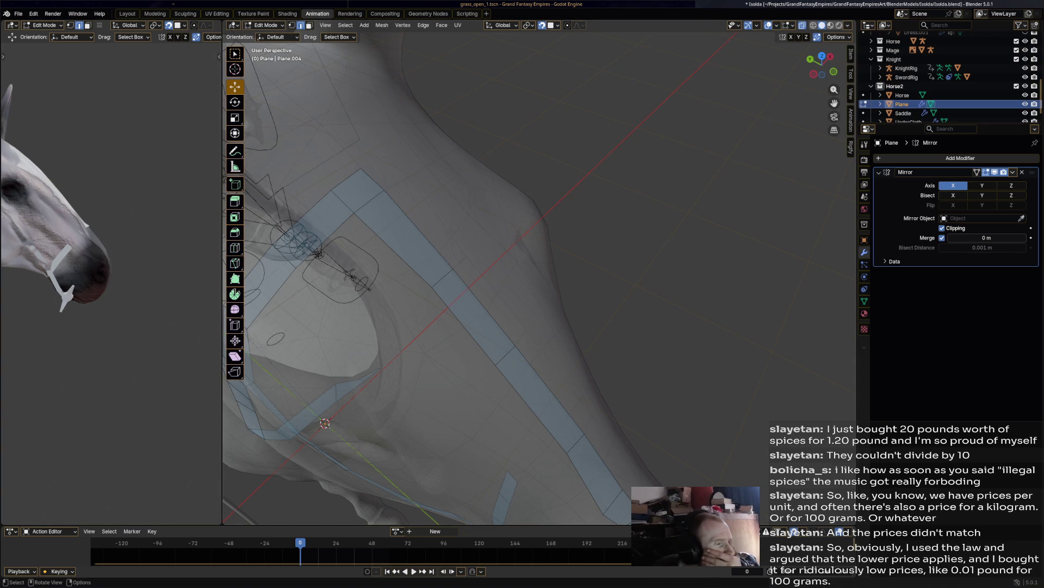
click(235, 248)
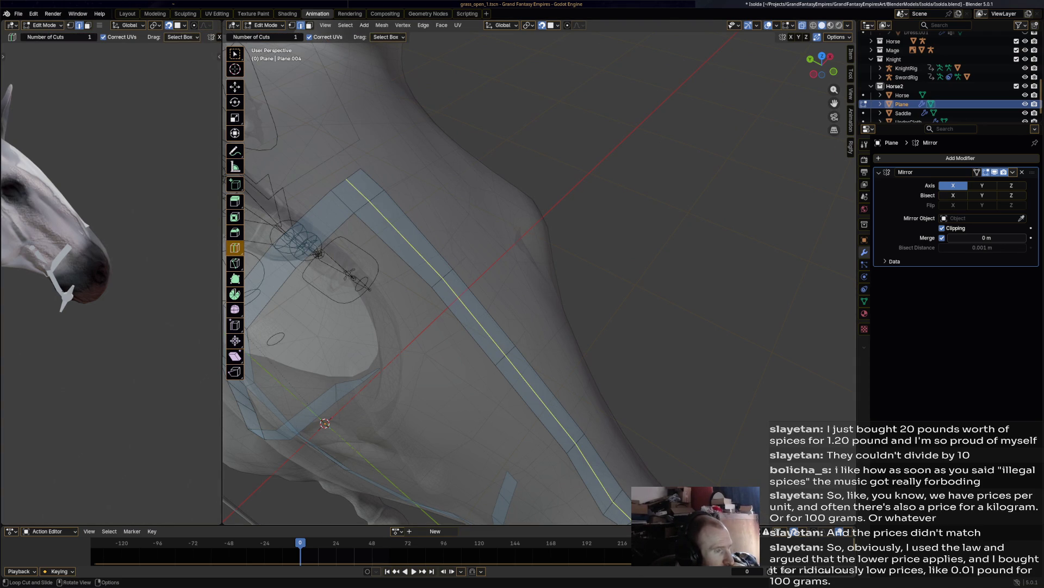
Step: Add a lengthwise loop cut along the strap band and a cross loop slid up it
click(337, 389)
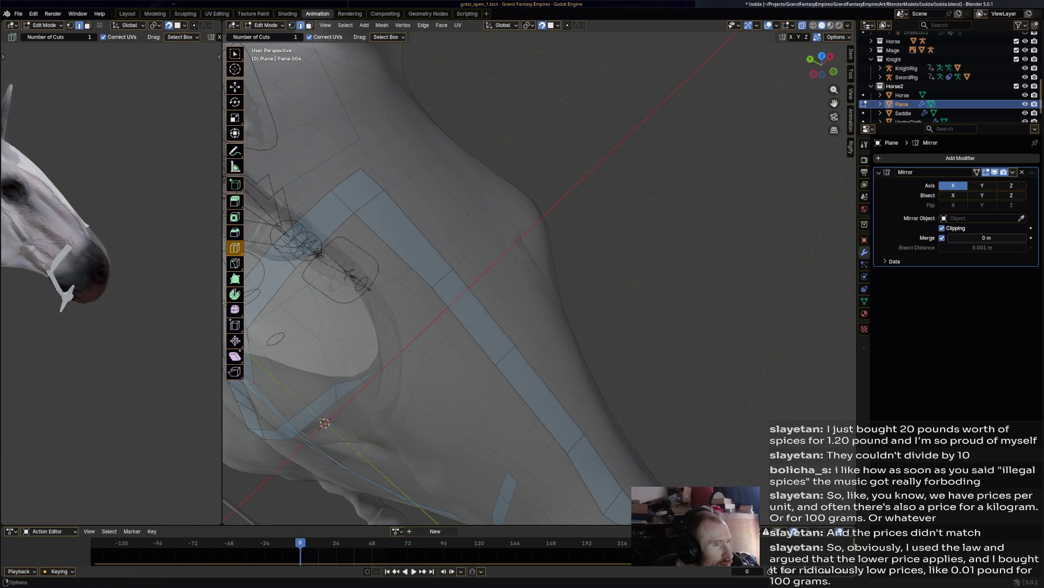
click(473, 326)
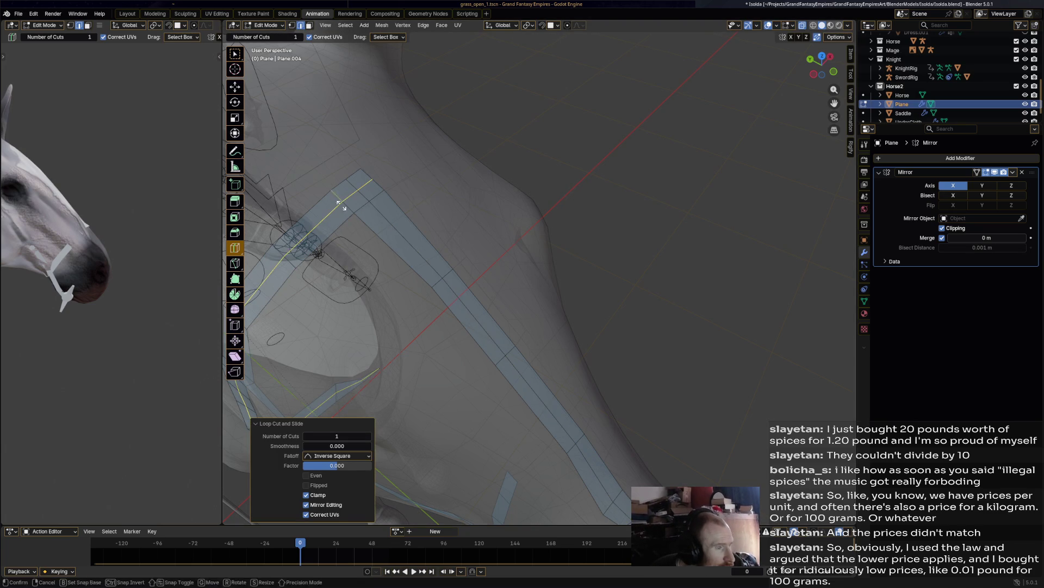
scroll(538, 272, down, 6)
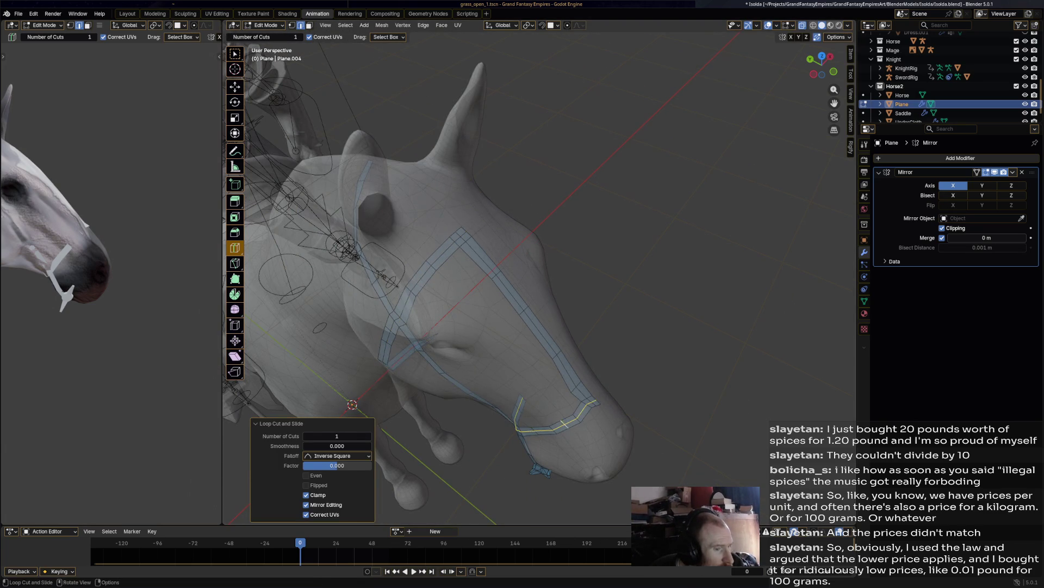
middle_drag(538, 272, 550, 261)
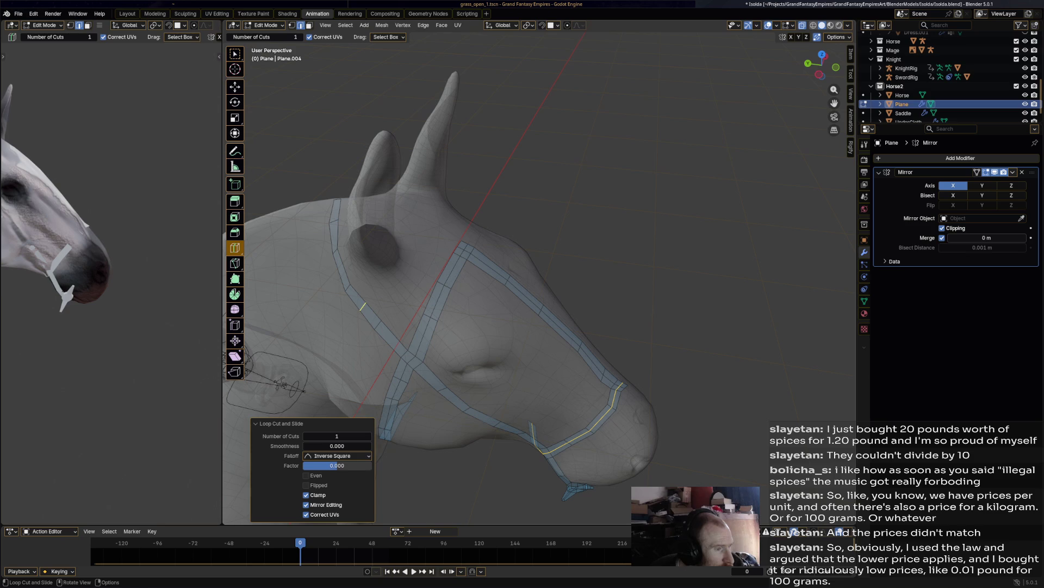
scroll(305, 337, up, 4)
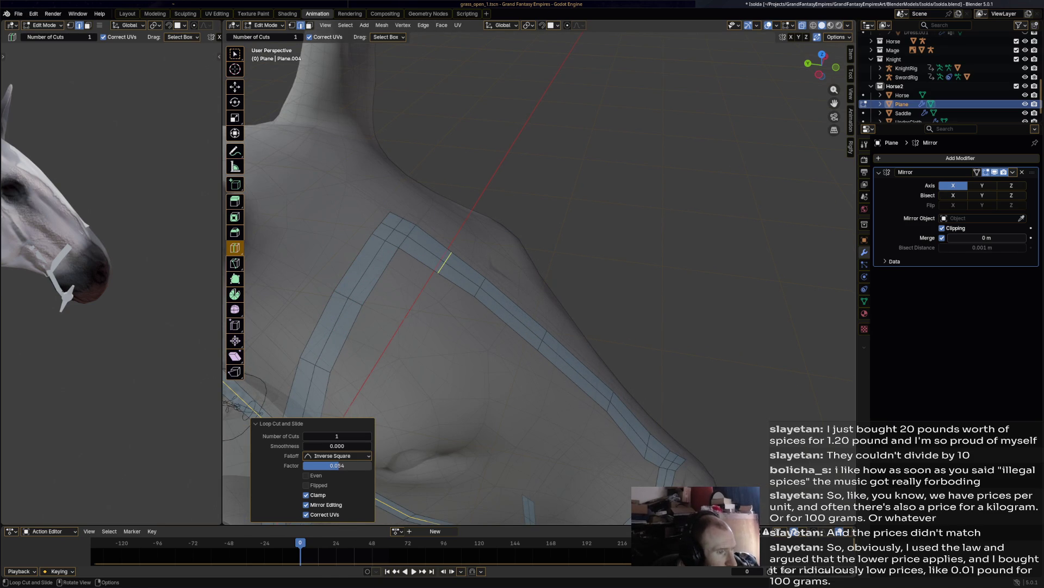
drag(374, 257, 373, 256)
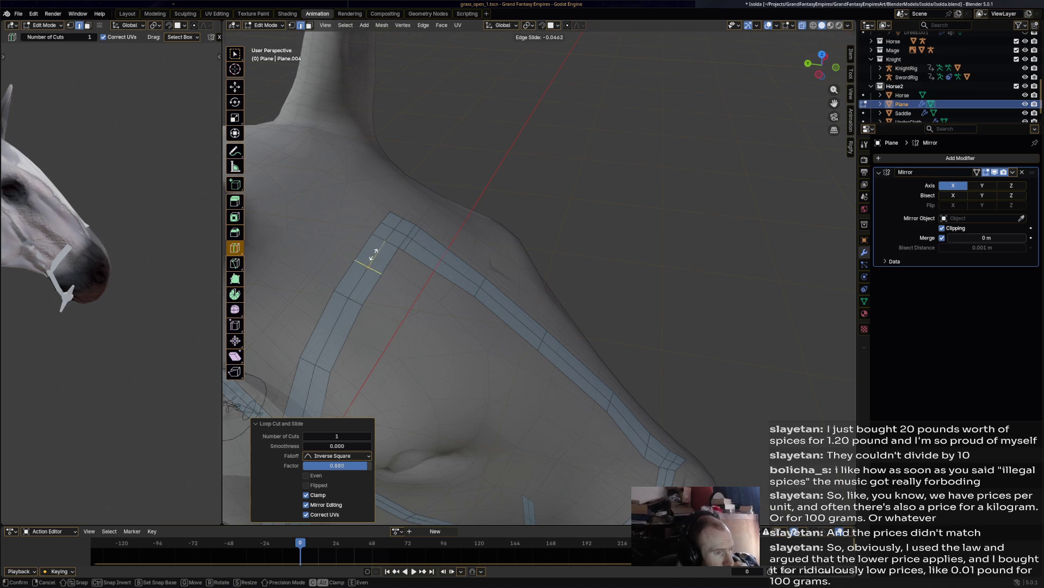
click(389, 233)
Step: Move the strap's corner vertices down so they sit on the neck
middle_drag(388, 232, 375, 256)
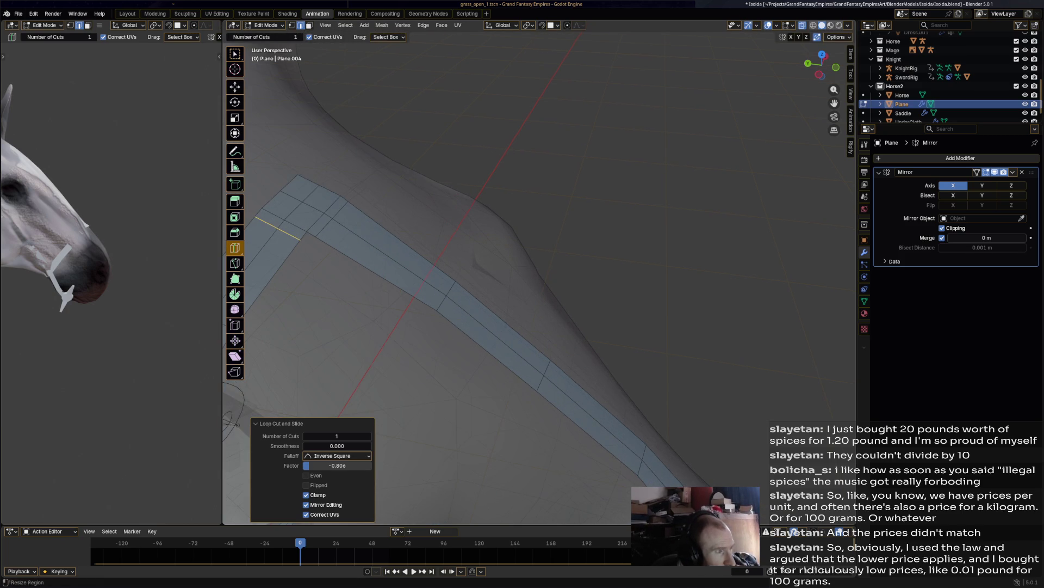
key(shift+space)
key(g)
click(296, 226)
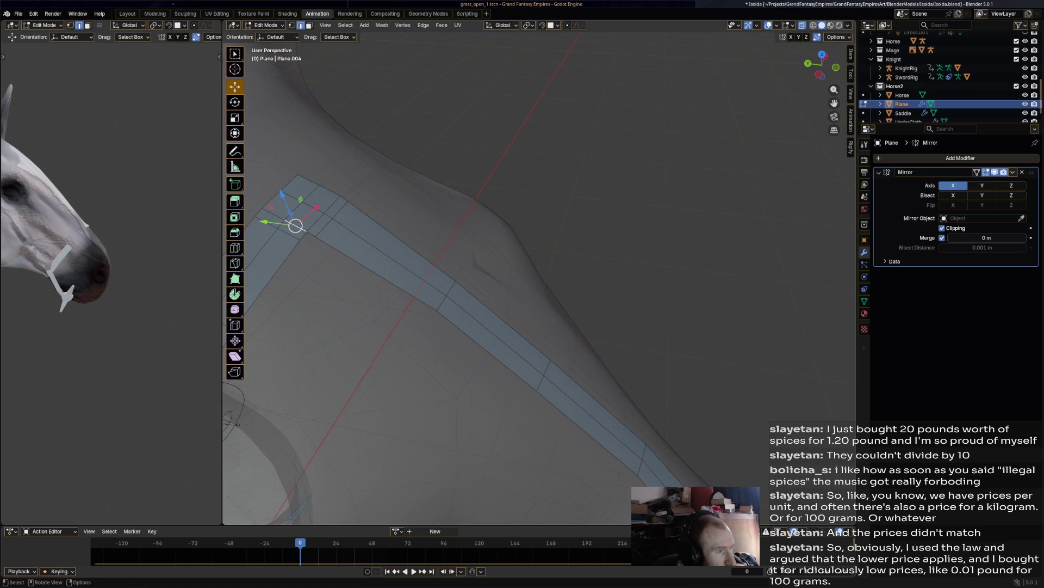
drag(306, 231, 307, 240)
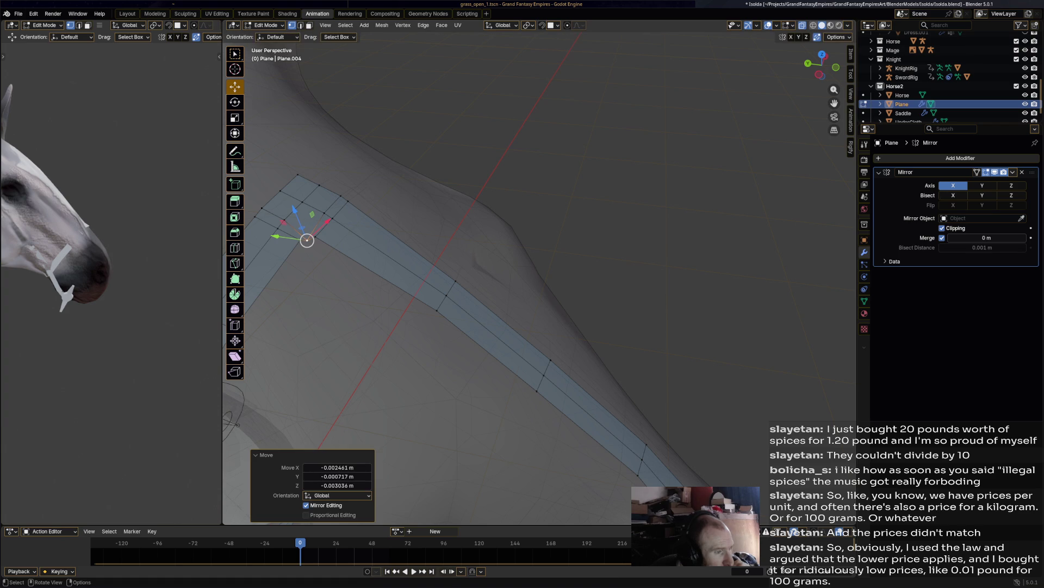
mouse_move(307, 240)
middle_down()
mouse_move(337, 305)
mouse_move(413, 272)
mouse_move(429, 291)
middle_up()
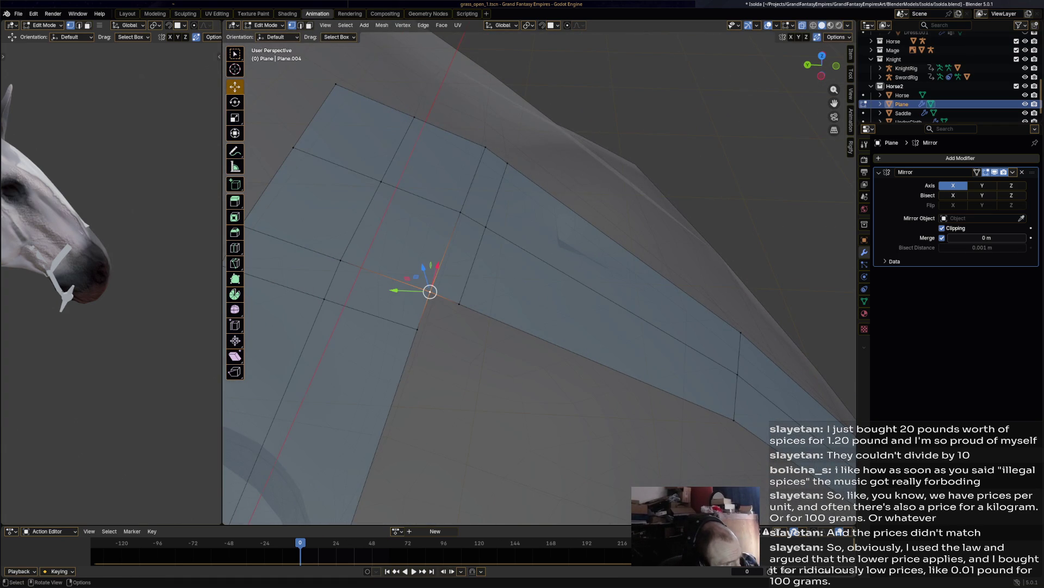
Step: Deal with the small triangular corner face and select the strap's corner vertex
shift+click(434, 313)
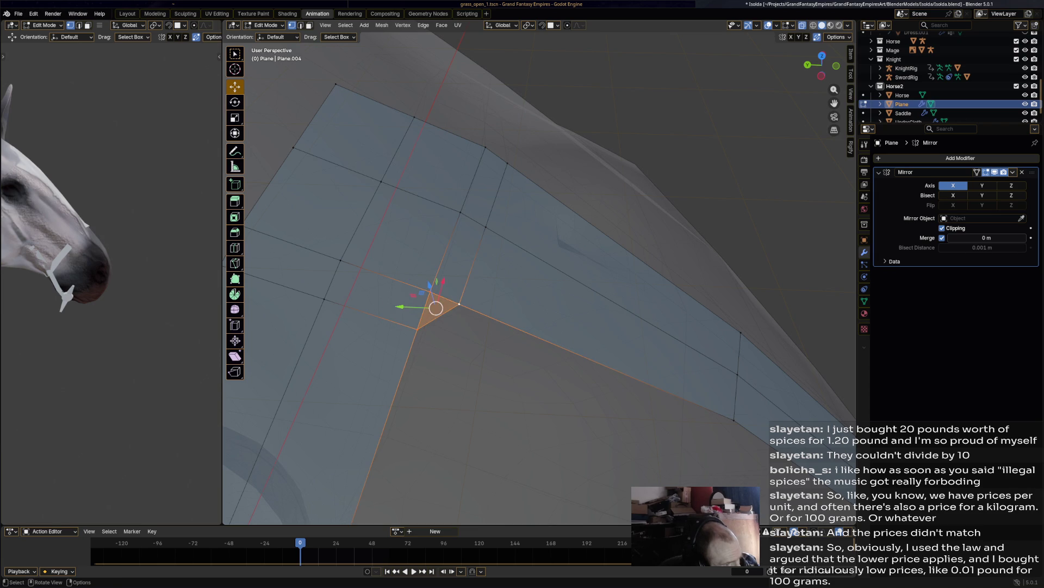
key(alt+a)
scroll(434, 313, down, 5)
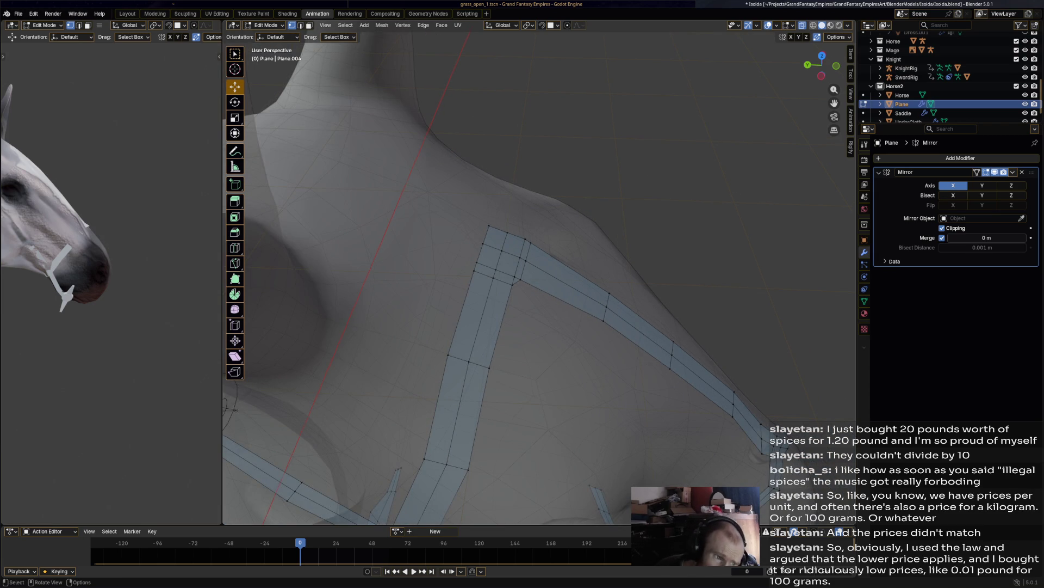
click(506, 280)
scroll(506, 279, up, 4)
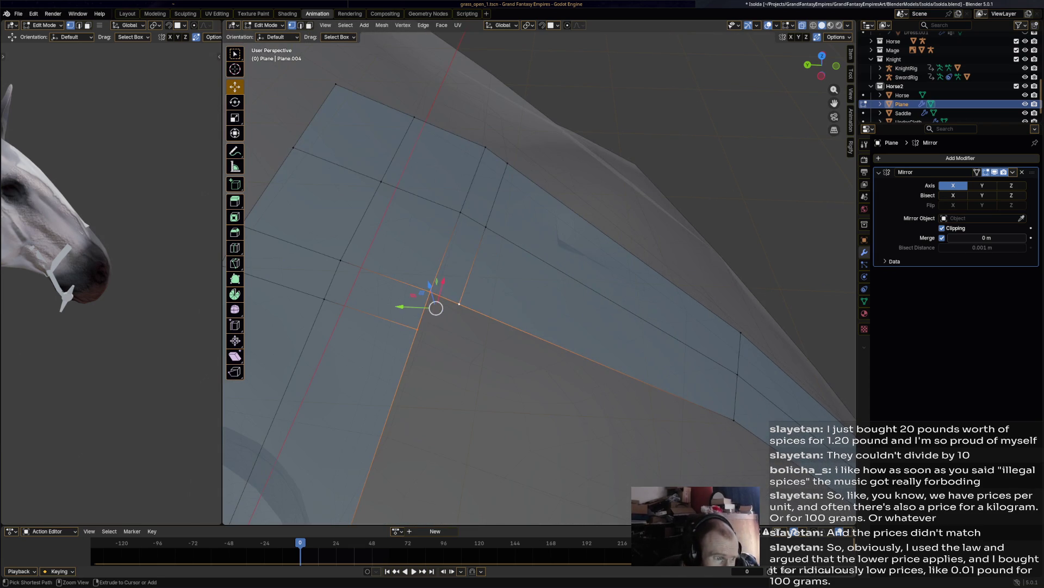
click(235, 278)
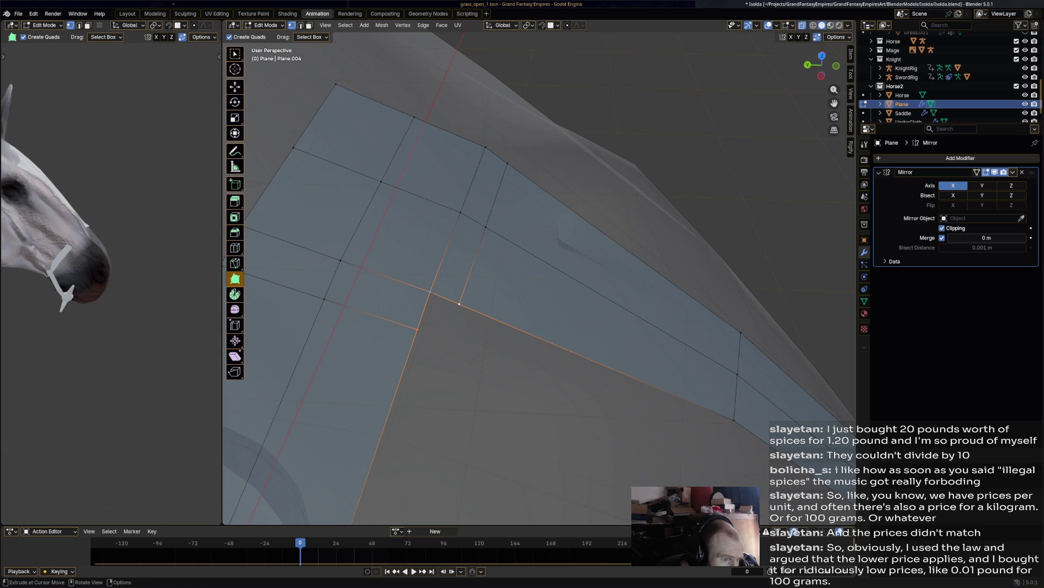
Step: Fill the strap corner gap with a new quad built from the corner edges
click(431, 300)
drag(431, 300, 445, 322)
scroll(510, 287, down, 5)
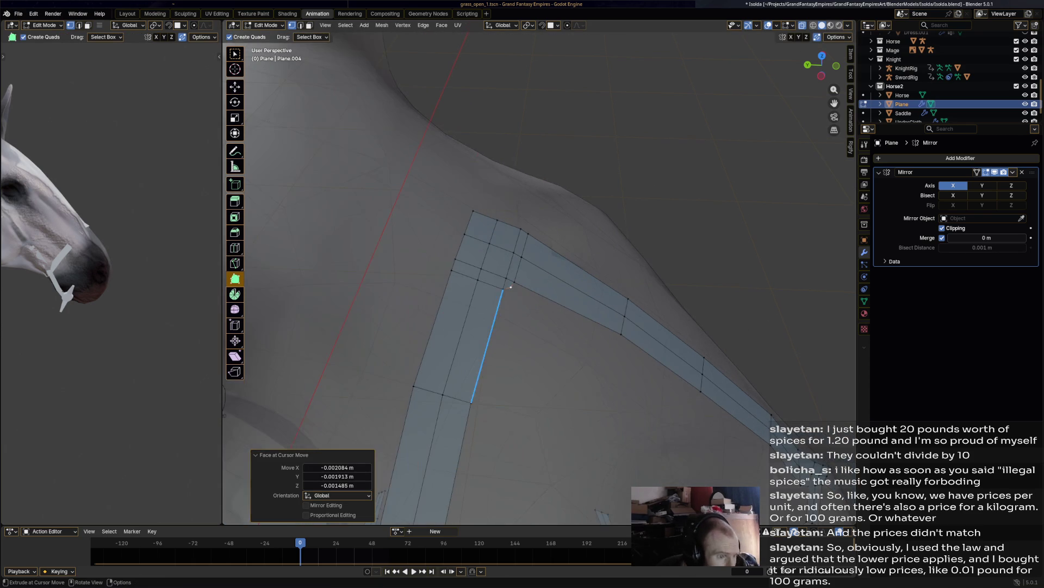
scroll(482, 302, up, 3)
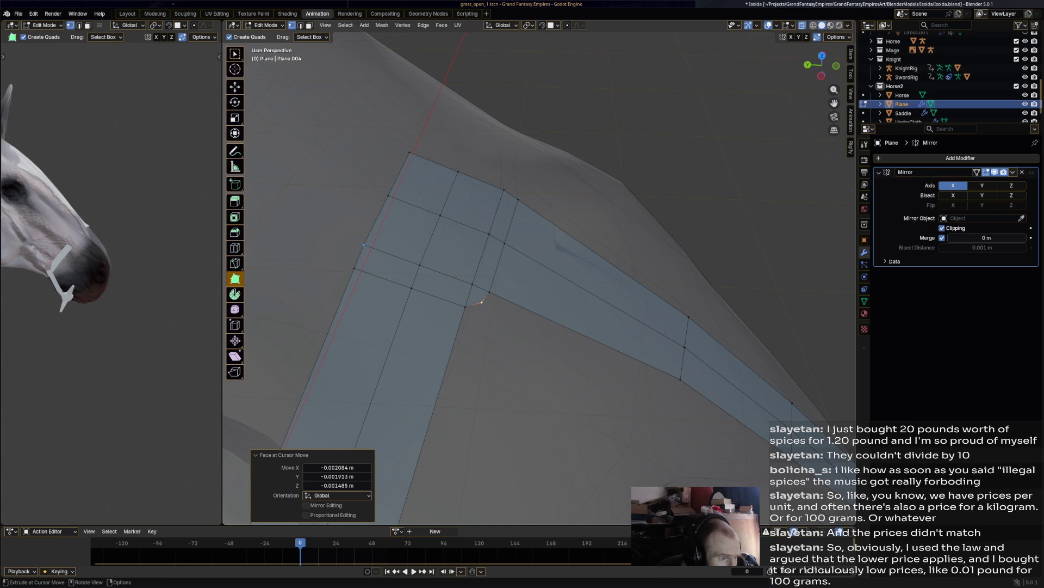
drag(376, 221, 362, 215)
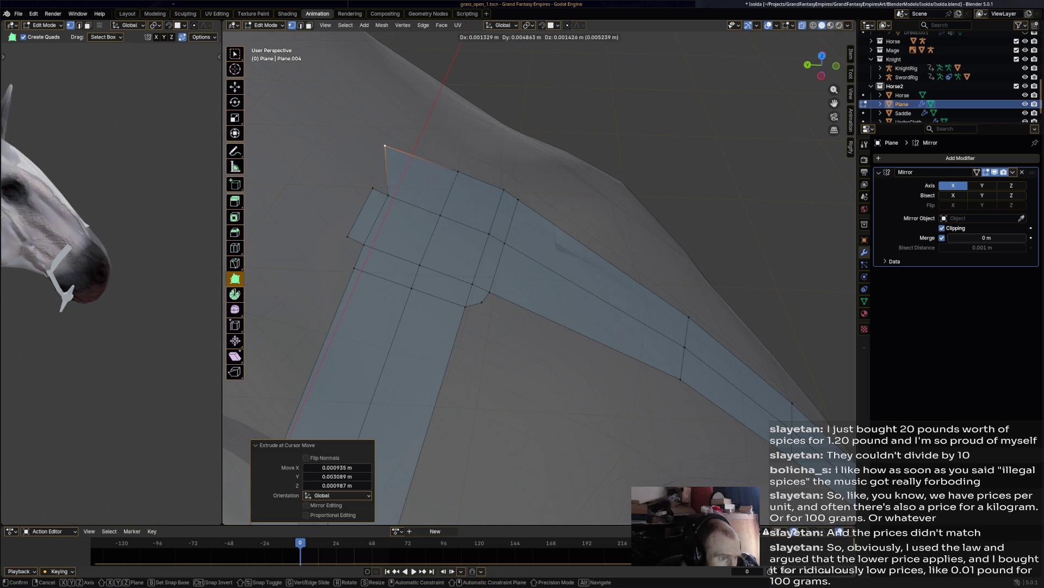
mouse_move(399, 174)
mouse_down()
mouse_move(384, 163)
mouse_move(394, 145)
mouse_up()
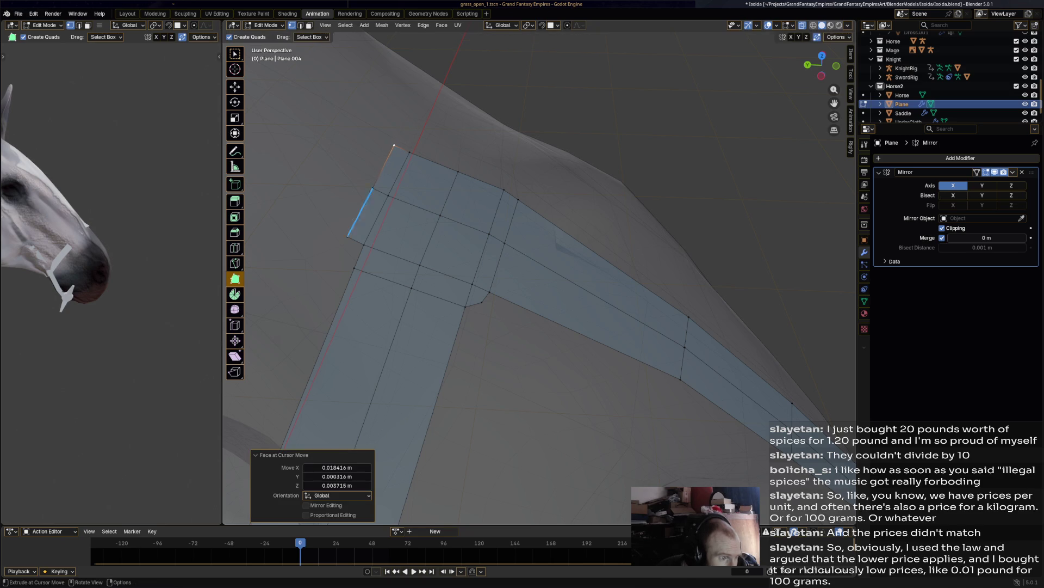
Step: Move the outer corner vertex left so the strap turns cleanly
drag(367, 247, 350, 246)
mouse_move(350, 245)
middle_down()
mouse_move(305, 220)
mouse_move(375, 185)
middle_up()
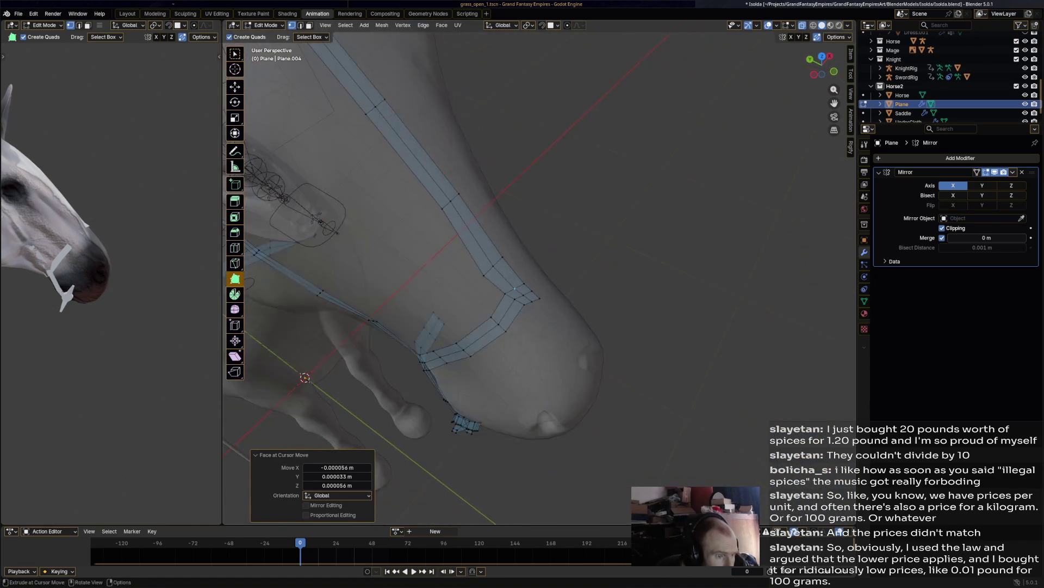
scroll(473, 327, up, 5)
shift+middle_drag(474, 326, 502, 295)
key(ctrl+r)
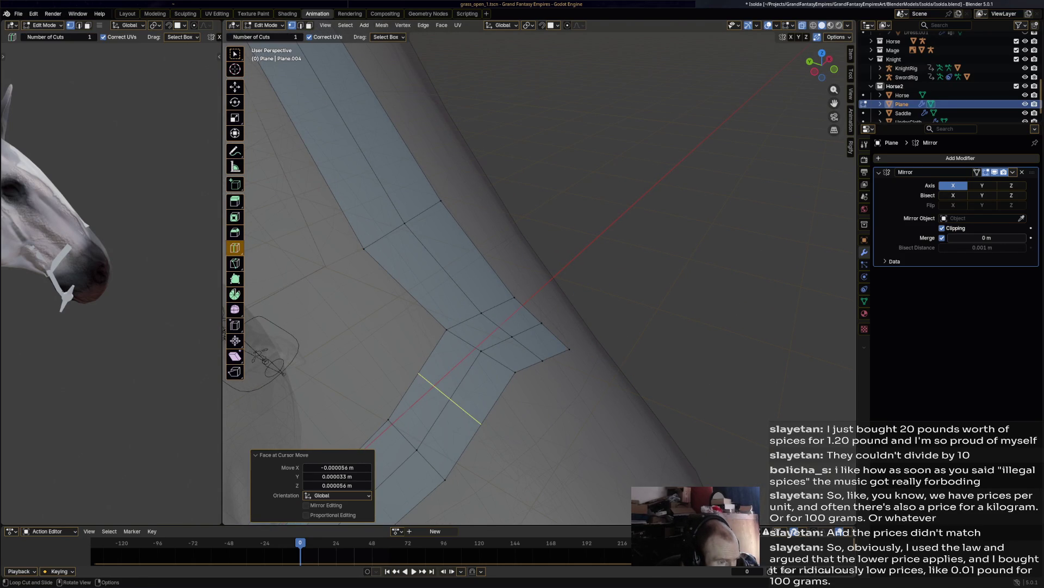
Step: Cut an edge loop across the strap and slide it into position
click(485, 348)
click(503, 326)
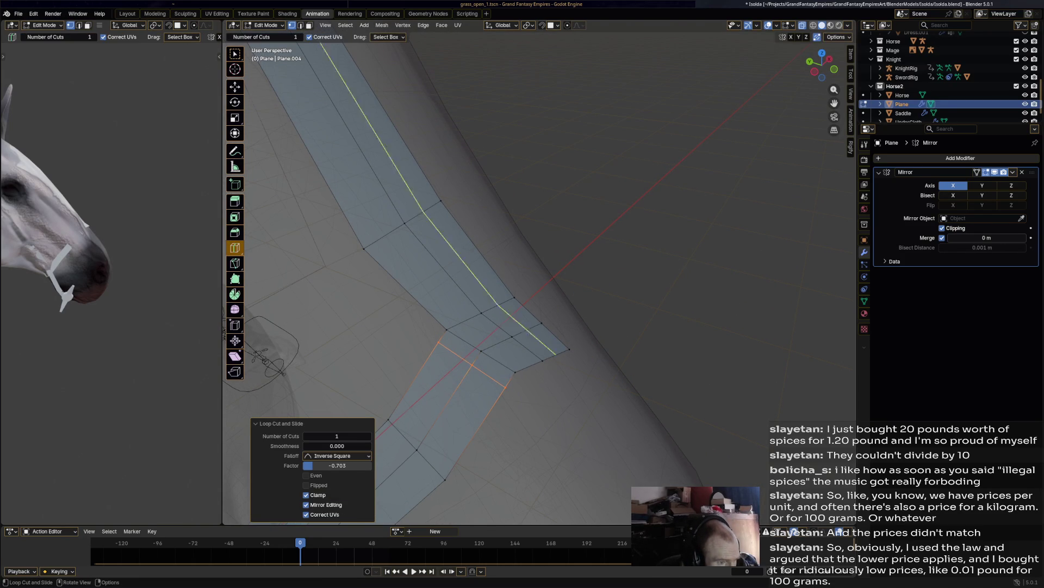
drag(479, 299, 505, 341)
click(504, 340)
mouse_move(504, 339)
middle_down()
mouse_move(538, 329)
mouse_move(505, 318)
middle_up()
Step: Add two more loop cuts on the lower strap, committing one at factor 0.817
key(ctrl+r)
click(504, 318)
click(477, 338)
mouse_move(459, 356)
mouse_down()
mouse_move(451, 366)
mouse_move(445, 316)
mouse_up()
drag(468, 384, 461, 371)
click(459, 358)
mouse_move(459, 357)
middle_down()
mouse_move(468, 348)
mouse_move(484, 370)
mouse_move(447, 384)
mouse_move(413, 375)
mouse_move(430, 520)
middle_up()
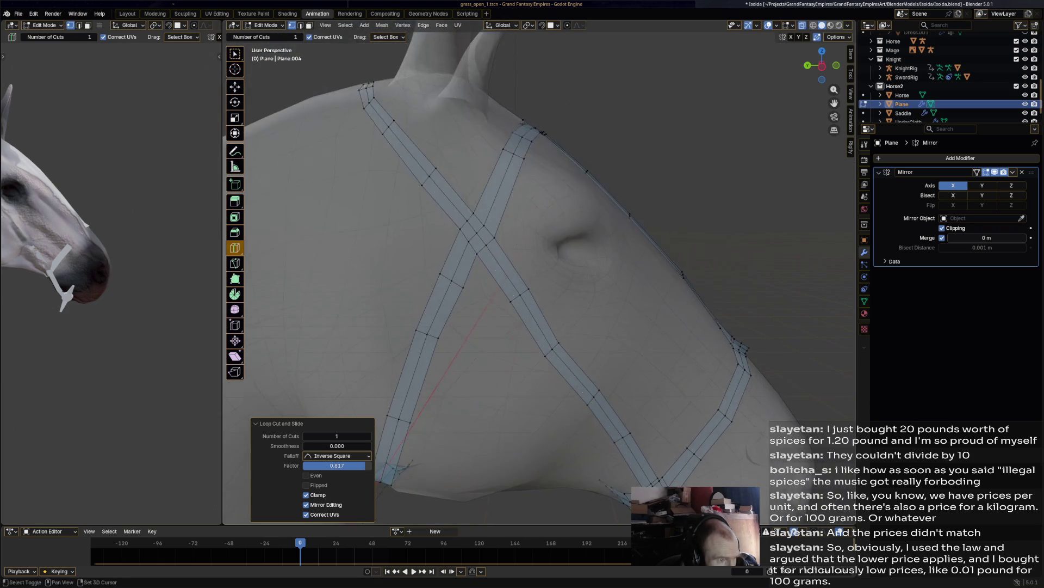
Step: Slide a new loop along the crossing strap near the eye
mouse_move(471, 245)
mouse_down()
mouse_move(469, 231)
mouse_move(503, 252)
mouse_move(463, 230)
mouse_up()
click(466, 233)
scroll(466, 233, down, 3)
middle_drag(466, 233, 517, 223)
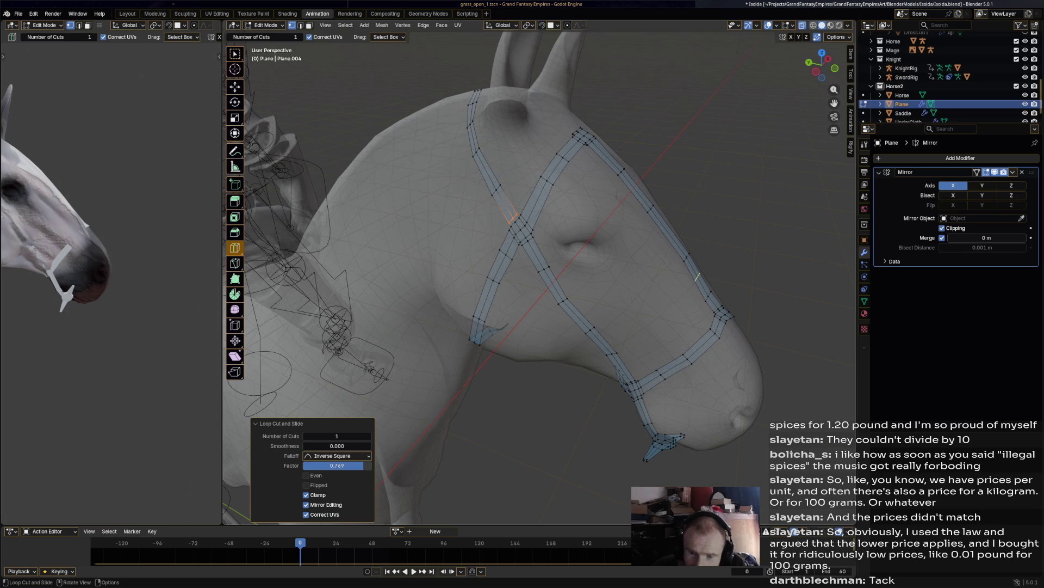
middle_drag(539, 272, 549, 267)
mouse_move(511, 212)
middle_down()
mouse_move(525, 204)
mouse_move(530, 213)
middle_up()
scroll(525, 218, up, 3)
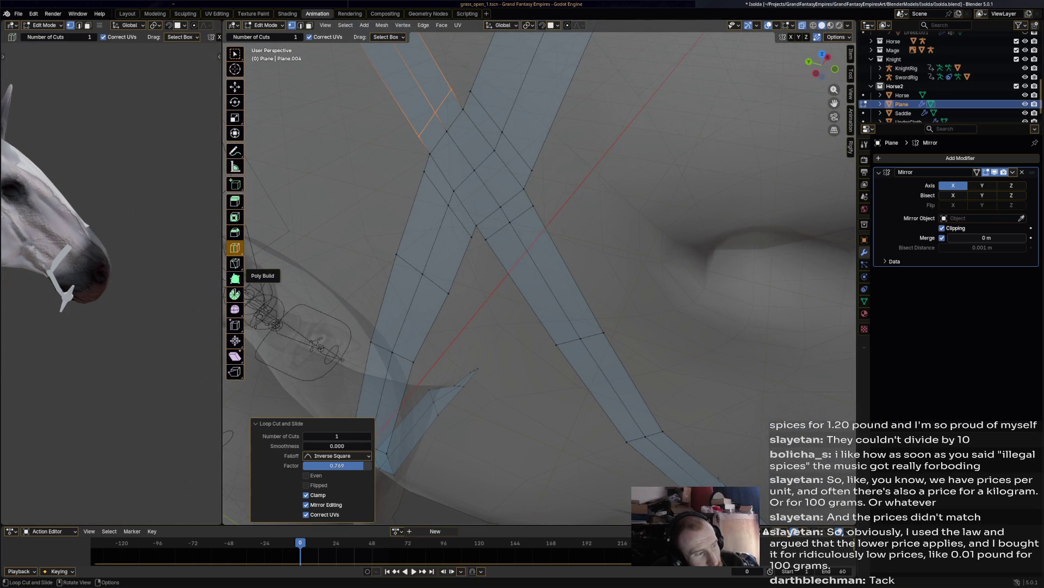
Step: With Poly Build, drag four strap vertices into place at the upper and lower crossings
click(235, 278)
drag(524, 189, 537, 191)
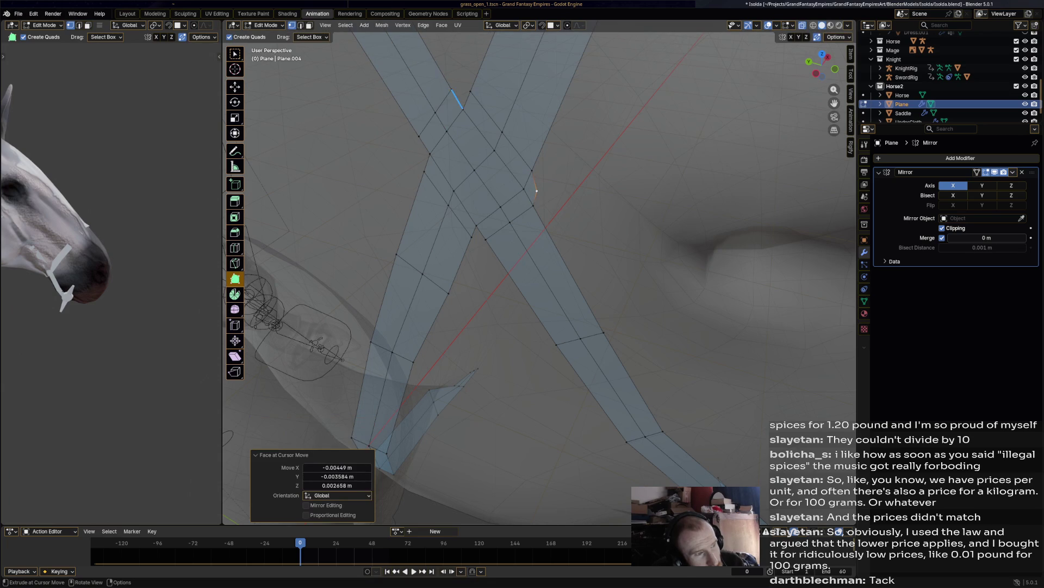
drag(462, 98, 462, 90)
drag(430, 154, 420, 154)
drag(477, 235, 477, 241)
scroll(508, 255, down, 3)
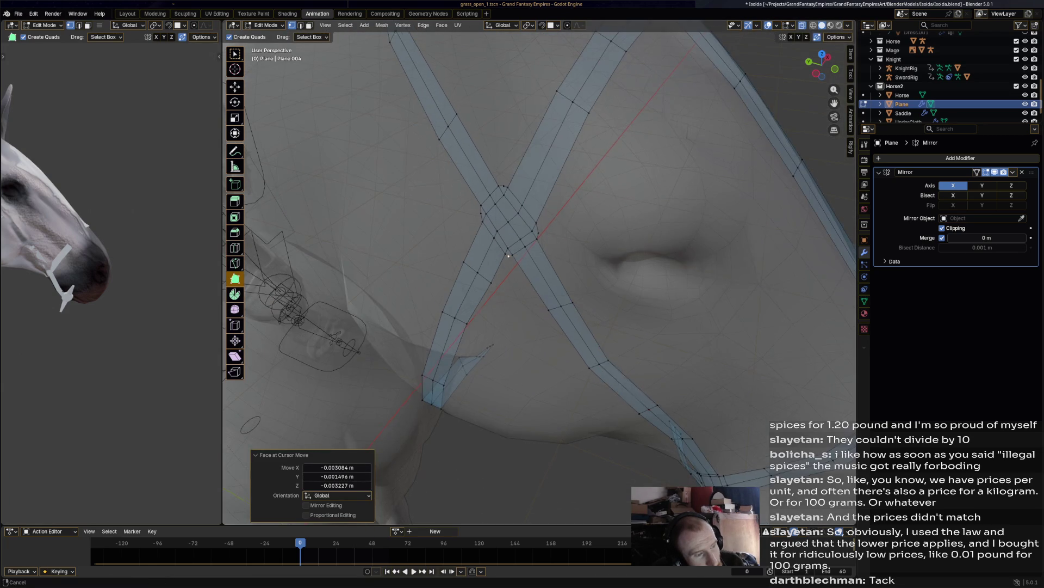
scroll(508, 256, down, 6)
middle_drag(506, 258, 493, 265)
scroll(493, 265, up, 8)
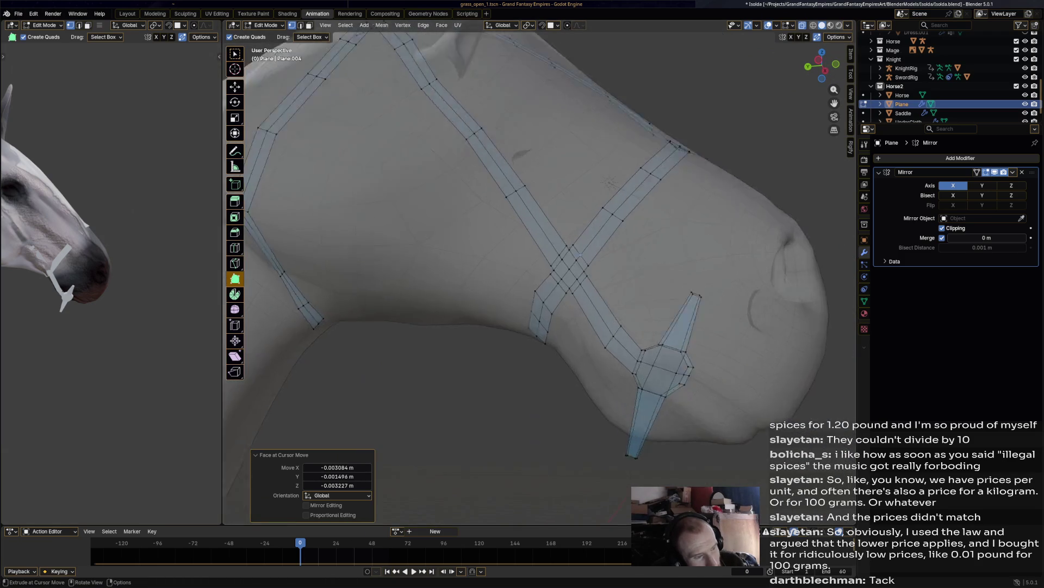
scroll(579, 252, up, 4)
Step: Add new vertices at the strap crossing and on the left strap edge
click(633, 190)
drag(582, 267, 572, 264)
drag(643, 328, 643, 346)
scroll(478, 327, down, 5)
middle_drag(478, 327, 359, 370)
Step: Move a strap edge into place and extrude another strap edge into a new face
drag(447, 176, 444, 170)
drag(495, 246, 498, 253)
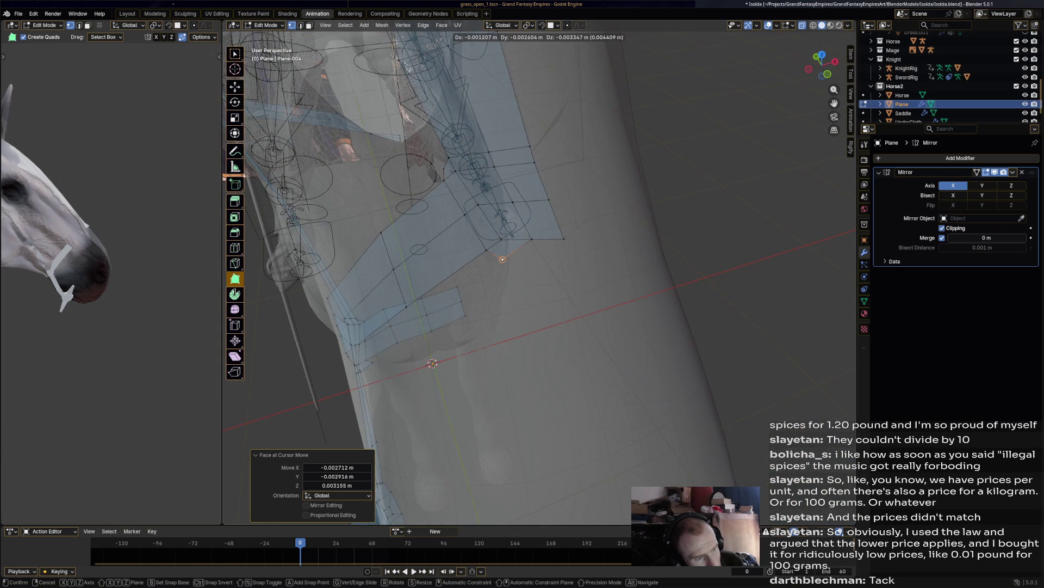
right_click(503, 259)
mouse_move(548, 240)
mouse_down()
mouse_move(552, 251)
mouse_move(499, 253)
mouse_up()
scroll(499, 253, down, 5)
middle_drag(498, 253, 482, 215)
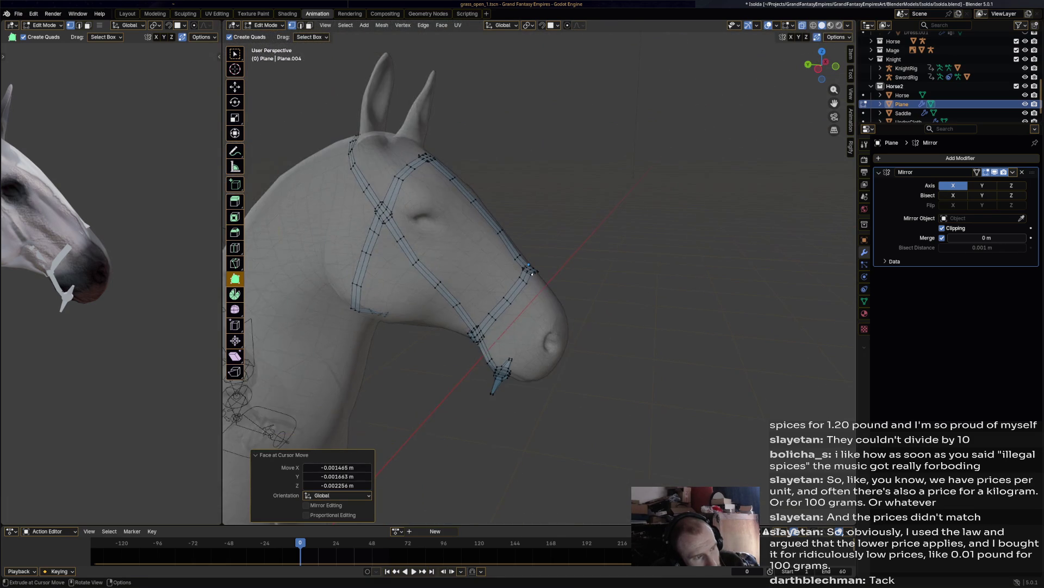
Step: Switch to edge select and check the X-shaped strap crossing behind the ears
middle_drag(532, 273, 633, 392)
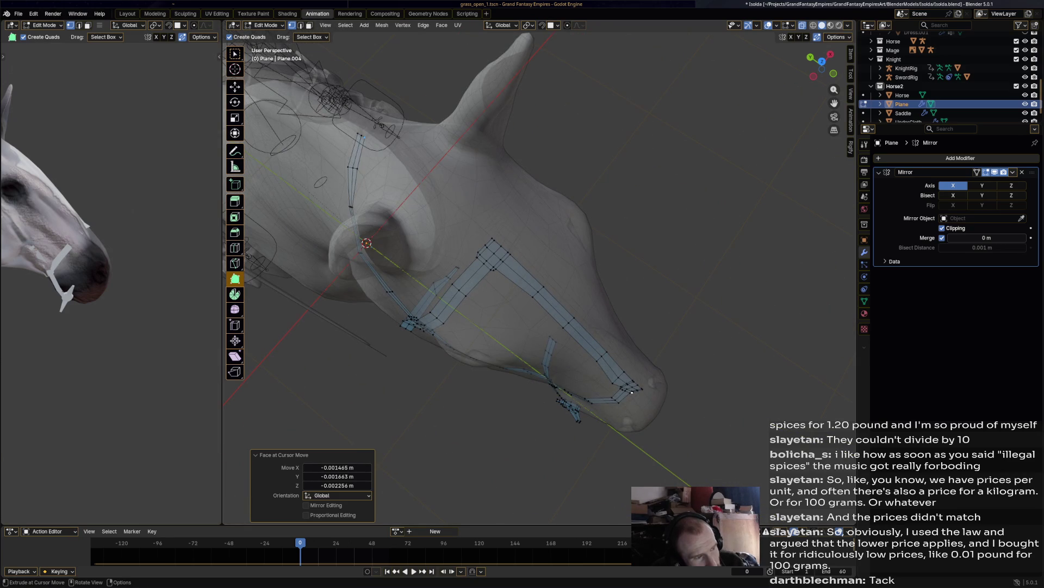
mouse_move(632, 392)
middle_down()
mouse_move(544, 305)
mouse_move(501, 283)
mouse_move(647, 339)
middle_up()
scroll(500, 282, up, 4)
scroll(647, 338, up, 2)
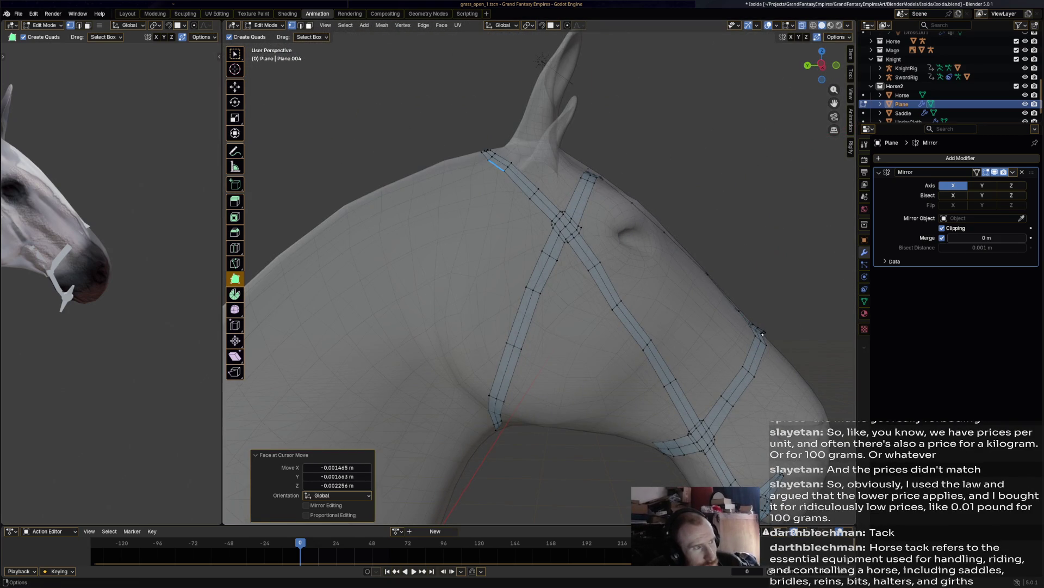
key(2)
middle_drag(650, 218, 631, 240)
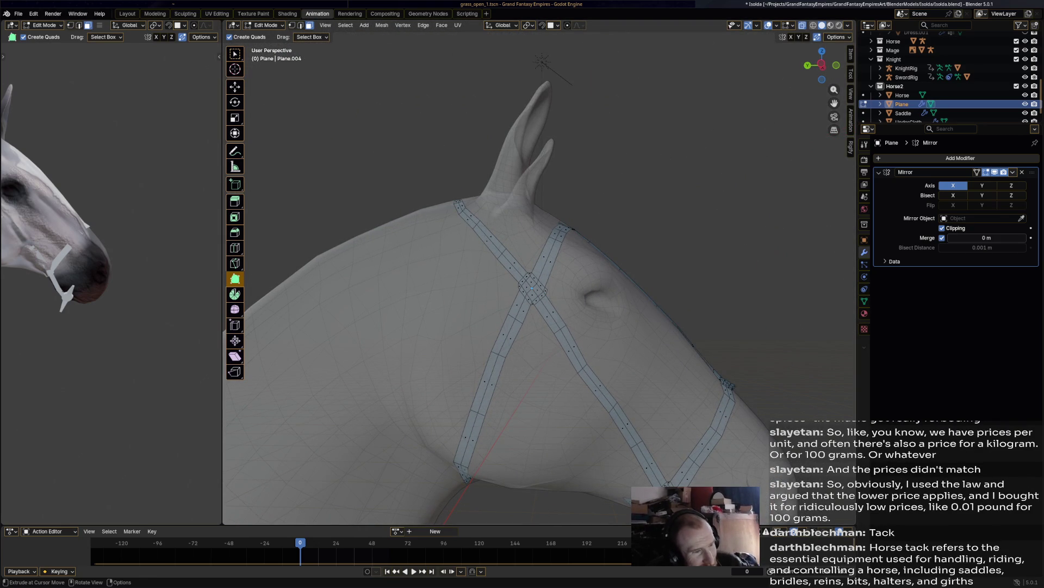
key(shift+space)
key(g)
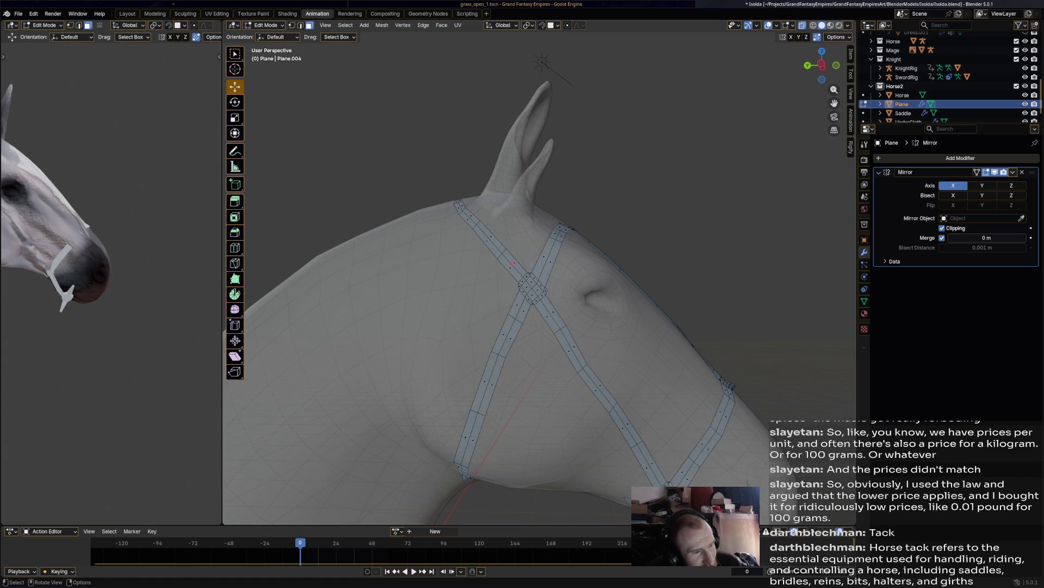
Step: Shift the selected chest-strap crossing face so it sits against the neck
middle_drag(531, 291, 577, 297)
scroll(604, 272, up, 8)
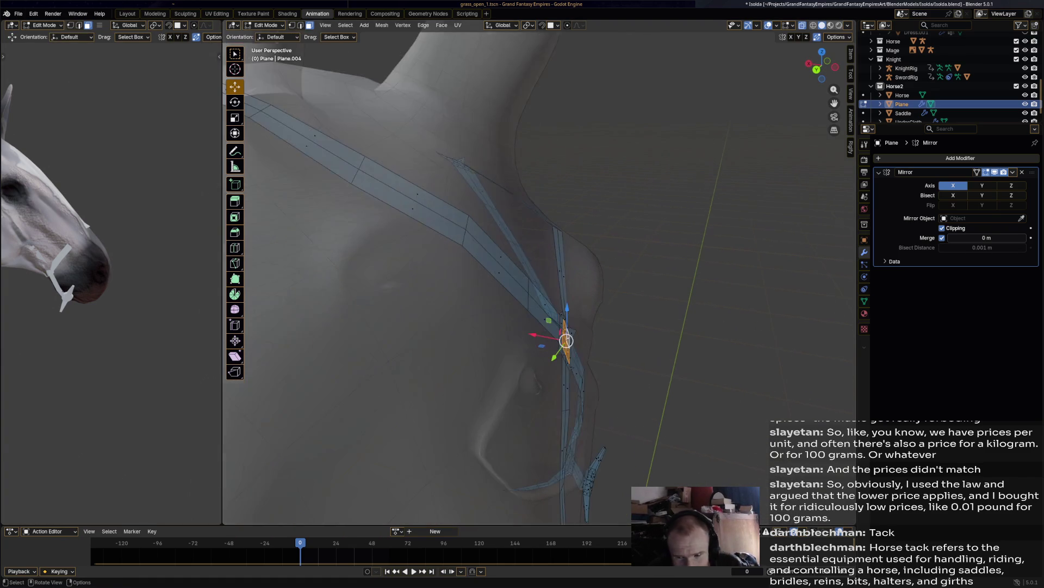
middle_drag(577, 296, 517, 301)
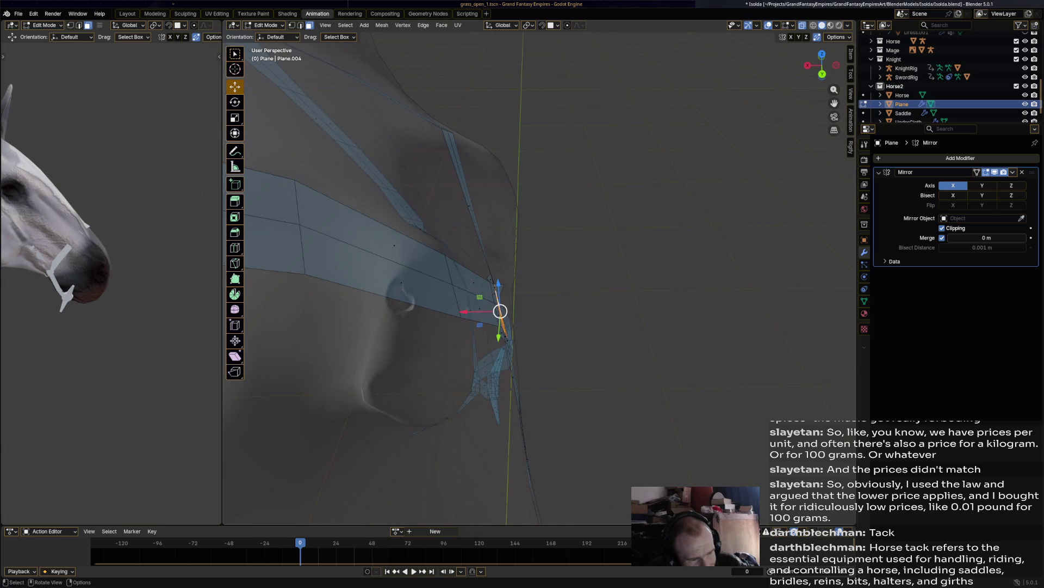
drag(499, 306, 507, 309)
mouse_move(507, 309)
middle_down()
mouse_move(549, 283)
mouse_move(518, 286)
middle_up()
scroll(544, 285, up, 5)
drag(492, 282, 494, 281)
middle_drag(494, 281, 590, 307)
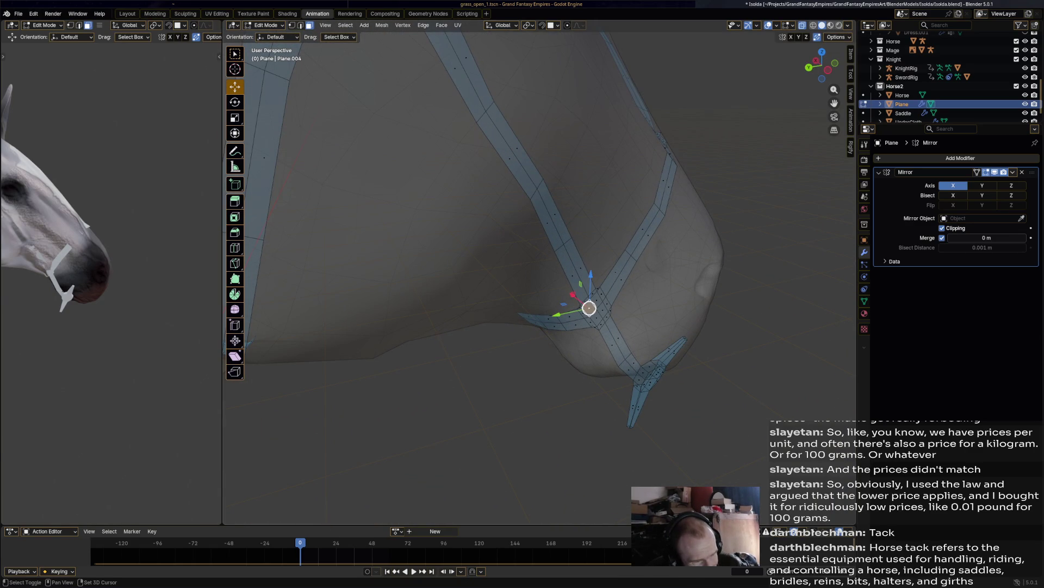
Step: Nudge a strap vertex, then select the upper strap vertex and its adjacent faces
scroll(593, 313, up, 5)
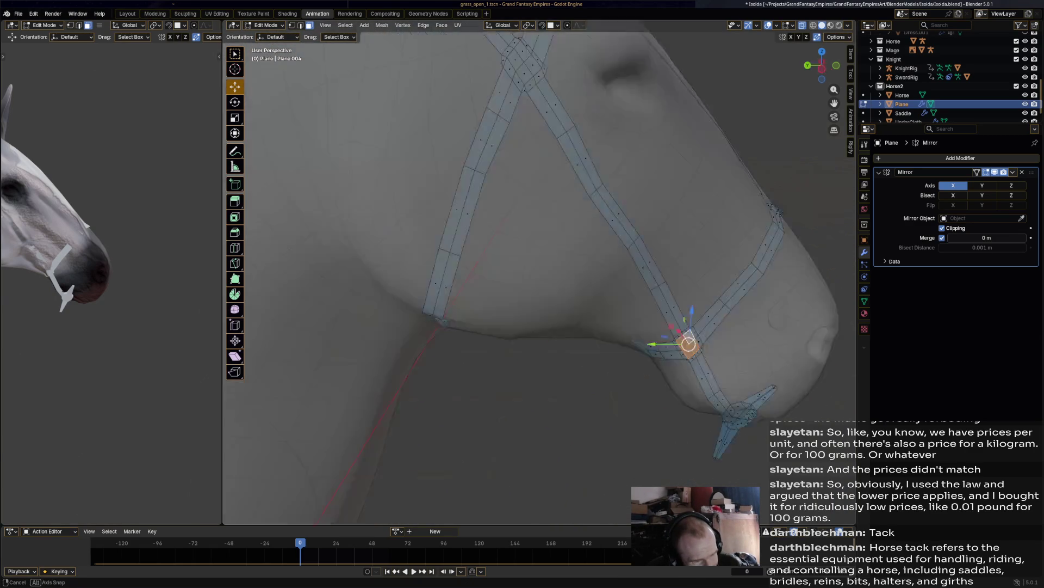
scroll(593, 313, down, 6)
scroll(593, 313, up, 6)
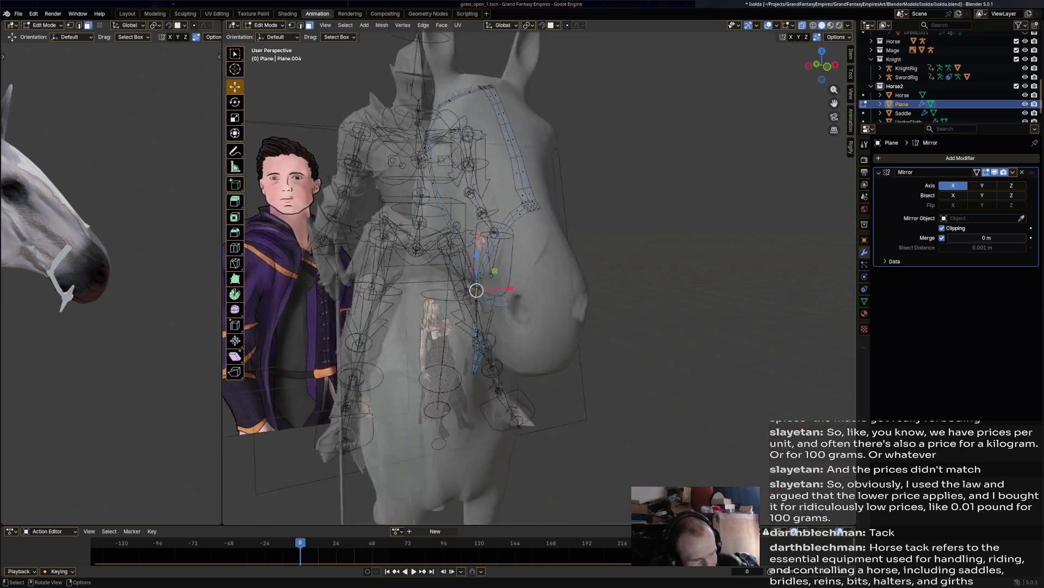
scroll(539, 277, down, 2)
key(g)
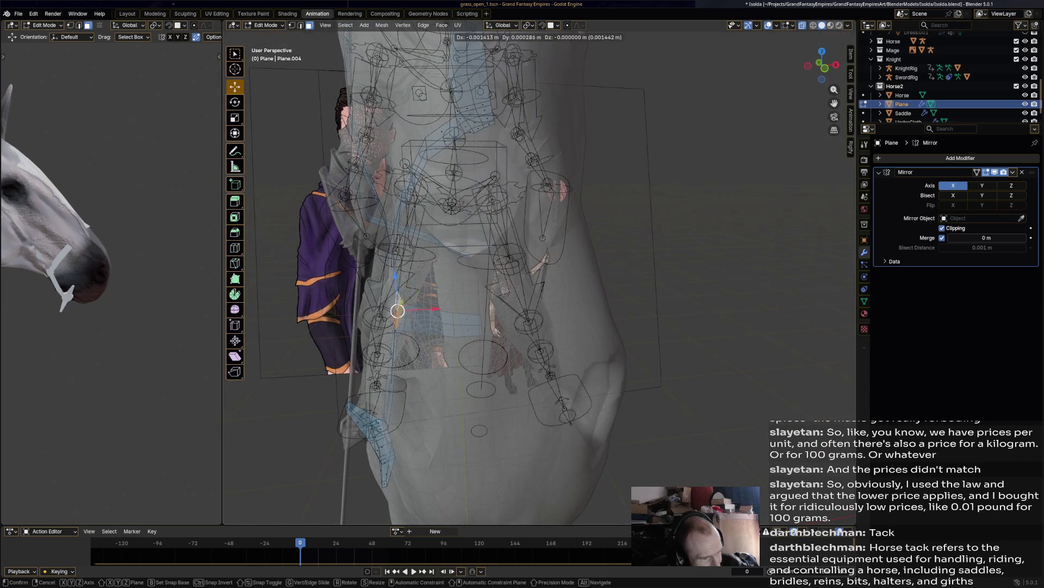
key(Return)
scroll(538, 278, up, 5)
mouse_move(538, 278)
middle_down()
mouse_move(599, 283)
mouse_move(538, 315)
middle_up()
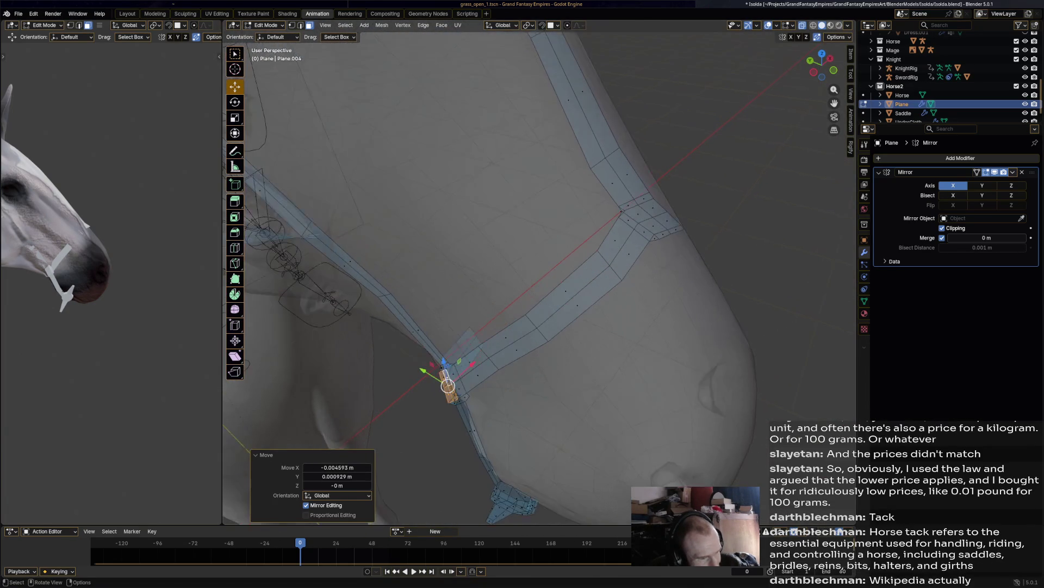
click(638, 214)
shift+click(666, 226)
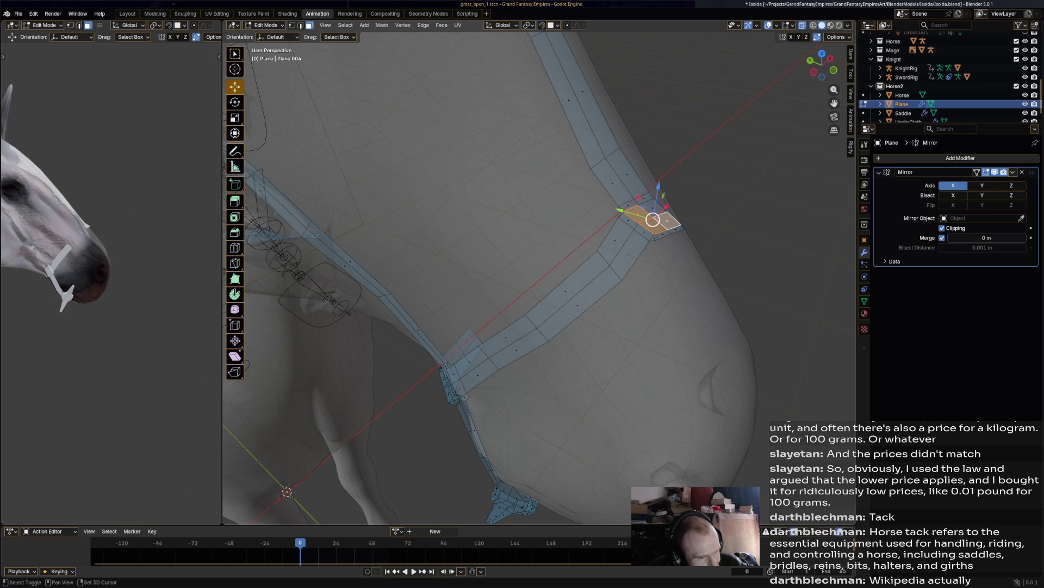
Step: Rotate the selected strap strip by -2.04° and move it to its new position
middle_drag(666, 226, 642, 239)
middle_drag(544, 272, 552, 229)
key(r)
click(713, 246)
key(g)
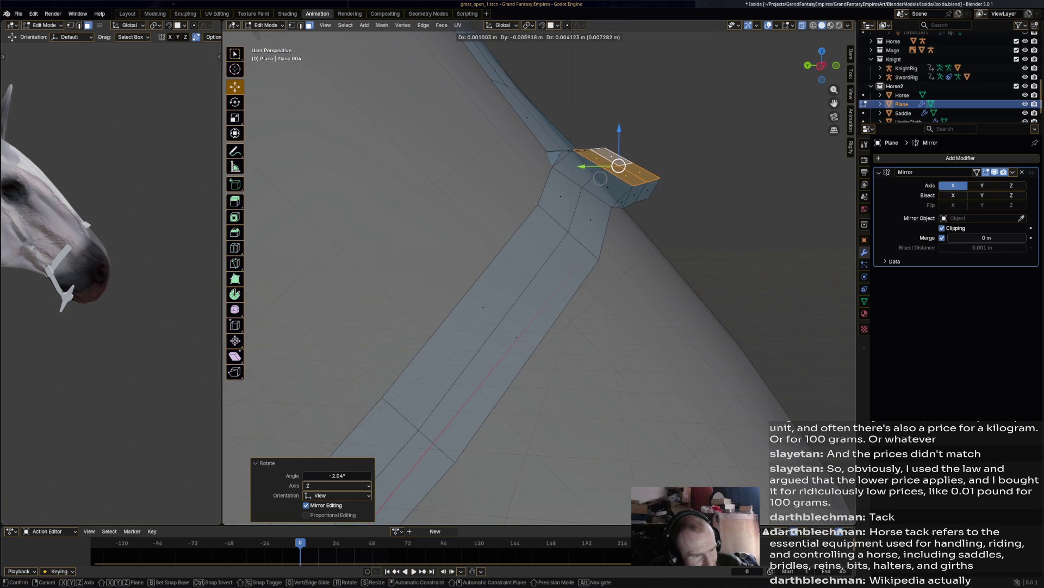
click(602, 177)
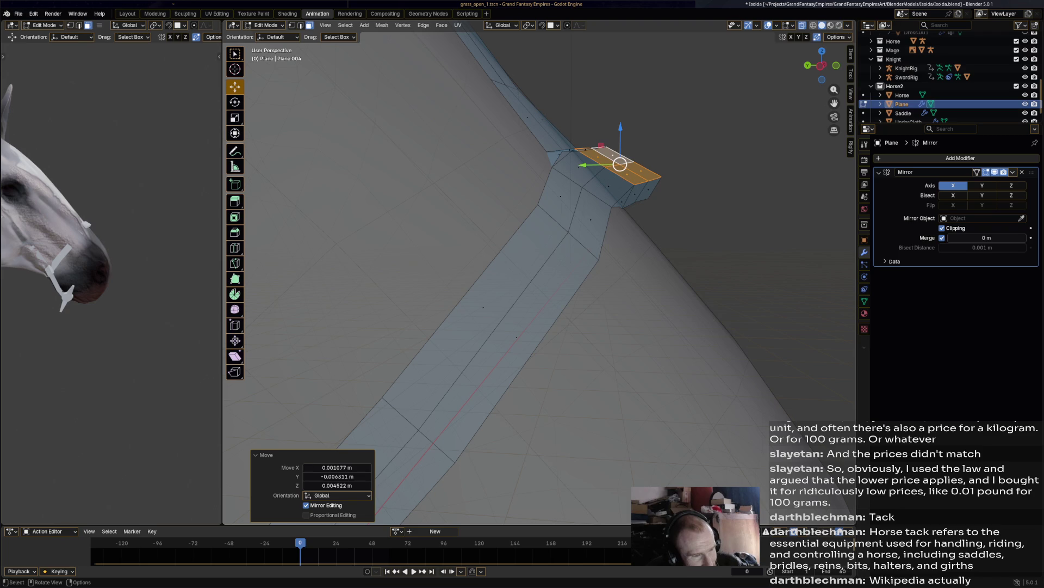
Step: In vertex mode, reposition four strap-end vertices one by one
key(1)
click(563, 149)
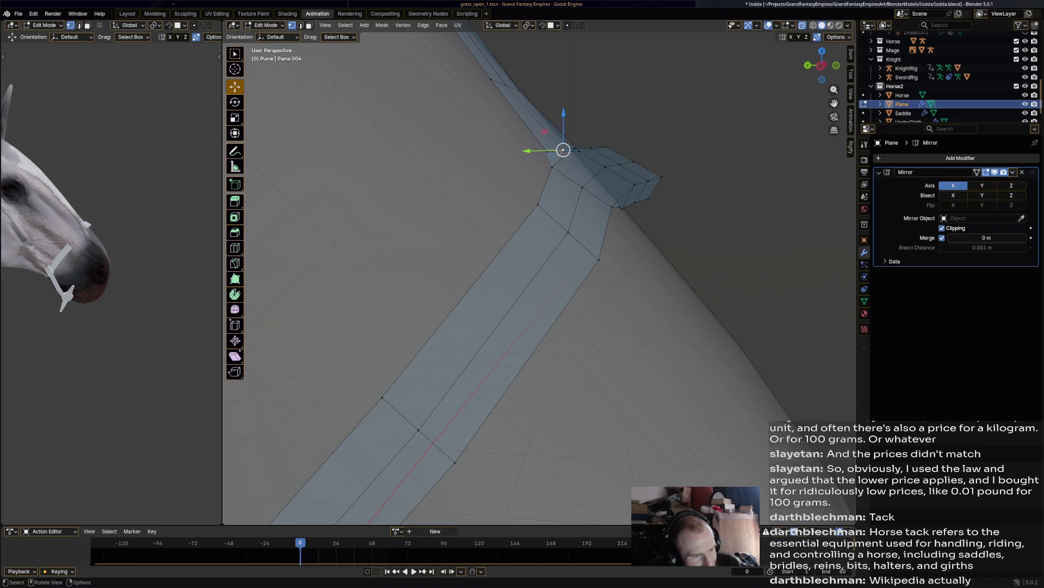
key(g)
click(542, 159)
click(618, 213)
key(g)
click(618, 215)
click(618, 212)
key(g)
click(625, 215)
click(632, 204)
key(g)
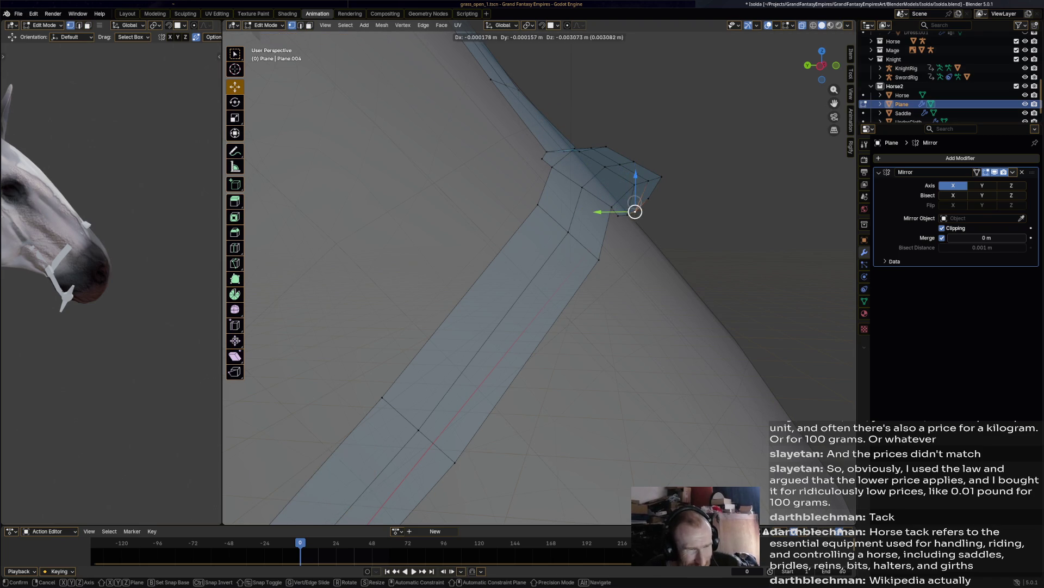
click(634, 210)
Step: Lower the selected strap vertex slightly onto the poll
mouse_move(635, 210)
middle_down()
mouse_move(587, 229)
mouse_move(555, 223)
middle_up()
drag(386, 172, 384, 189)
middle_drag(384, 189, 468, 209)
scroll(435, 204, up, 5)
Step: Raise the two strap-end faces 0.007321 m along Z
key(3)
click(430, 283)
shift+click(439, 251)
key(g)
middle_drag(435, 269, 470, 257)
key(z)
key(Return)
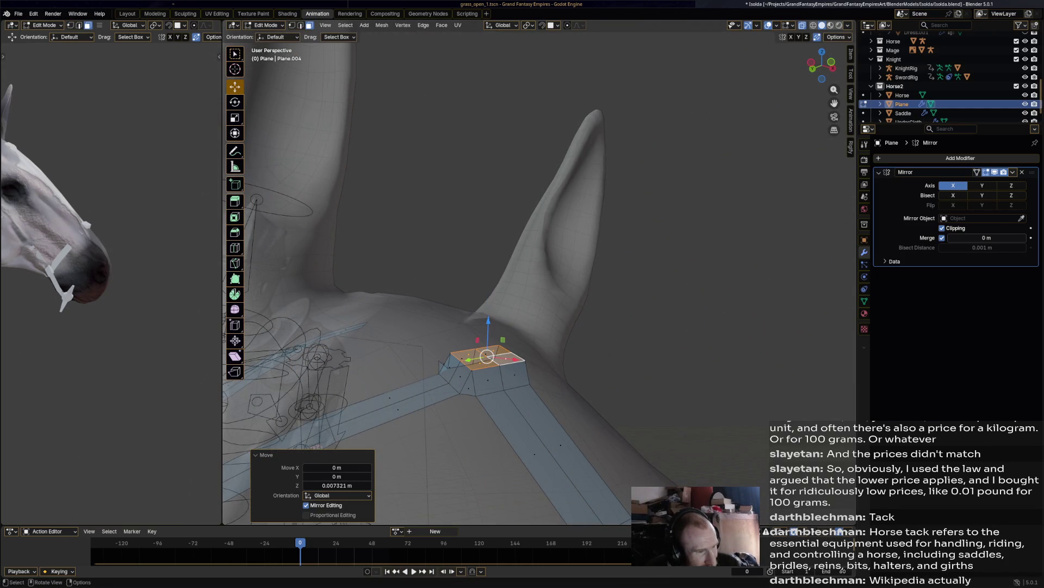
Step: Tweak two more strap-end vertices and save Isolda.blend
key(1)
click(437, 363)
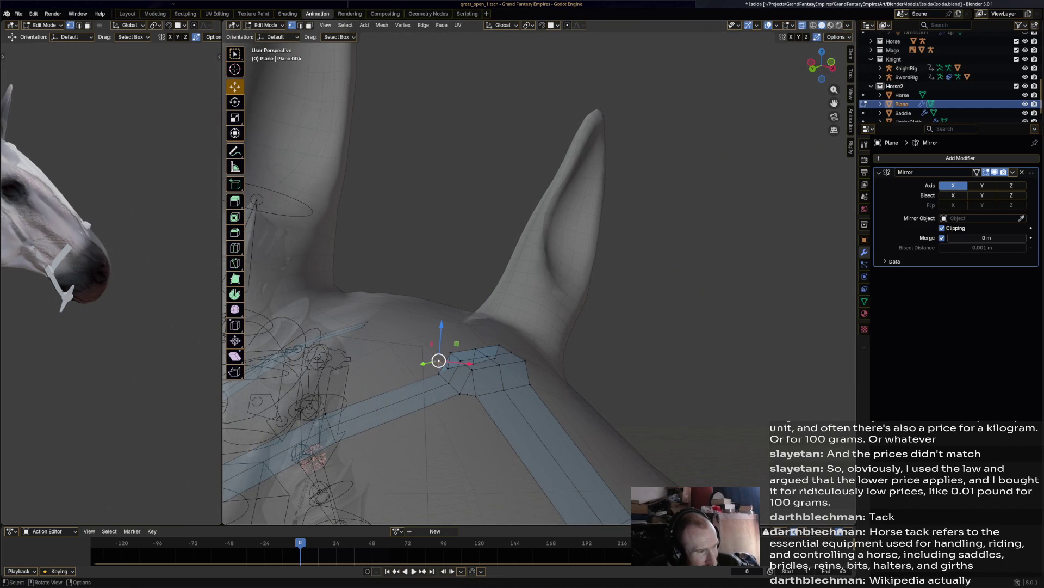
key(g)
key(Return)
mouse_move(489, 272)
middle_down()
mouse_move(544, 266)
mouse_move(436, 422)
mouse_move(550, 305)
mouse_move(522, 283)
middle_up()
key(g)
key(Return)
key(ctrl+s)
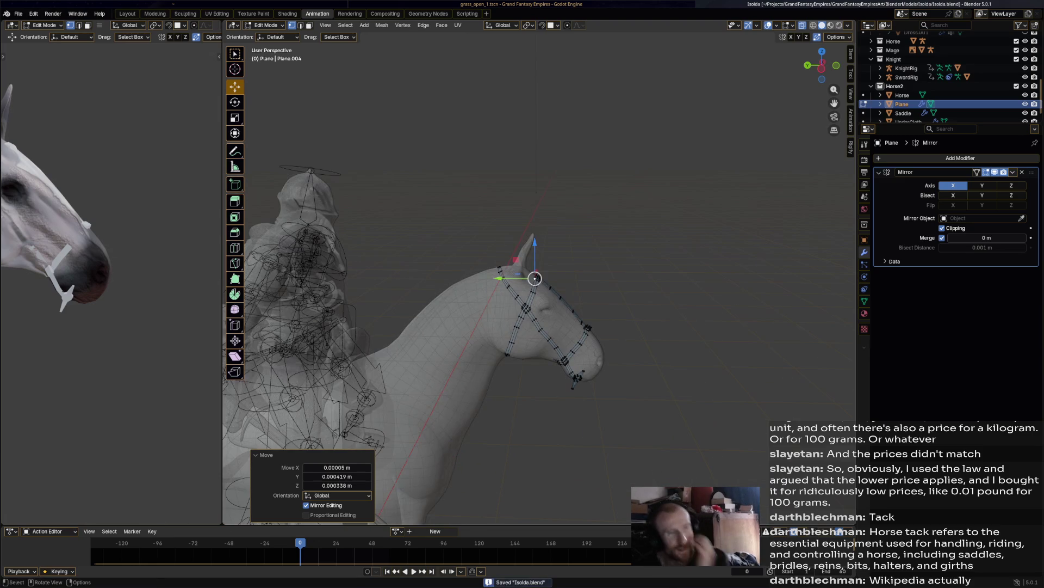
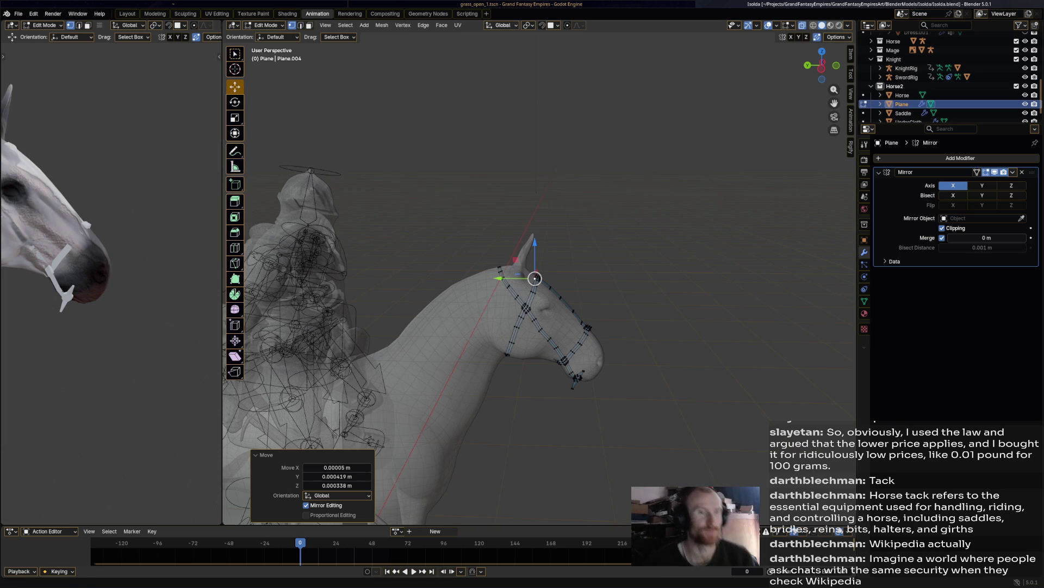
Step: Orbit around the horse's head and show the interaction mode list for the bridle plane
middle_drag(653, 190, 604, 195)
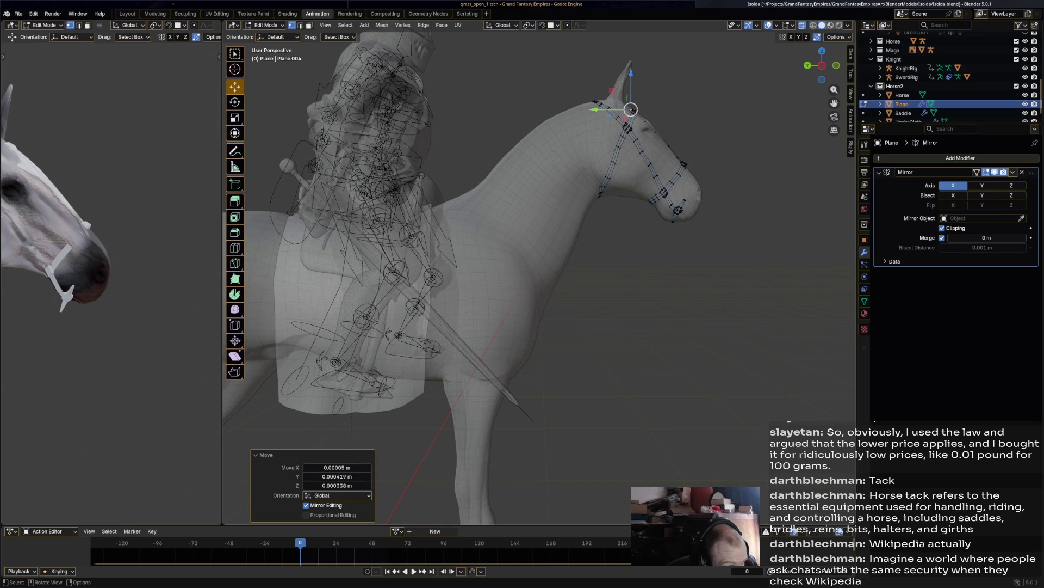
click(264, 25)
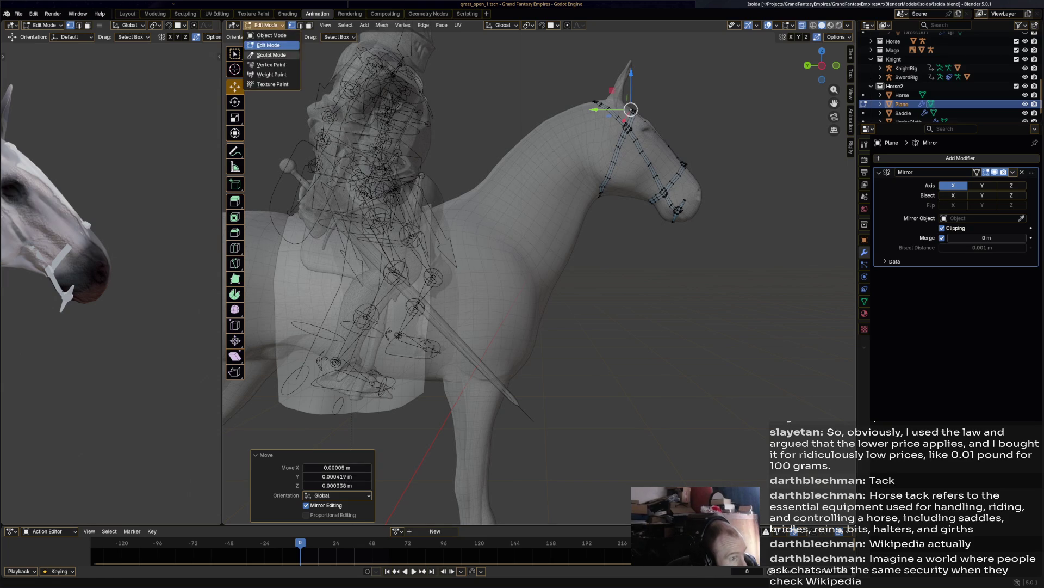
Step: Switch the bridle plane to Sculpt Mode, frame the horse's head, and turn off X-ray
click(272, 55)
click(264, 25)
click(267, 54)
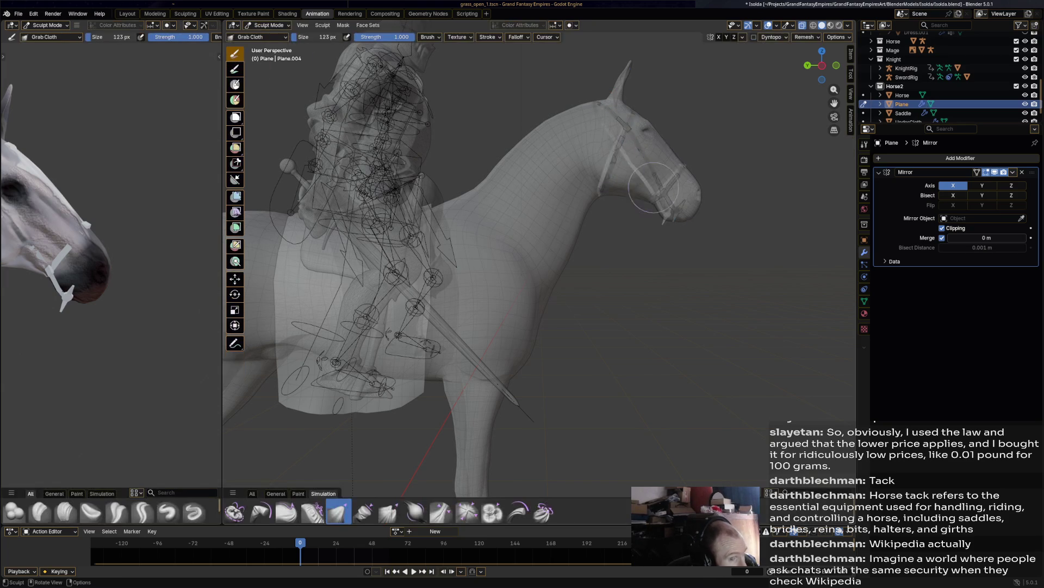
middle_drag(644, 181, 626, 185)
scroll(728, 128, up, 4)
mouse_move(729, 129)
shift+middle_down()
mouse_move(707, 196)
mouse_move(729, 128)
shift+middle_up()
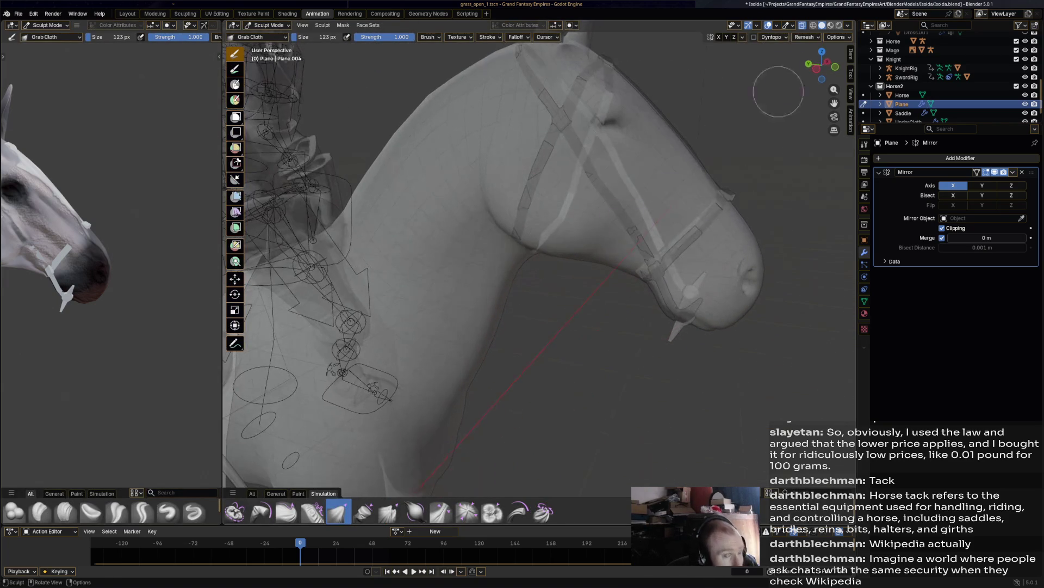
click(803, 25)
scroll(680, 140, down, 1)
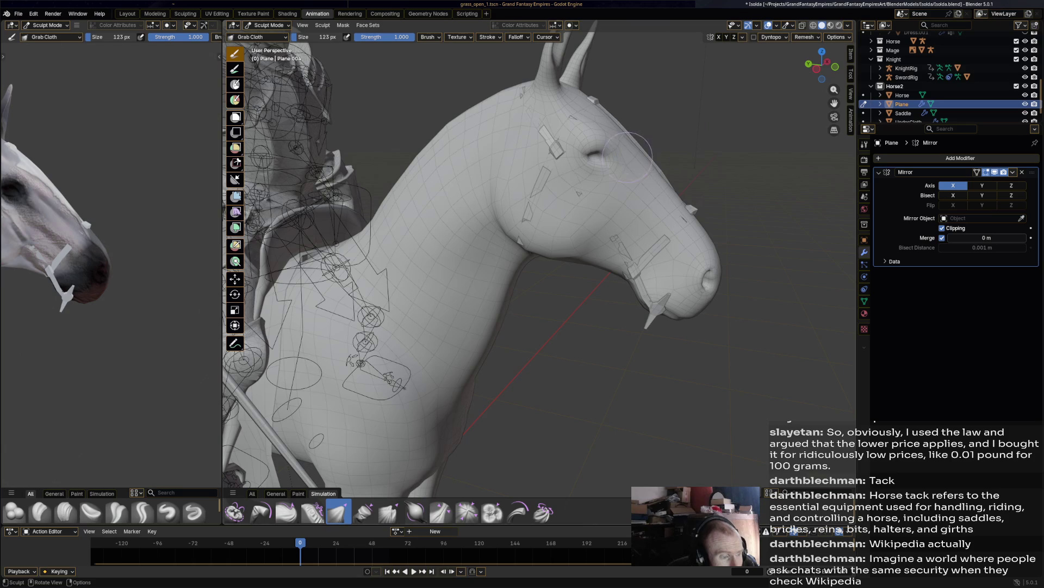
Step: Inflate the cheek straps with the Inflate/Deflate brush, undoing the first bad stroke
click(276, 494)
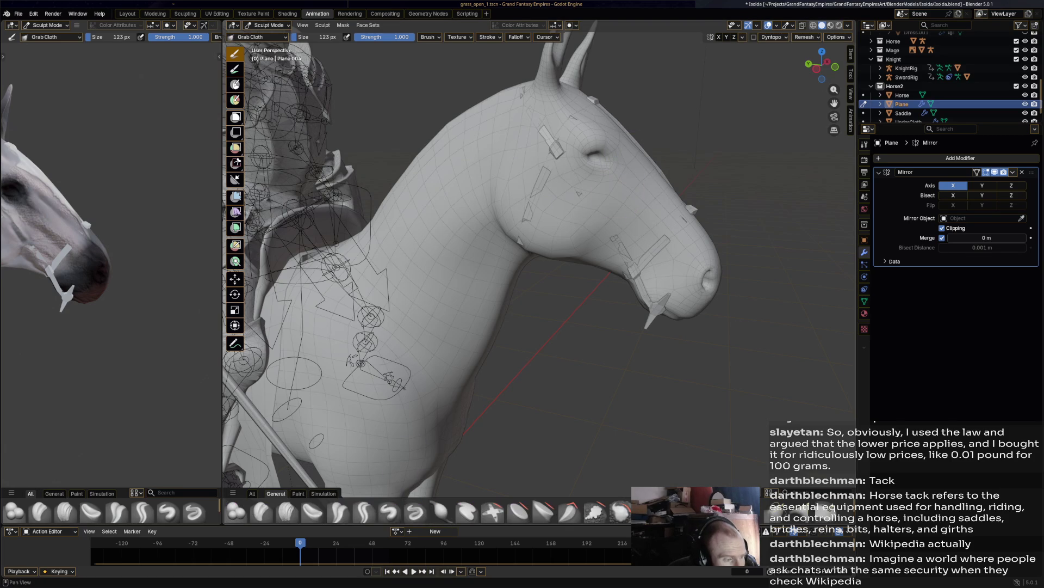
click(441, 511)
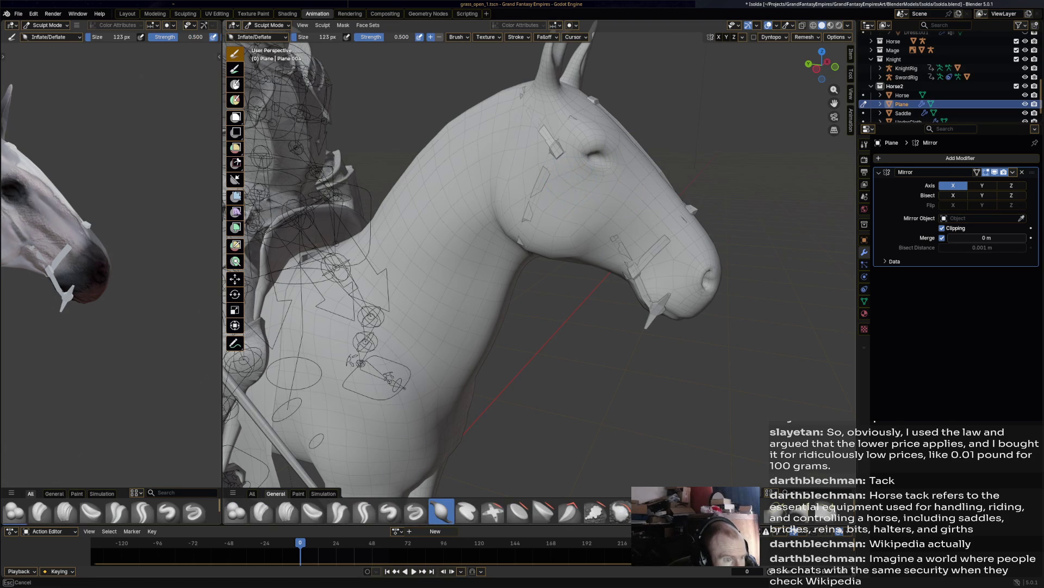
drag(552, 143, 523, 217)
key(ctrl+z)
key(ctrl+z)
mouse_move(582, 196)
mouse_down()
mouse_move(606, 225)
mouse_move(571, 187)
mouse_move(562, 139)
mouse_move(525, 225)
mouse_up()
middle_drag(524, 225, 478, 228)
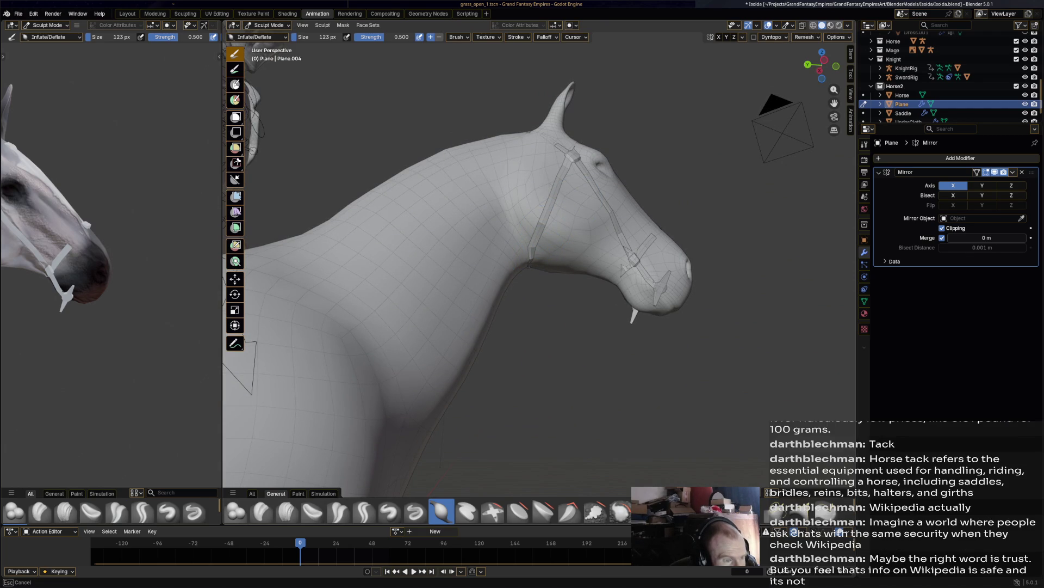
middle_drag(538, 272, 566, 261)
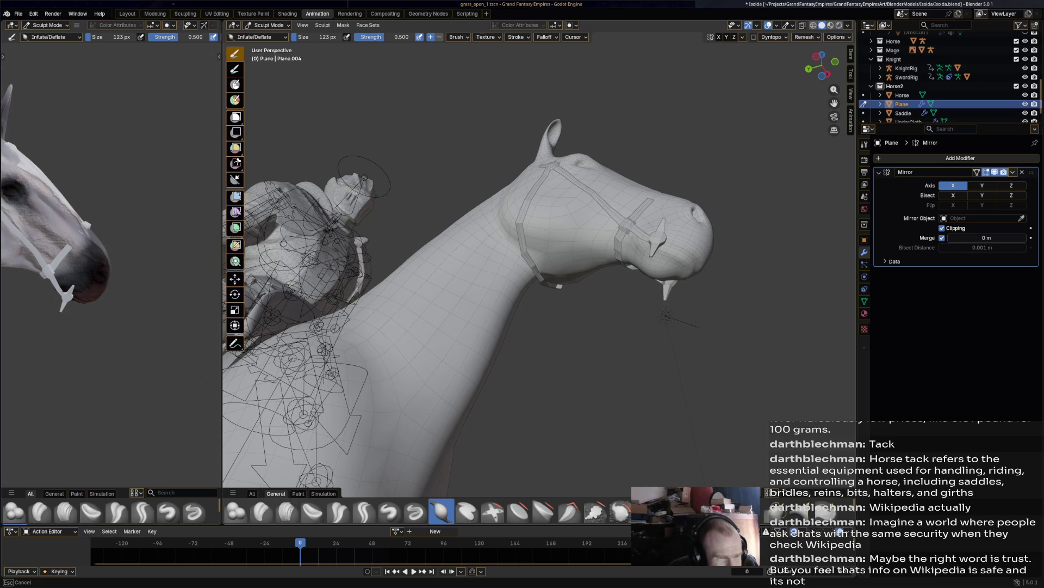
middle_drag(631, 247, 514, 245)
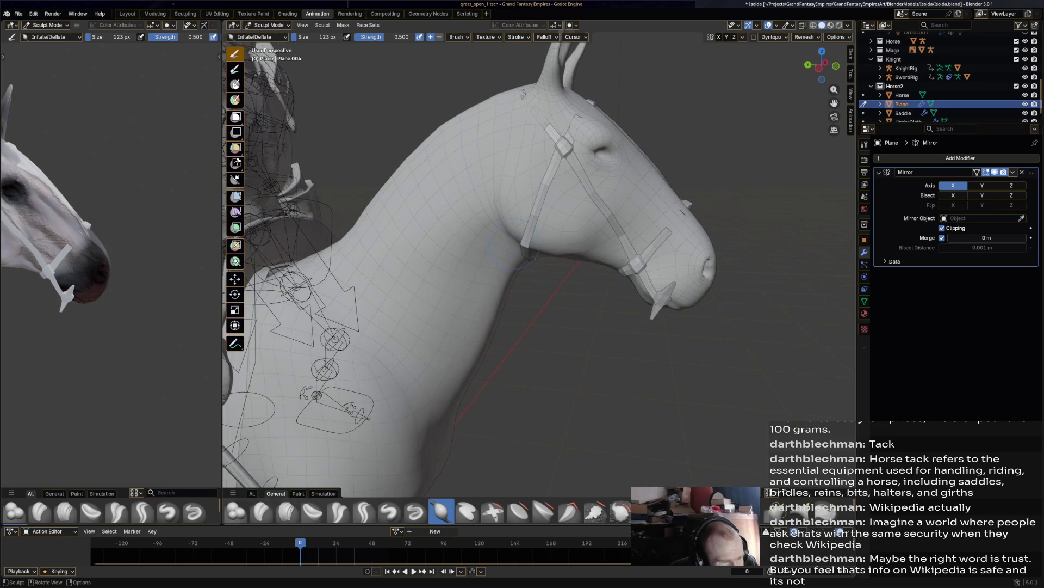
Step: Inflate the forehead brow band and the noseband strap with the Inflate/Deflate brush
middle_drag(556, 214, 572, 206)
drag(582, 191, 610, 165)
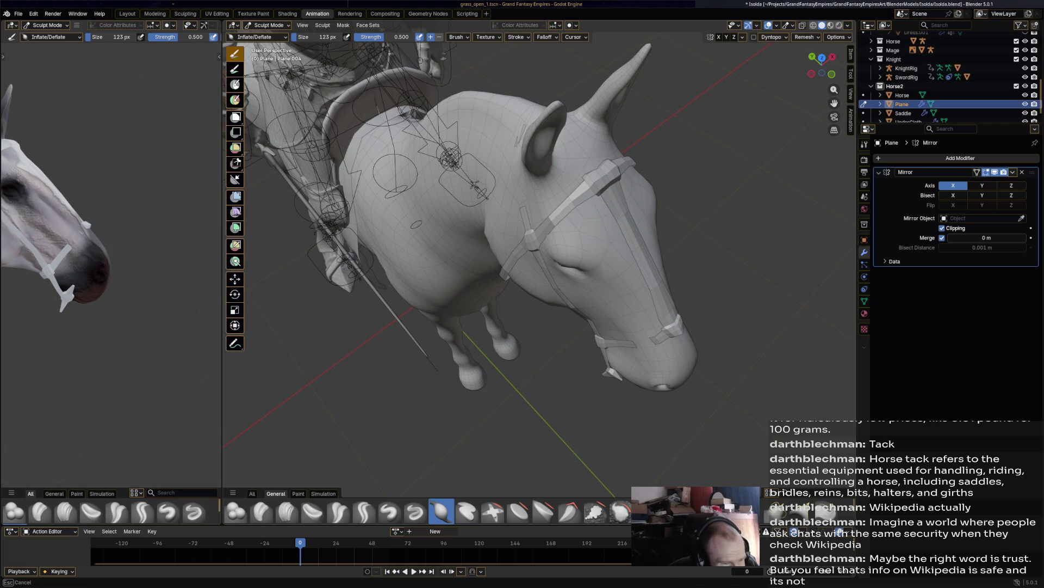
middle_drag(599, 245, 681, 220)
drag(681, 220, 682, 218)
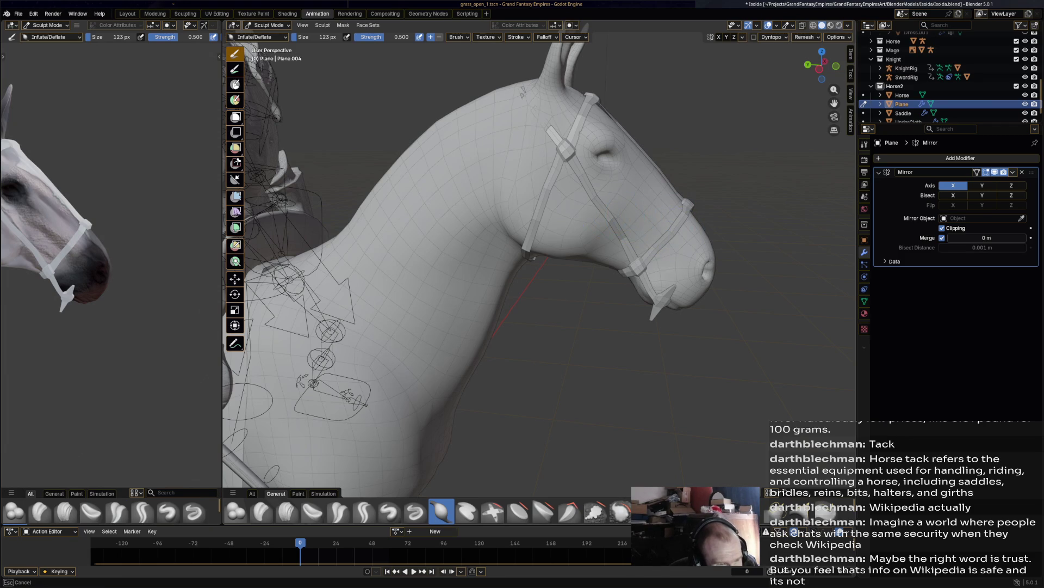
Step: Orbit around the head and neck to check the straps, saving the file
middle_drag(683, 217, 630, 227)
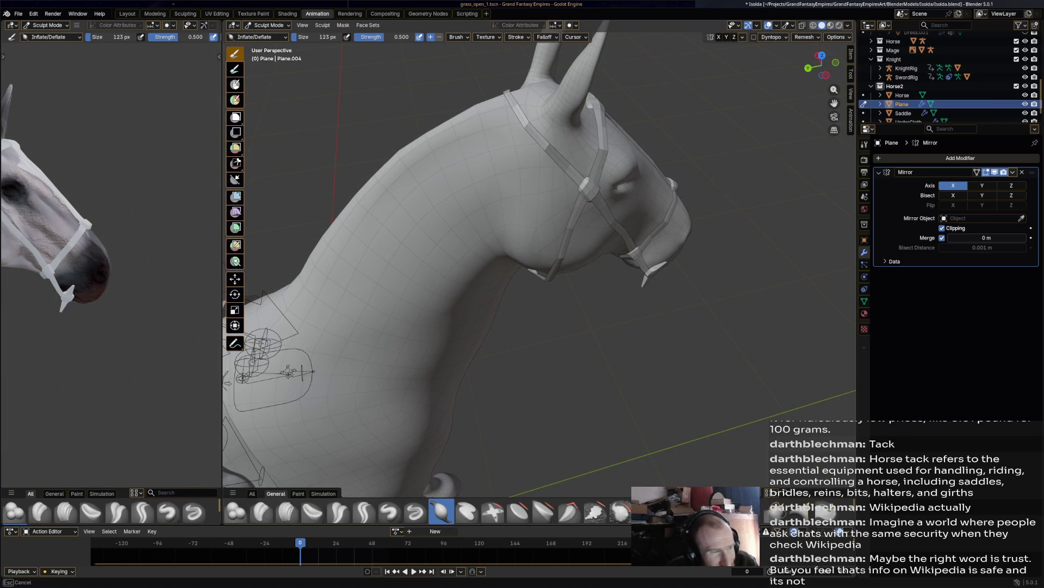
mouse_move(630, 226)
middle_down()
mouse_move(594, 34)
mouse_move(617, 136)
middle_up()
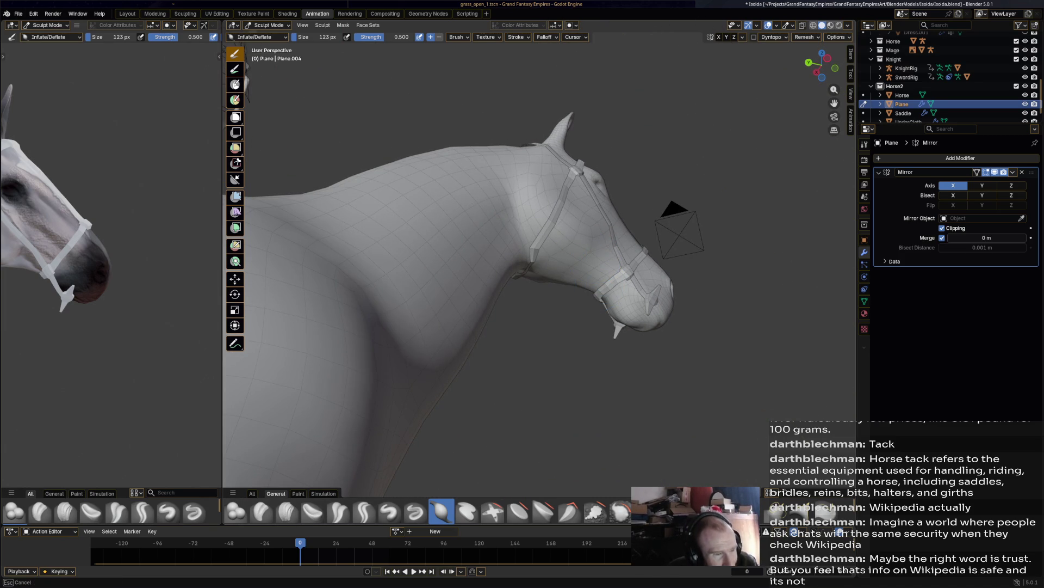
middle_drag(571, 303, 528, 324)
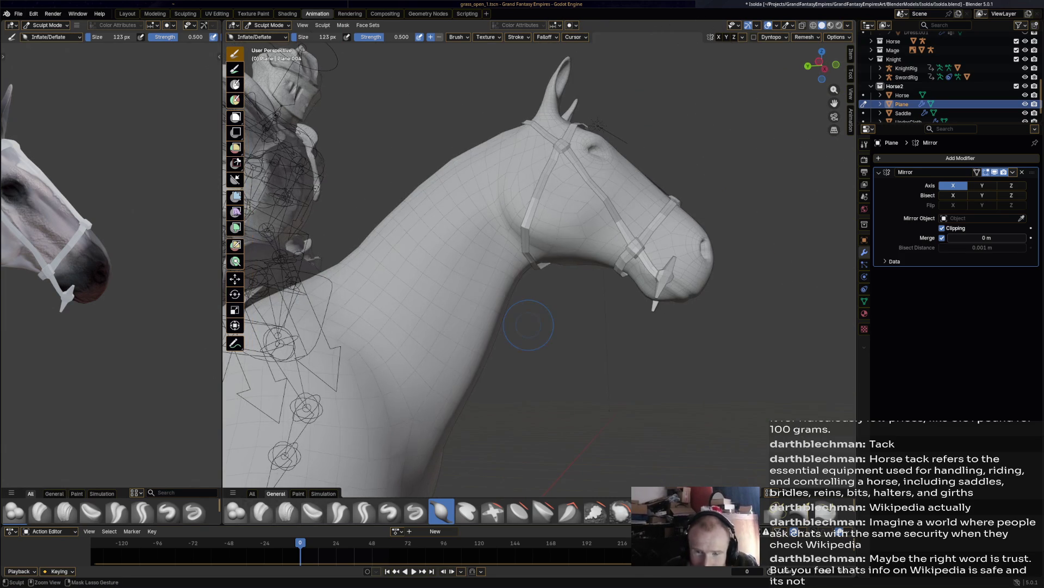
key(ctrl+s)
middle_drag(528, 324, 490, 329)
click(654, 274)
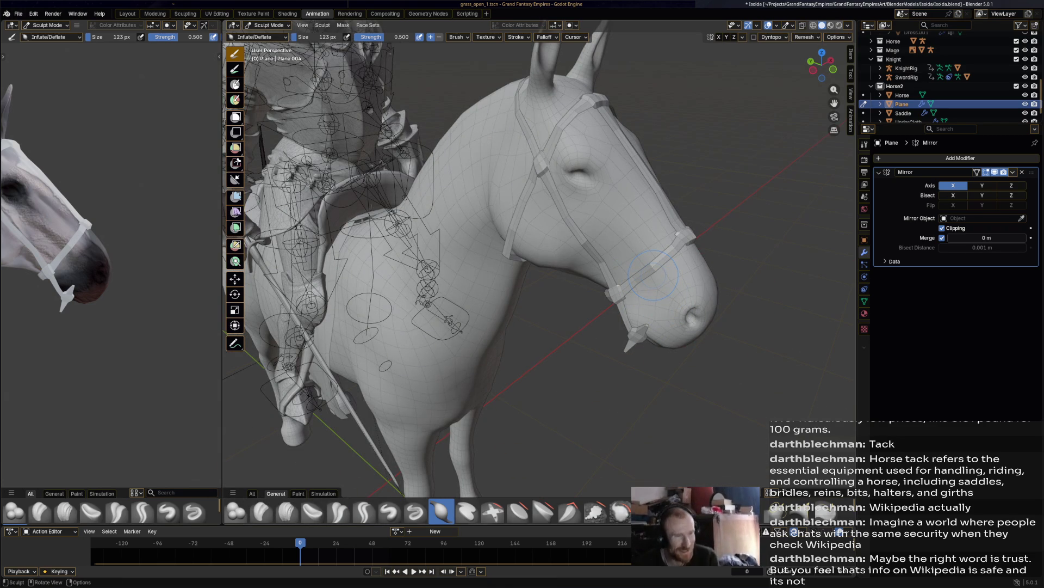
mouse_move(654, 275)
middle_down()
mouse_move(636, 286)
mouse_move(585, 242)
mouse_move(436, 252)
mouse_move(560, 307)
mouse_move(604, 293)
middle_up()
scroll(560, 307, up, 3)
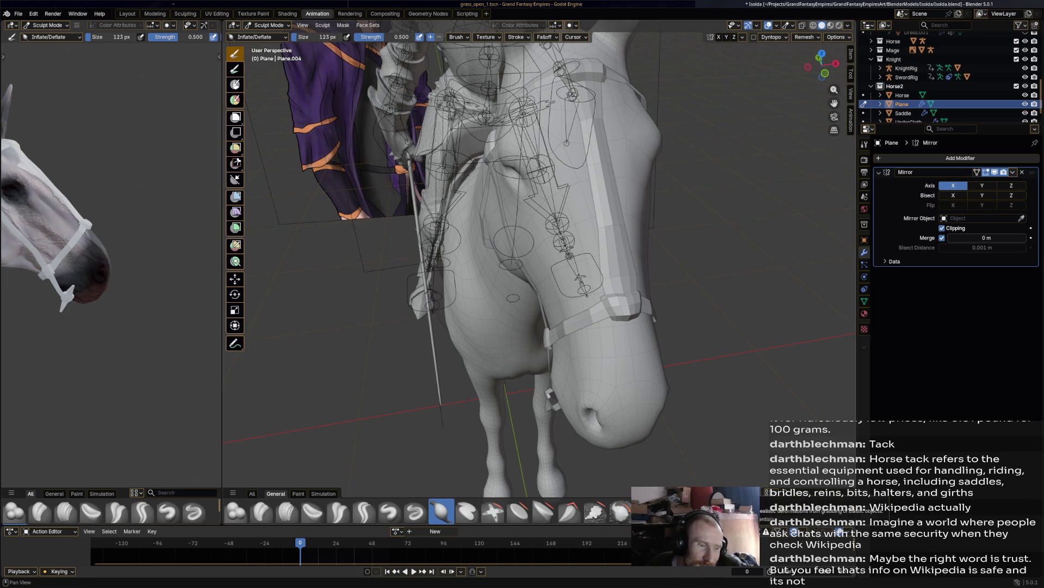
Step: Tug the noseband blocks into shape with the Elastic Grab and Elastic Snake Hook brushes
key(g)
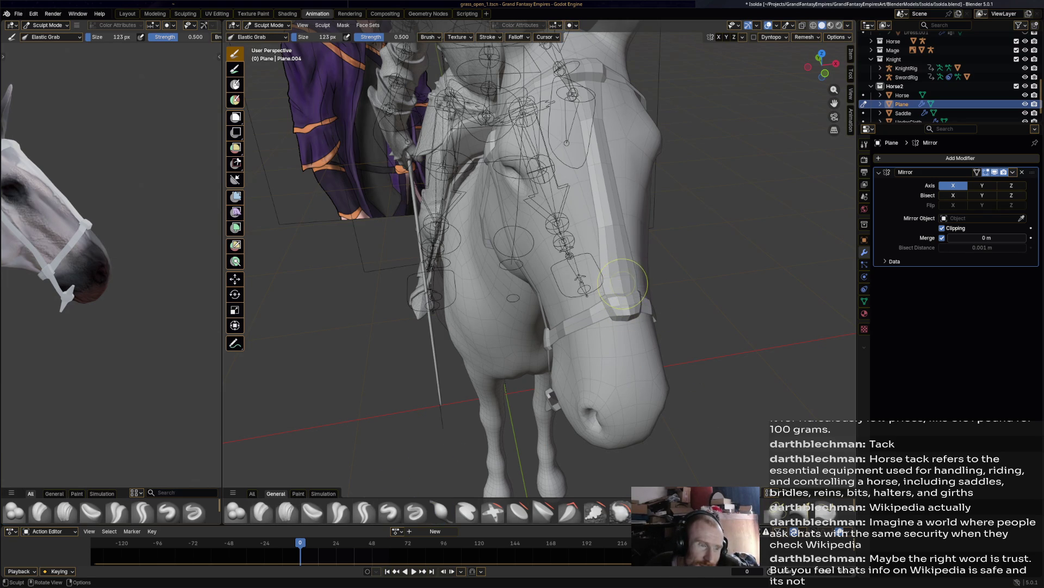
drag(623, 289, 622, 281)
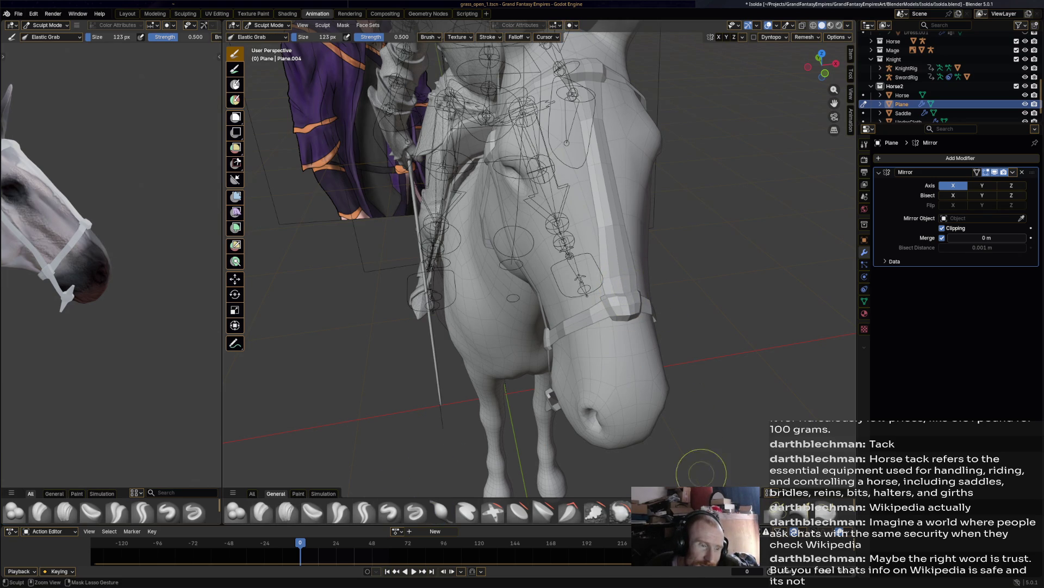
key(k)
drag(626, 296, 624, 298)
drag(625, 308, 660, 315)
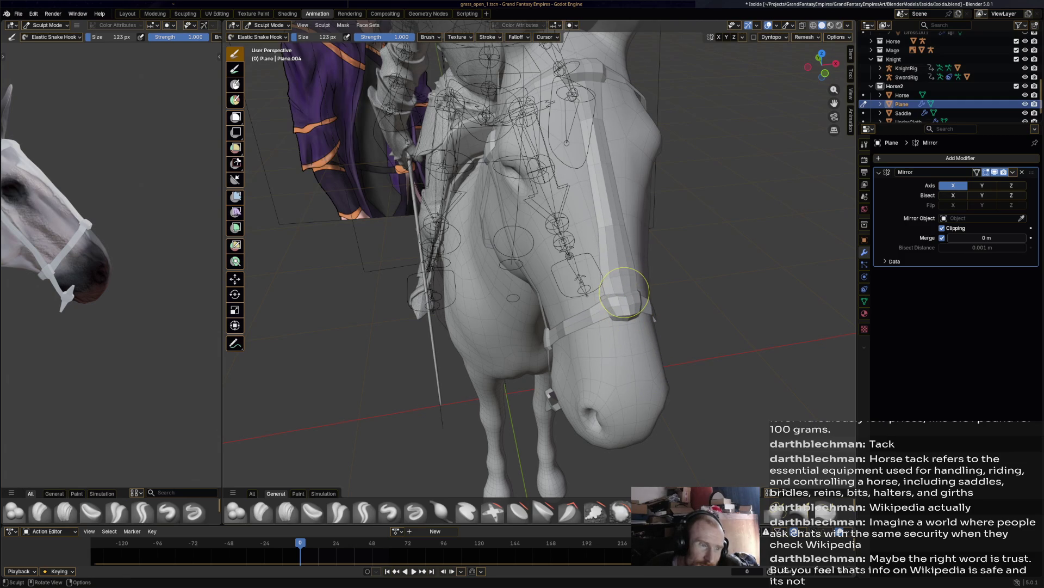
mouse_move(624, 294)
mouse_down()
mouse_move(614, 255)
mouse_move(620, 302)
mouse_move(613, 296)
mouse_up()
Step: Orbit to check the horse and knight from the side and save Isolda.blend
middle_drag(613, 296, 511, 278)
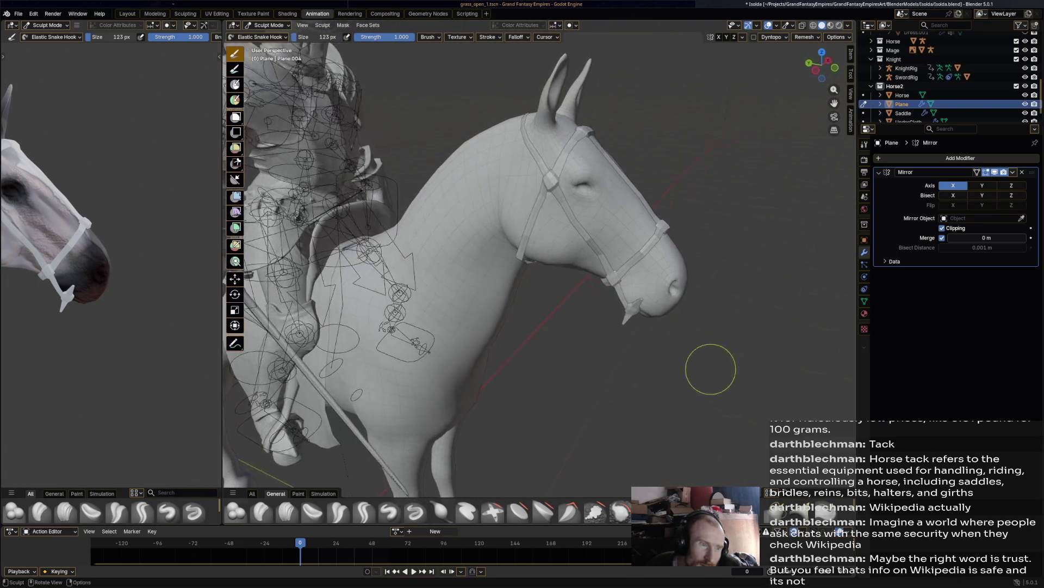
key(ctrl+s)
mouse_move(682, 294)
middle_down()
mouse_move(593, 269)
mouse_move(641, 310)
mouse_move(609, 302)
mouse_move(647, 307)
mouse_move(597, 303)
middle_up()
key(ctrl+s)
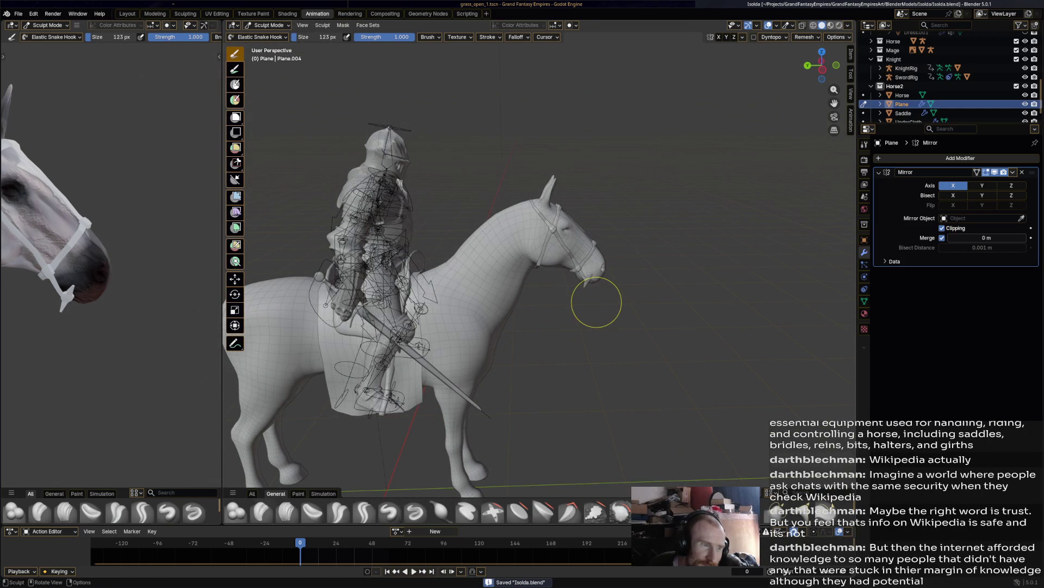
click(266, 25)
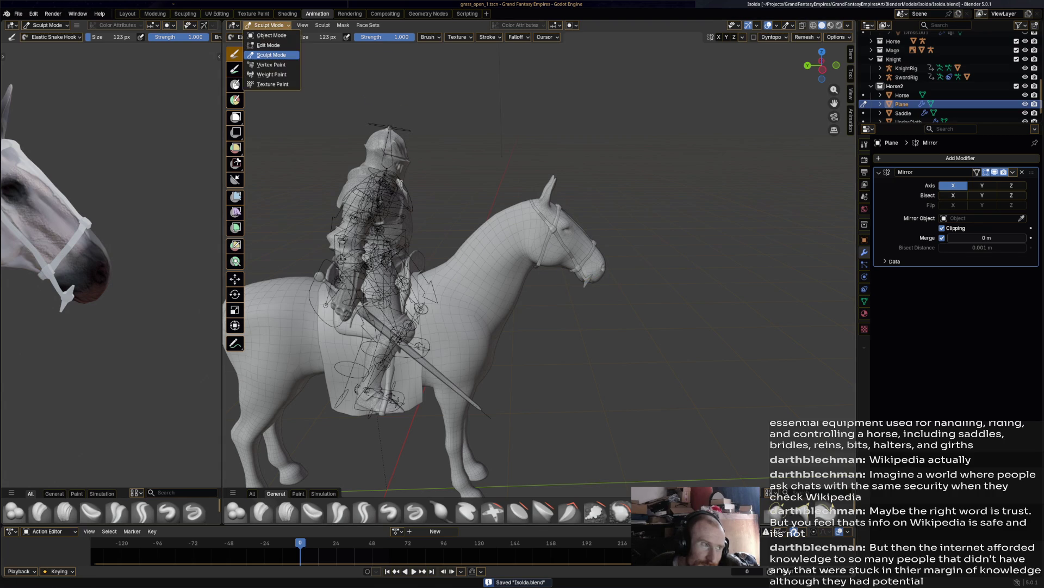
Step: Return to Object Mode, deselect everything, zoom in, and save the file
click(272, 35)
key(alt+a)
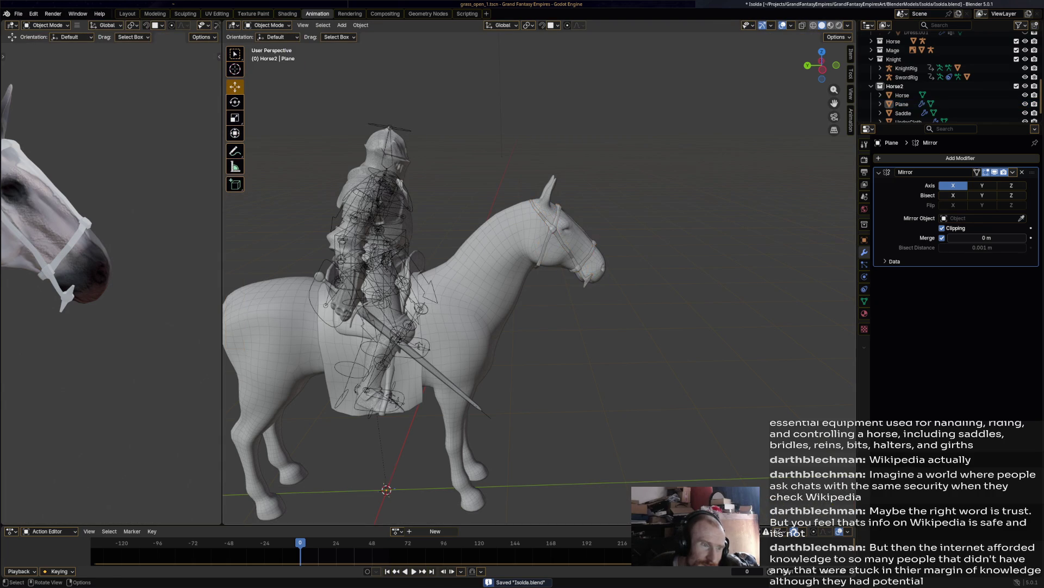
scroll(544, 245, up, 8)
scroll(539, 272, up, 2)
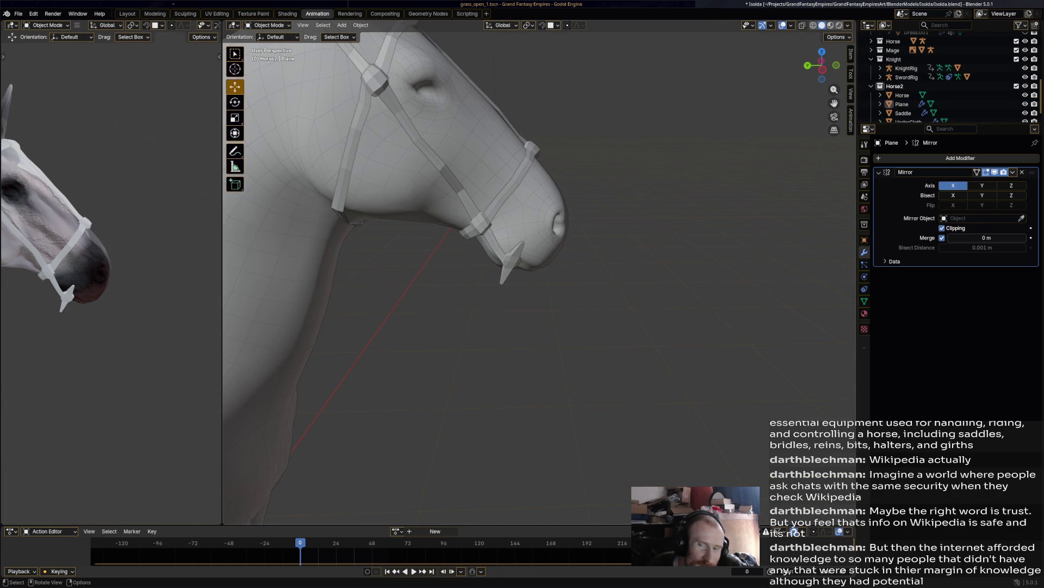
key(ctrl+s)
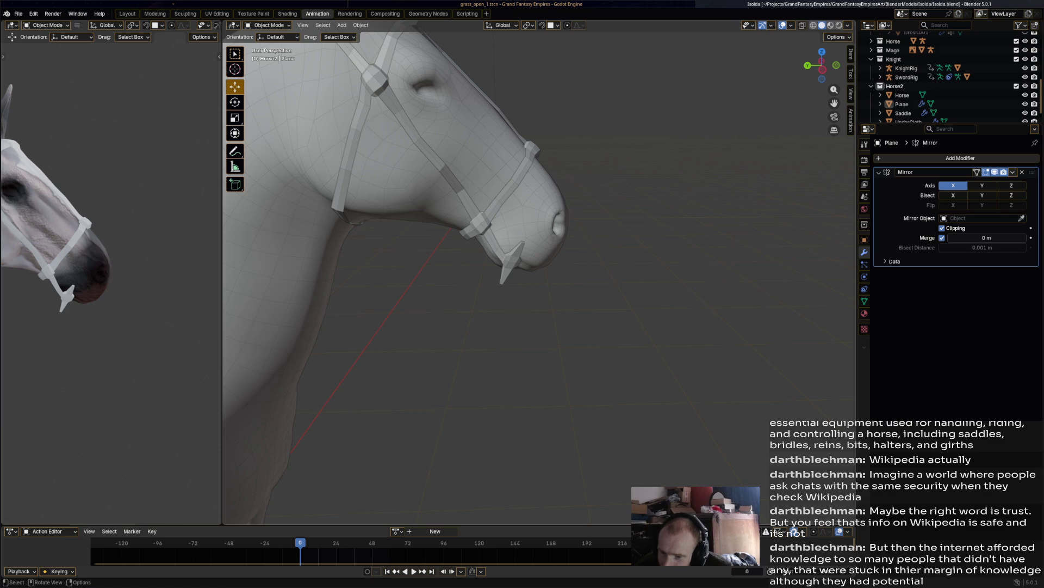
Step: Select the bridle's Plane object on the horse's head and start renaming it with F2
scroll(539, 272, down, 5)
middle_drag(538, 272, 572, 272)
scroll(538, 272, up, 5)
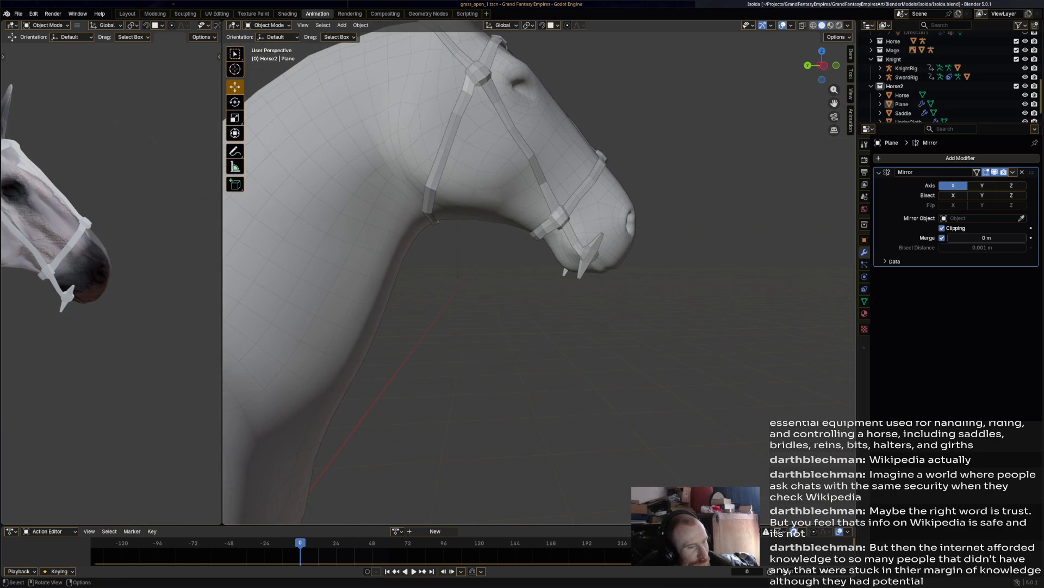
click(549, 217)
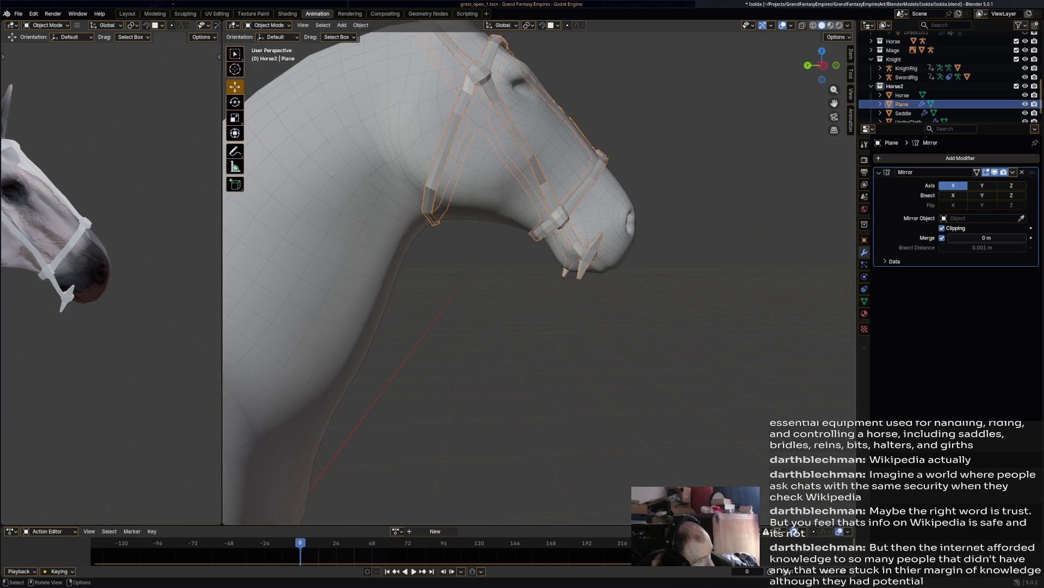
key(F2)
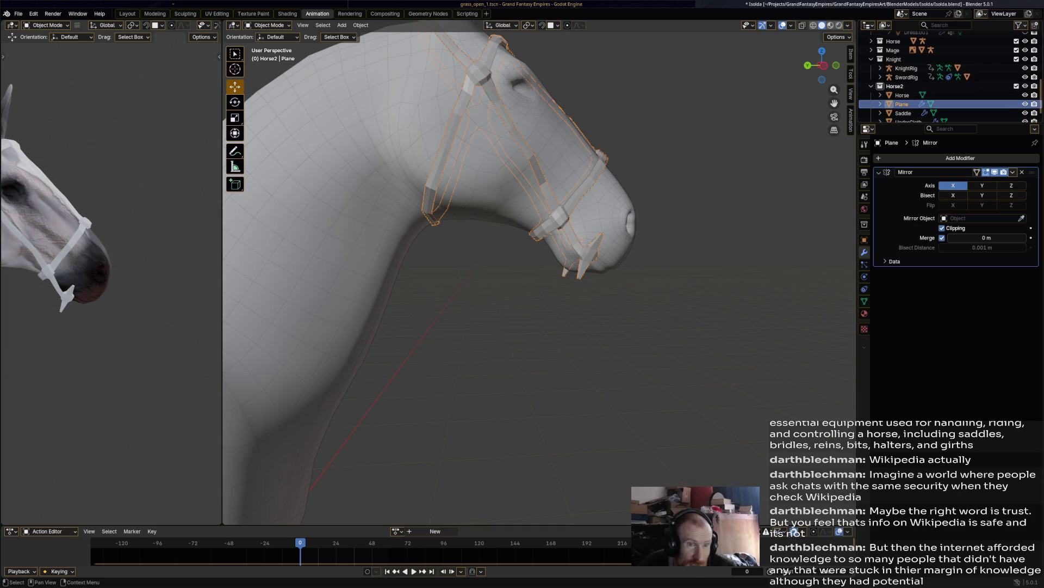
Step: Rename the Plane object to 'Bridle'
text(Bridle)
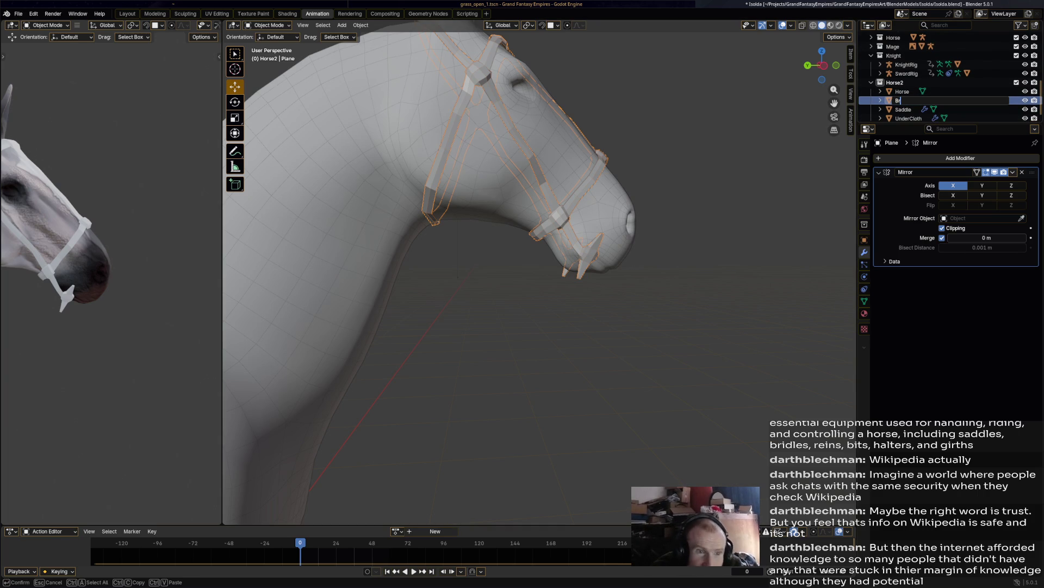
key(Return)
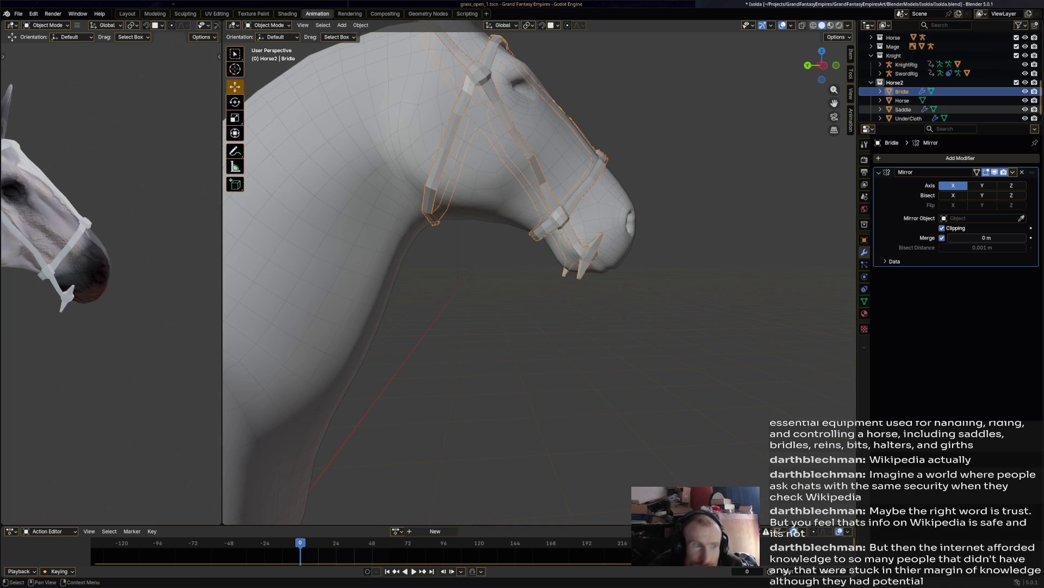
key(Home)
Step: Select the saddle, orbit to its side, and open the Object menu
scroll(446, 348, up, 7)
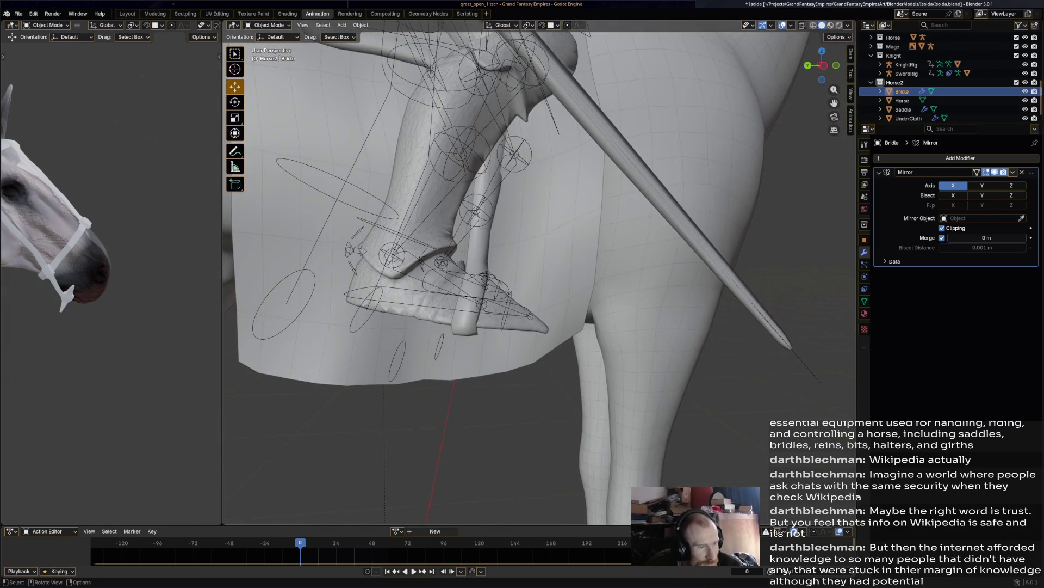
click(465, 310)
middle_drag(465, 310, 547, 298)
scroll(546, 298, up, 2)
scroll(544, 298, up, 2)
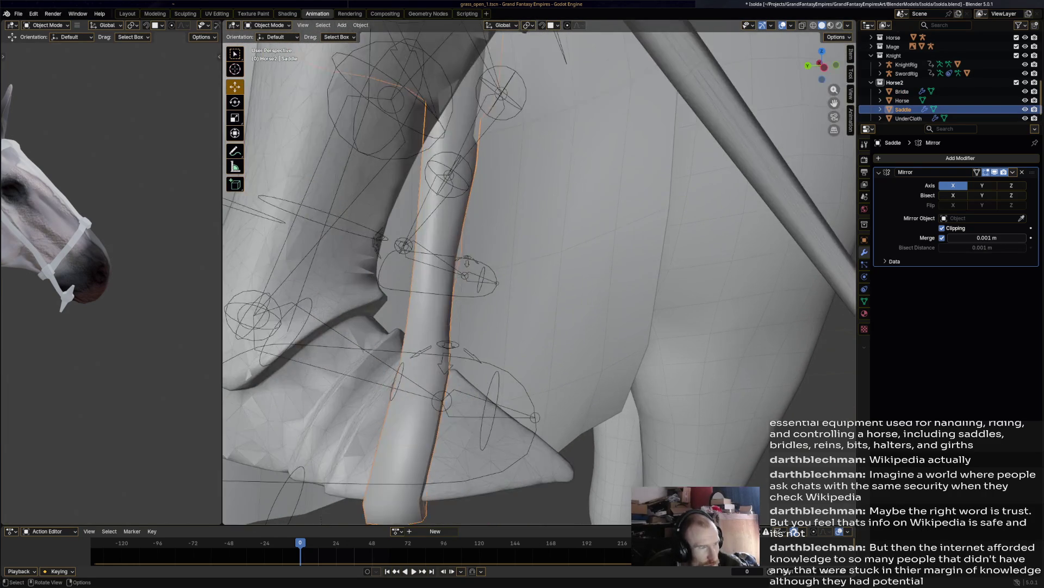
click(360, 25)
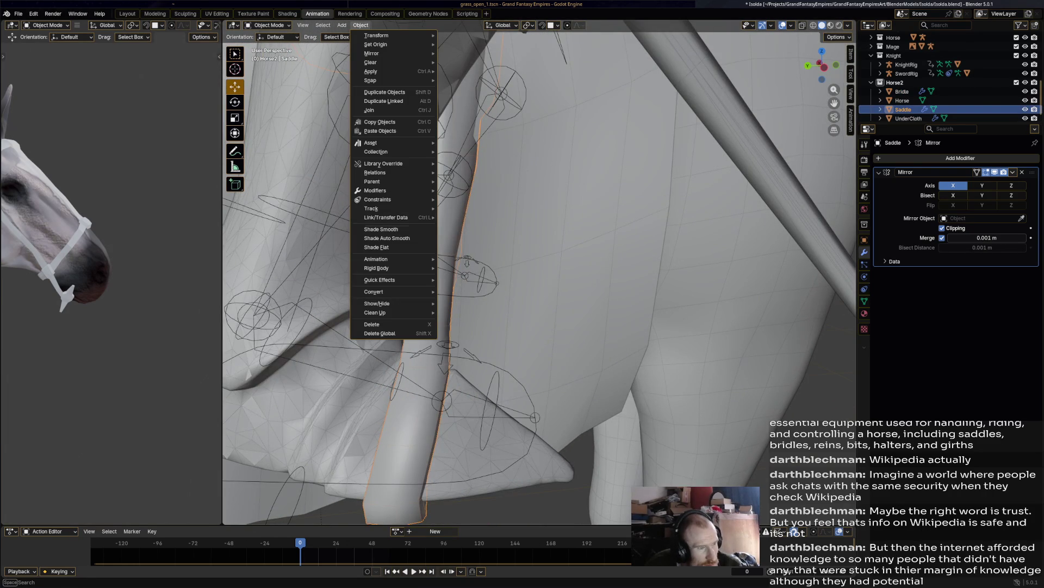
Step: Shade the saddle flat with Keep Sharp Edges, then select and frame the Bridle
click(377, 247)
mouse_move(544, 298)
middle_down()
mouse_move(561, 288)
mouse_move(544, 315)
mouse_move(533, 304)
mouse_move(631, 272)
mouse_move(615, 270)
middle_up()
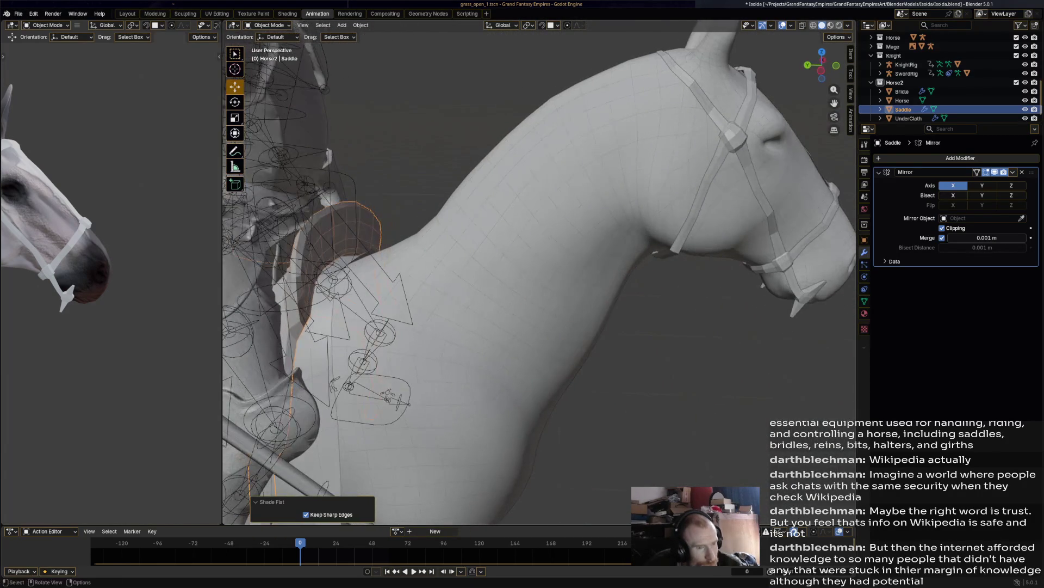
click(732, 139)
key(KP_Decimal)
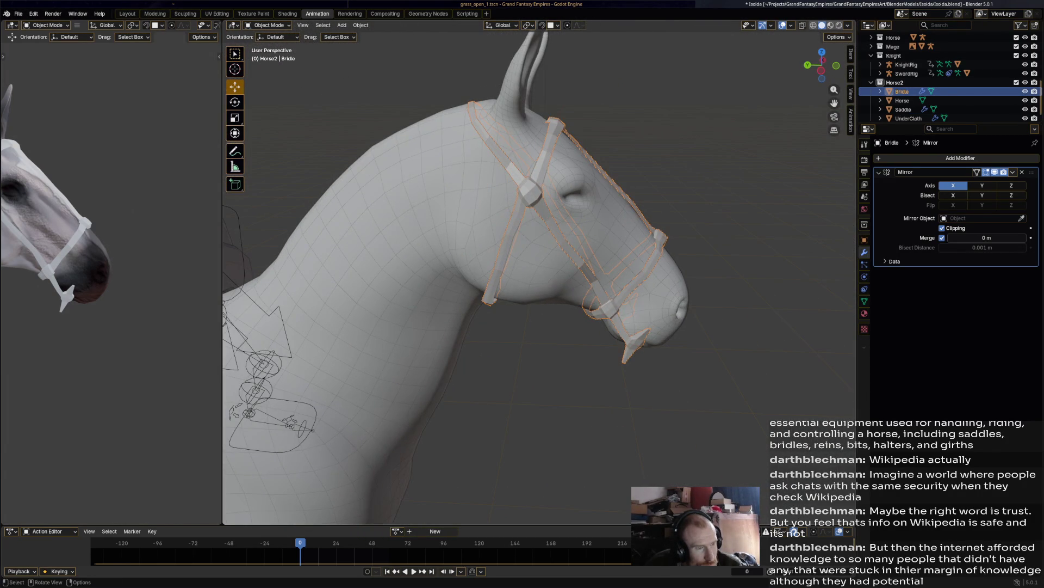
mouse_move(544, 272)
middle_down()
mouse_move(653, 272)
mouse_move(511, 272)
mouse_move(610, 275)
mouse_move(648, 256)
mouse_move(658, 264)
middle_up()
scroll(538, 272, down, 3)
scroll(538, 272, down, 3)
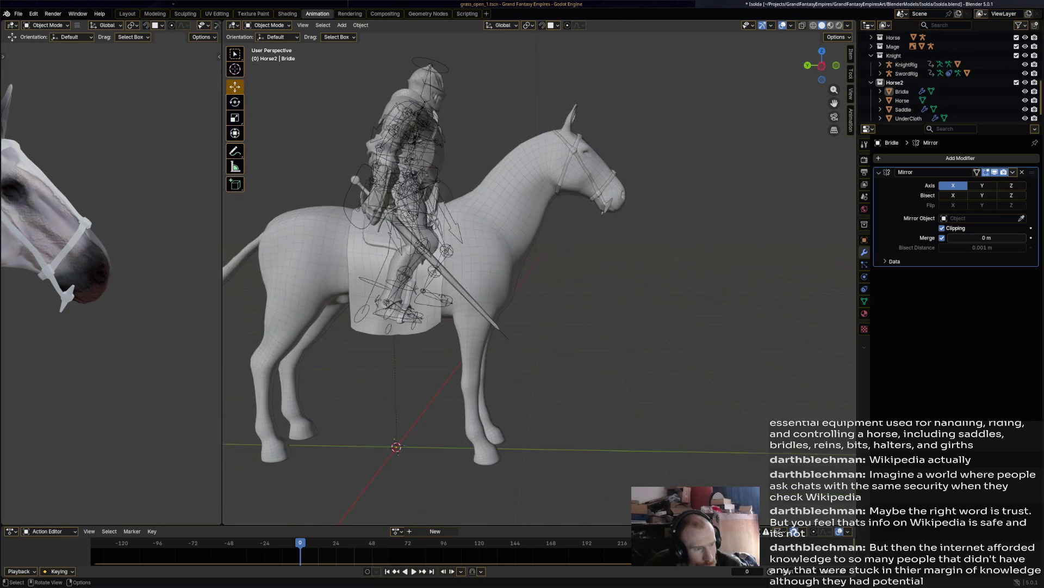
Step: Zoom in and out on the horse and save Isolda.blend
scroll(538, 272, up, 5)
scroll(539, 272, down, 1)
scroll(539, 272, down, 5)
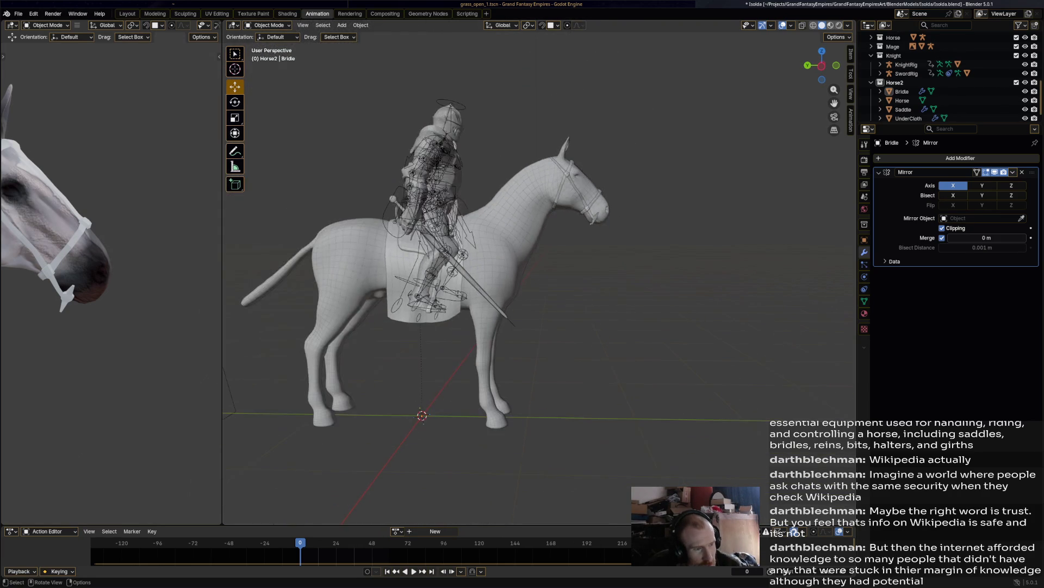
scroll(538, 272, up, 5)
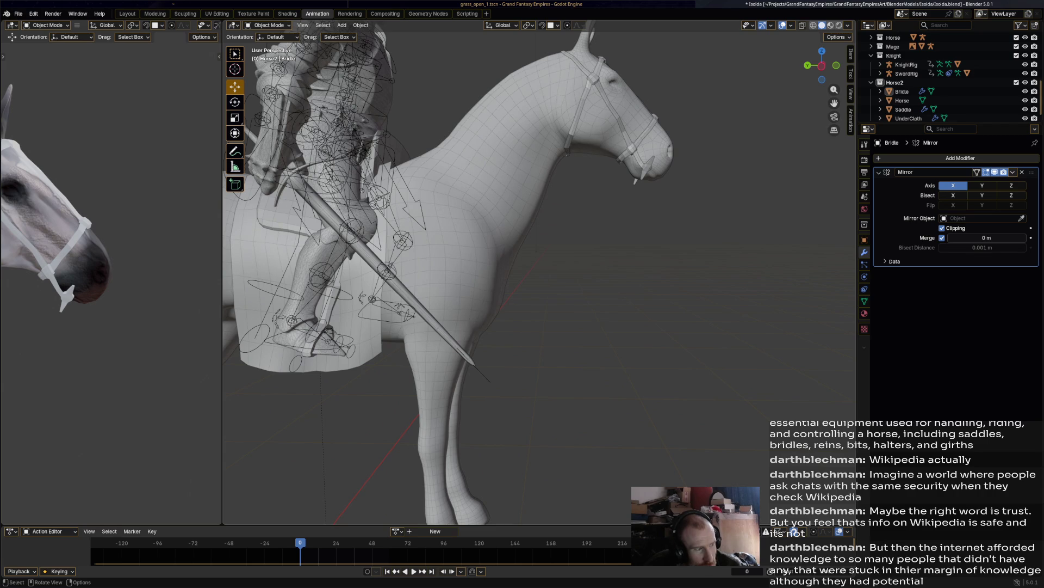
scroll(538, 272, down, 3)
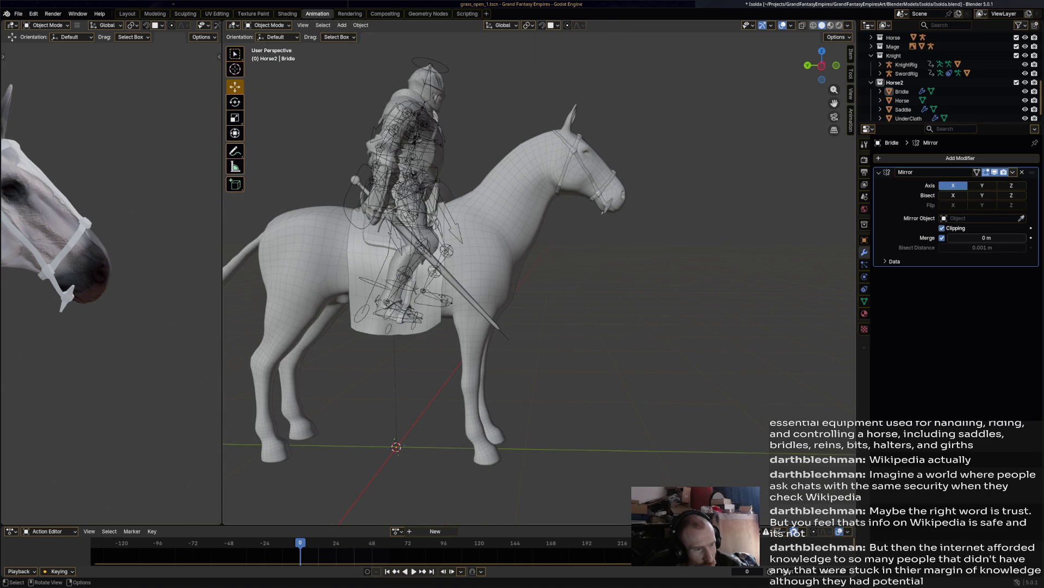
key(ctrl+s)
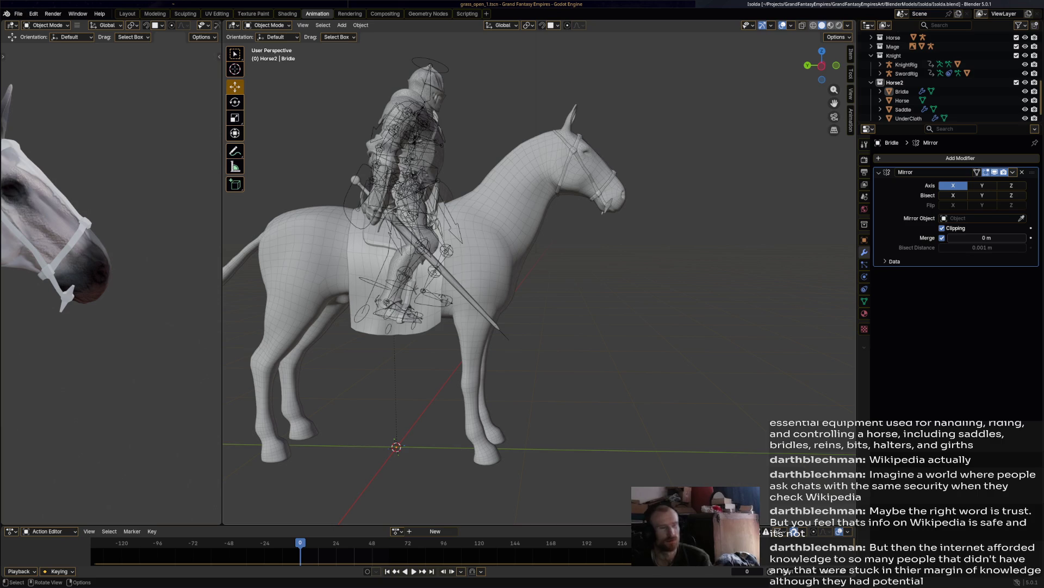
Step: Make the Horse2 collection active and bring up the Add menu
mouse_move(539, 272)
middle_down()
mouse_move(610, 272)
mouse_move(468, 283)
middle_up()
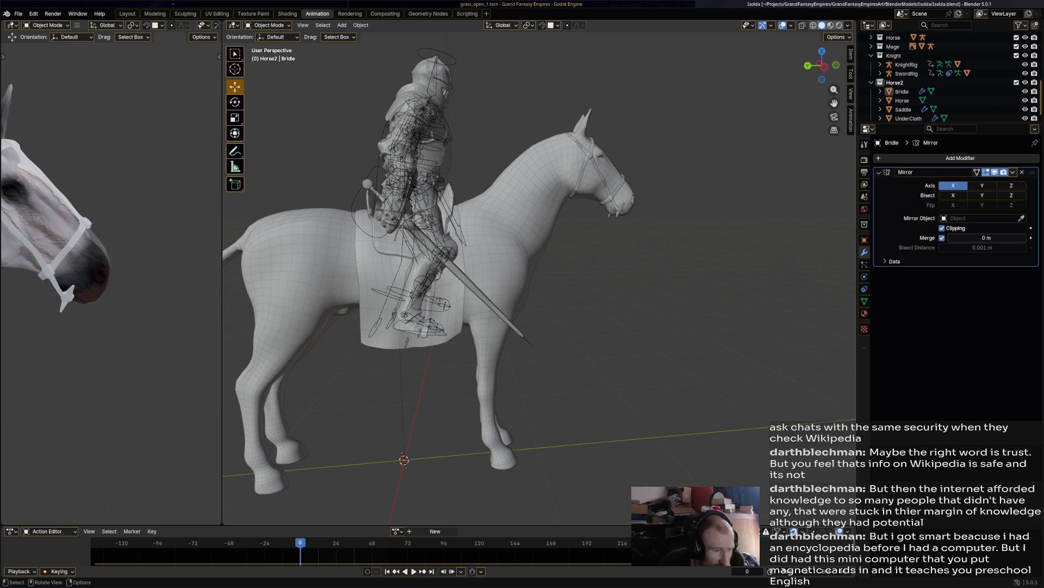
click(895, 82)
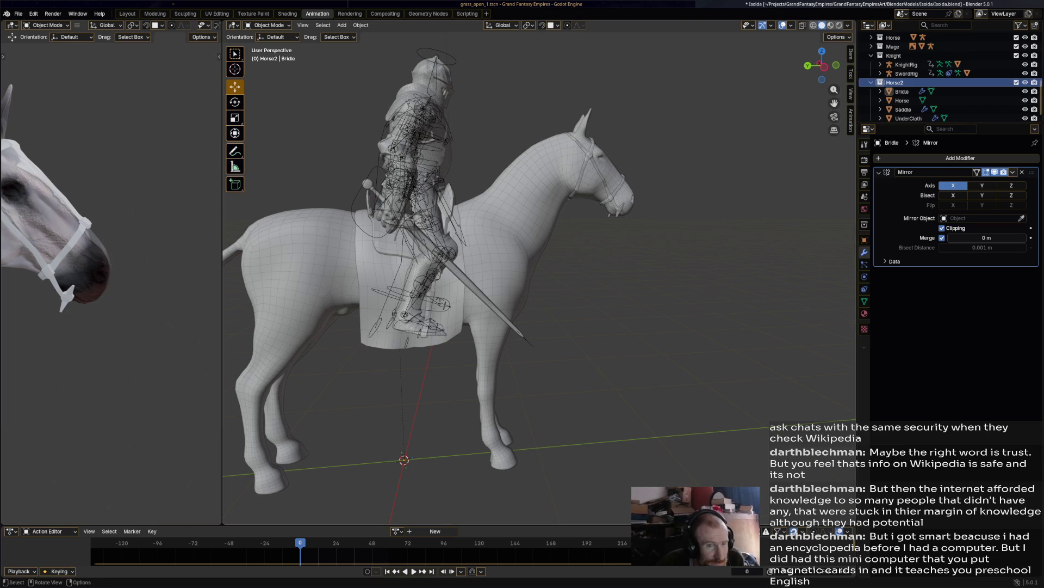
click(341, 25)
Step: Add a Plane mesh to the Horse2 collection and switch it into Edit Mode
mouse_move(359, 35)
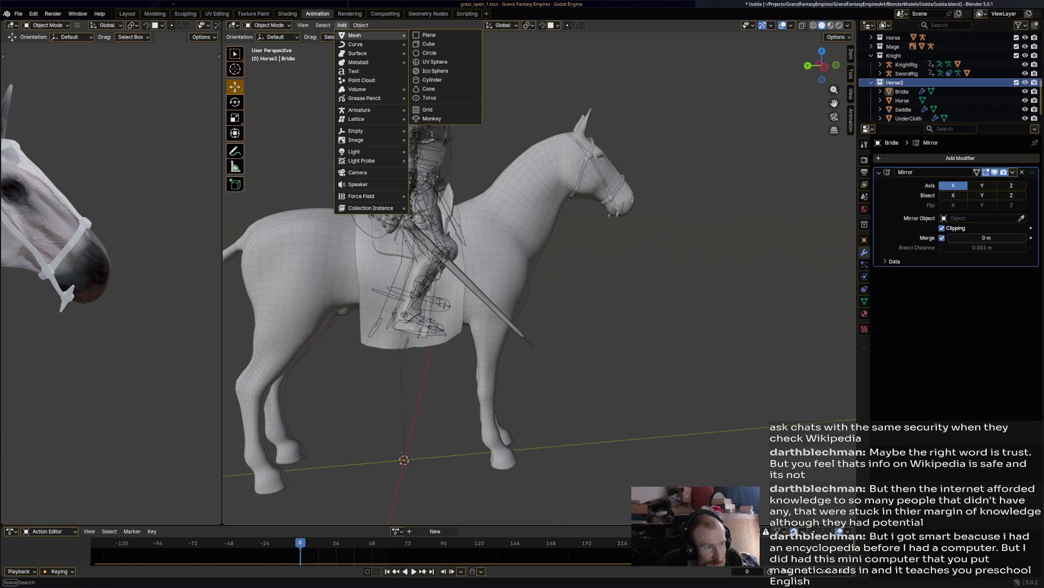
click(430, 35)
scroll(538, 283, down, 5)
middle_drag(538, 283, 566, 326)
click(266, 25)
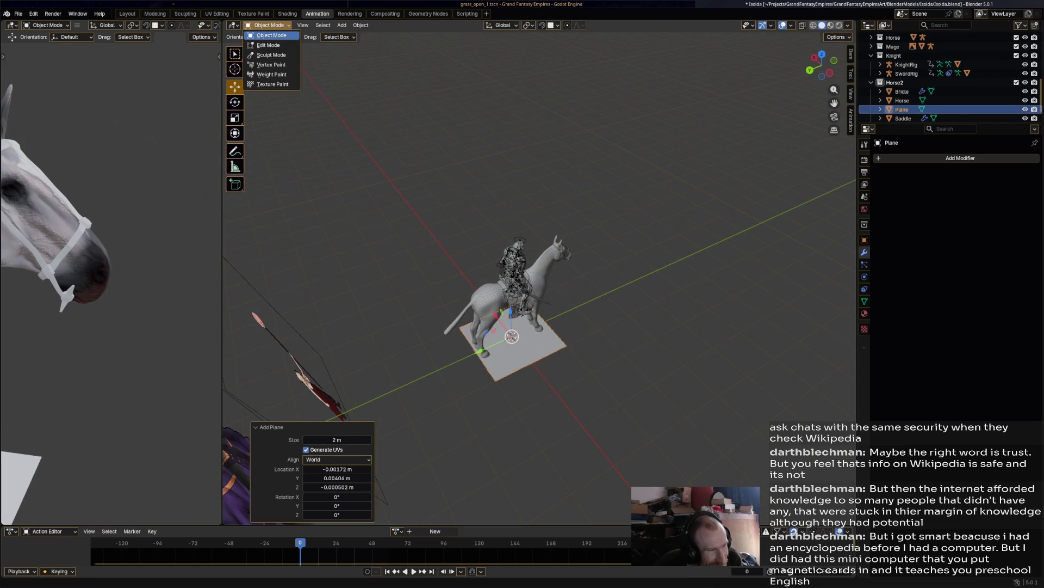
click(265, 45)
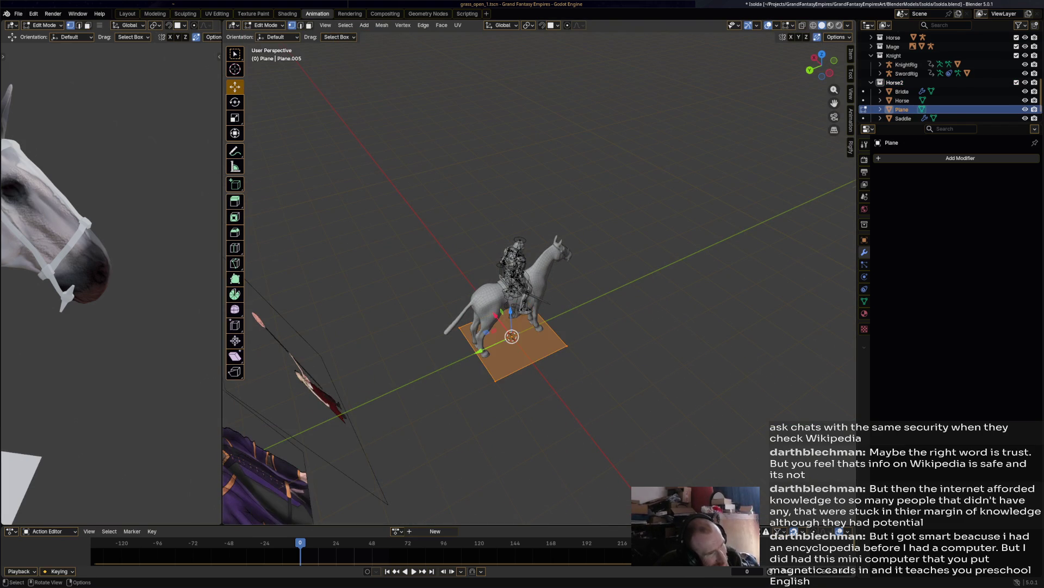
scroll(538, 272, up, 2)
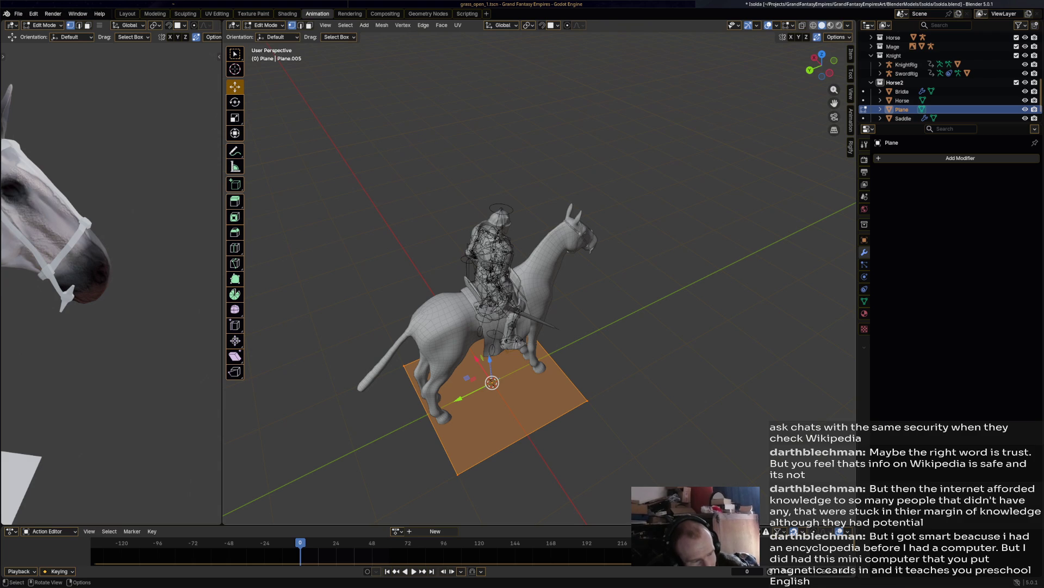
Step: Scale the plane down to 0.133 and offset it along X, then undo the move
key(s)
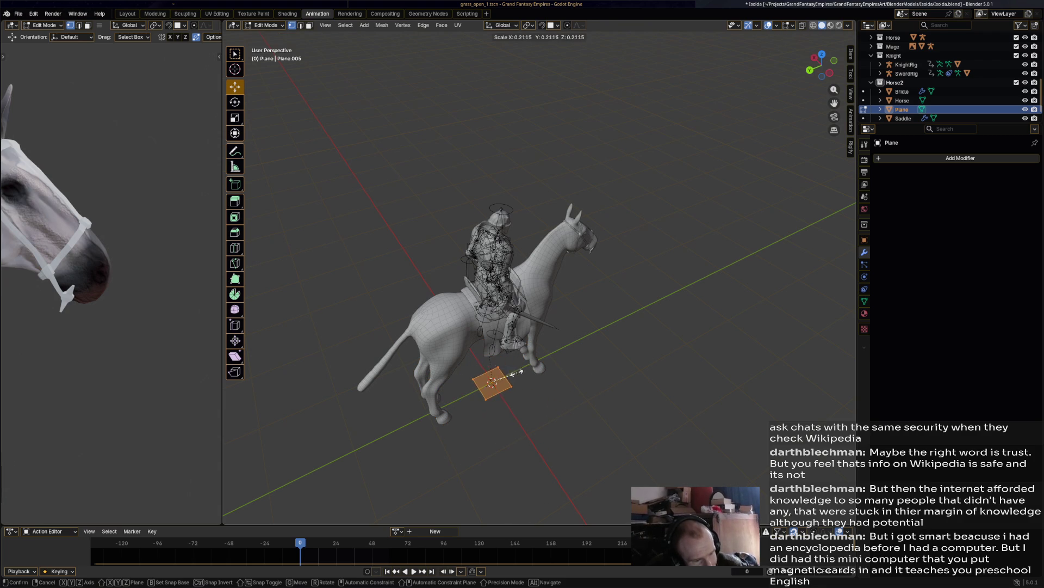
click(504, 373)
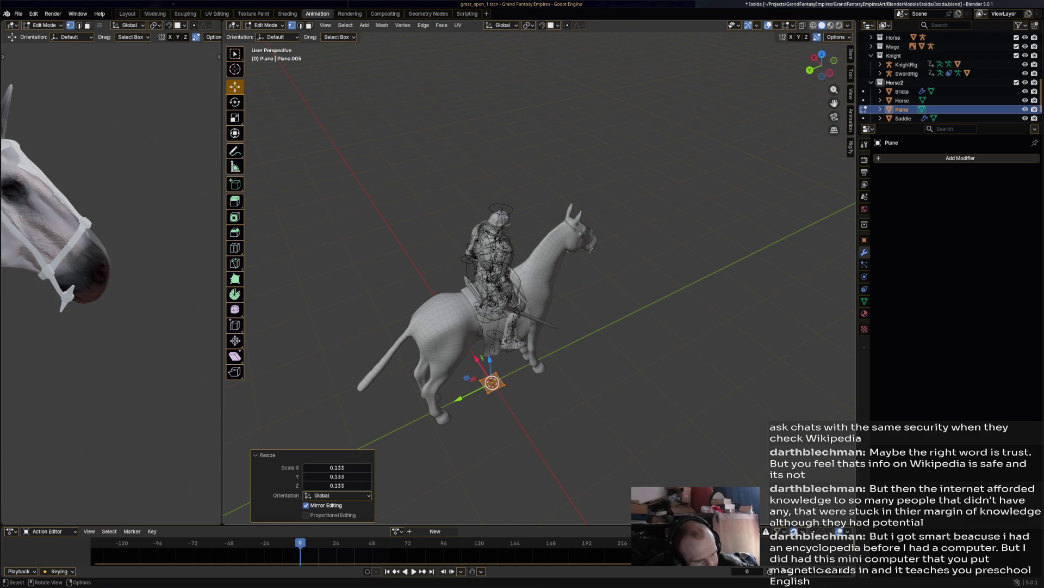
key(g)
key(x)
key(Return)
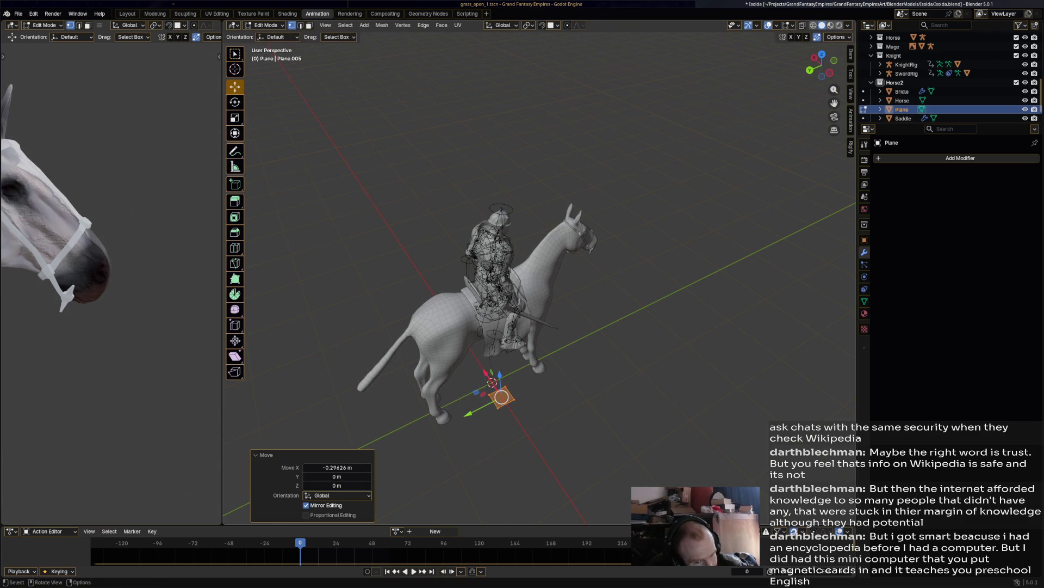
key(ctrl+s)
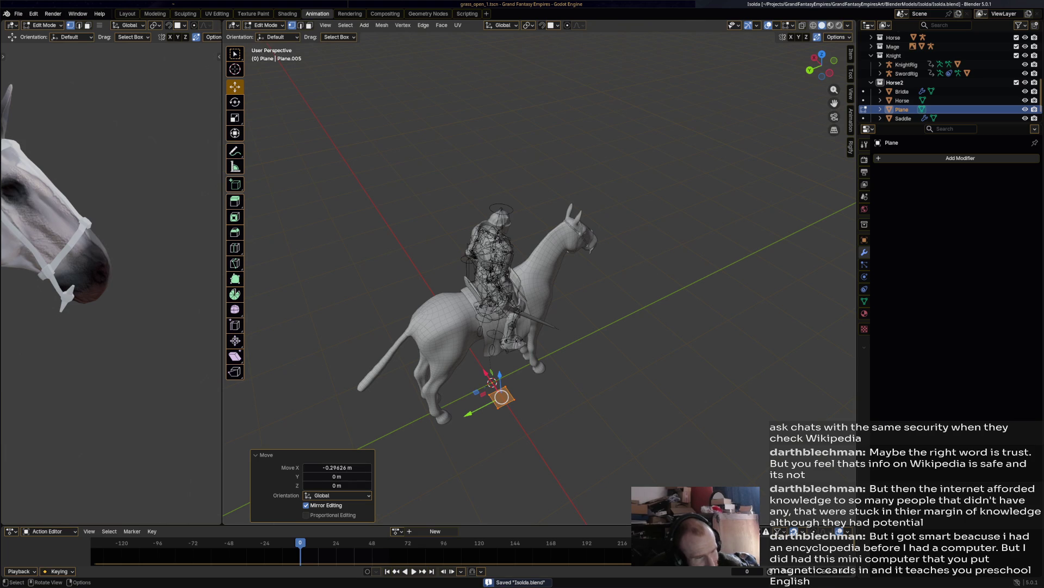
key(ctrl+z)
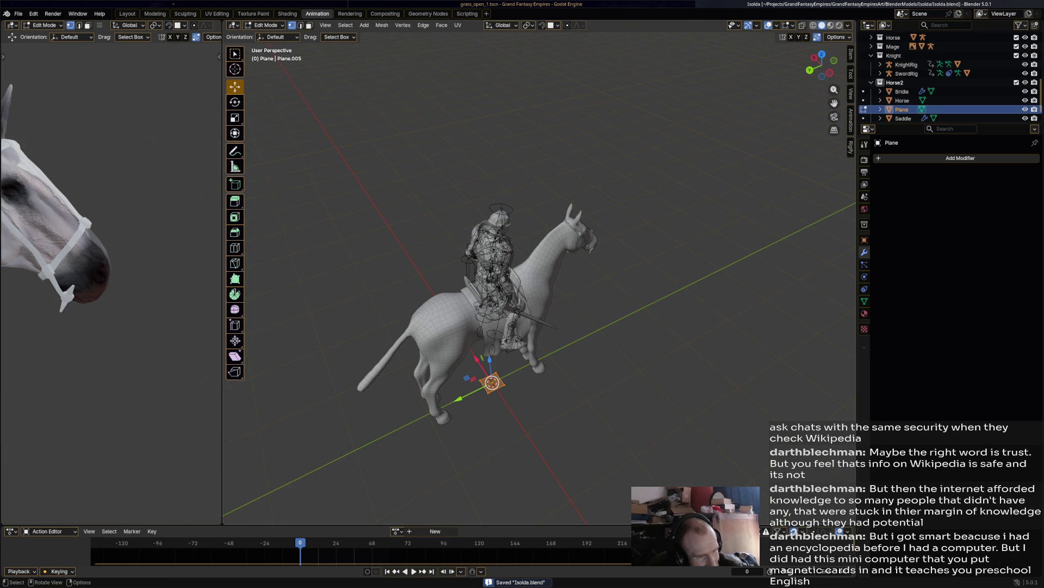
Step: Rescale the plane slightly and move it to X -0.26417 m
key(s)
click(601, 391)
key(g)
key(x)
click(500, 396)
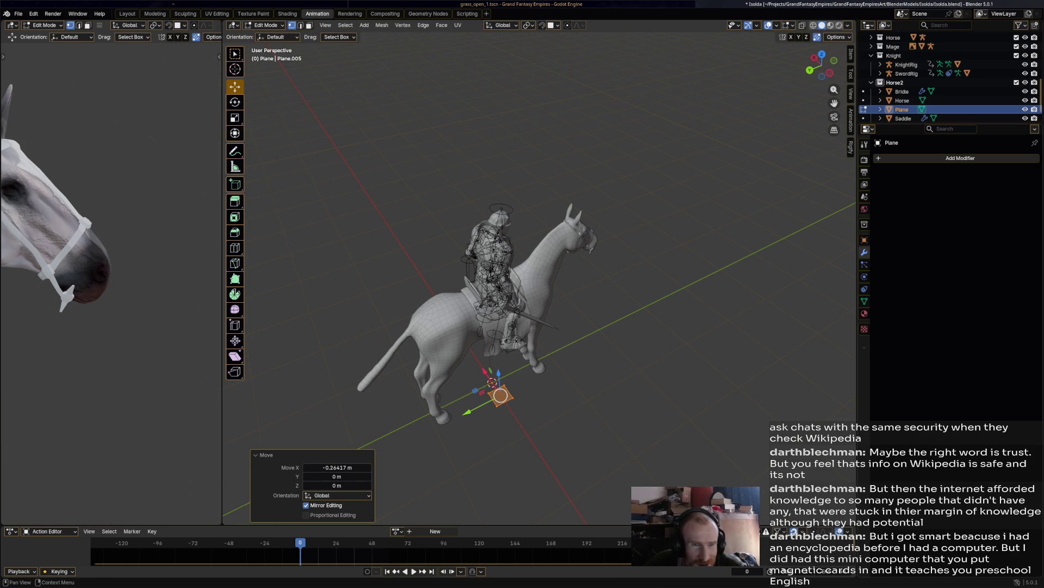
click(961, 158)
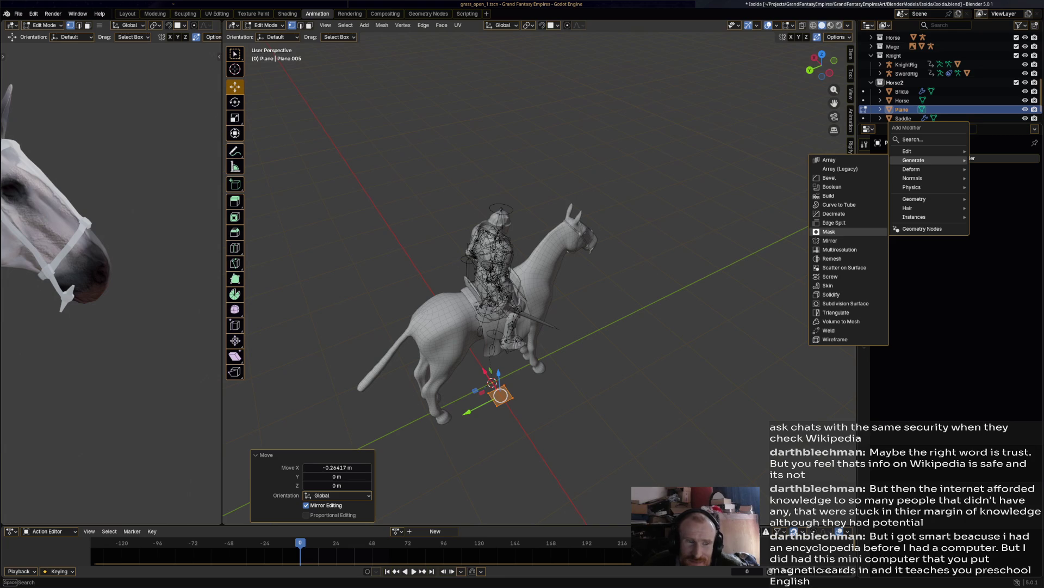
Step: Add a Mirror modifier to the plane and raise it 1.5216 m along Z
click(829, 241)
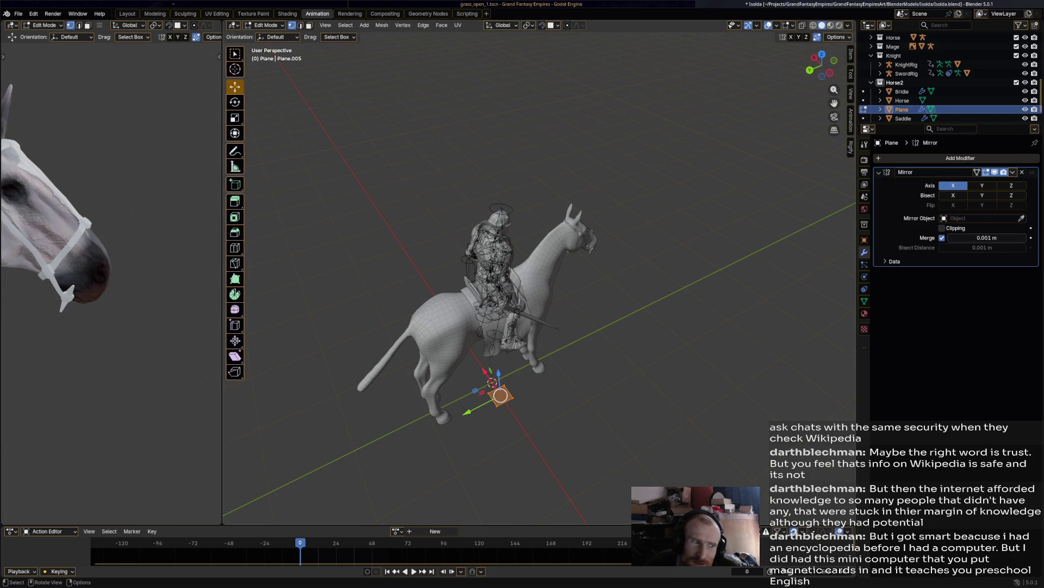
key(g)
key(z)
click(496, 353)
middle_drag(497, 353, 651, 284)
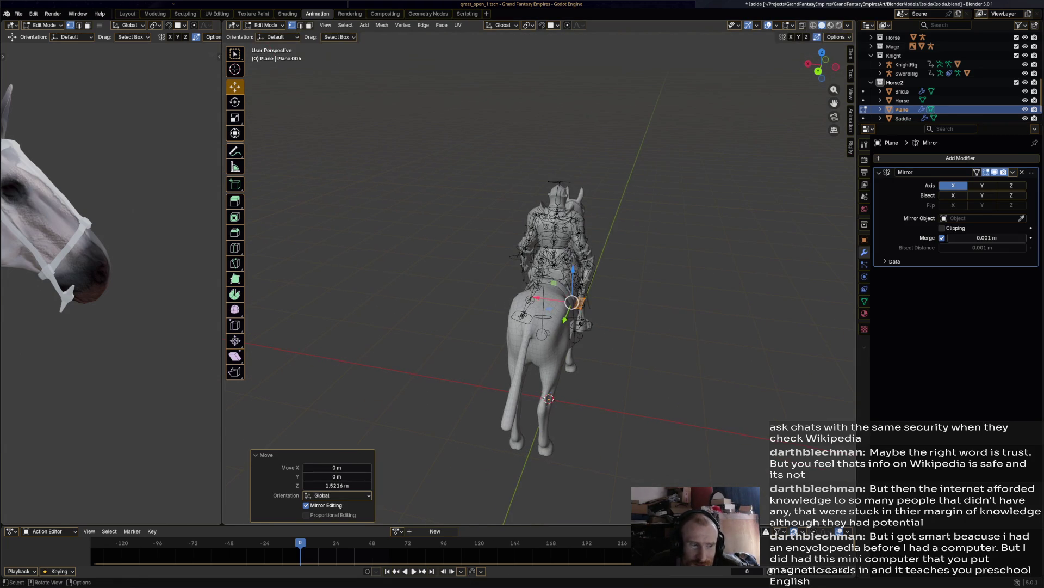
Step: Rotate the plane 90° about Y to stand it upright
key(r)
key(x)
key(z)
key(y)
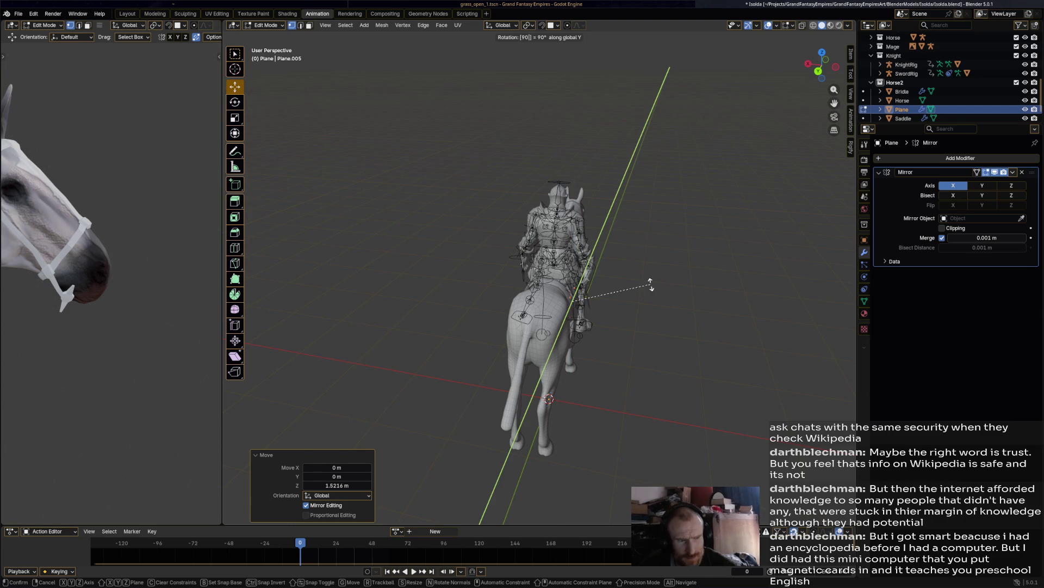
text(90)
key(Return)
Step: Move the plane against the horse's shoulder and save Isolda.blend
scroll(651, 284, up, 8)
middle_drag(544, 304, 360, 312)
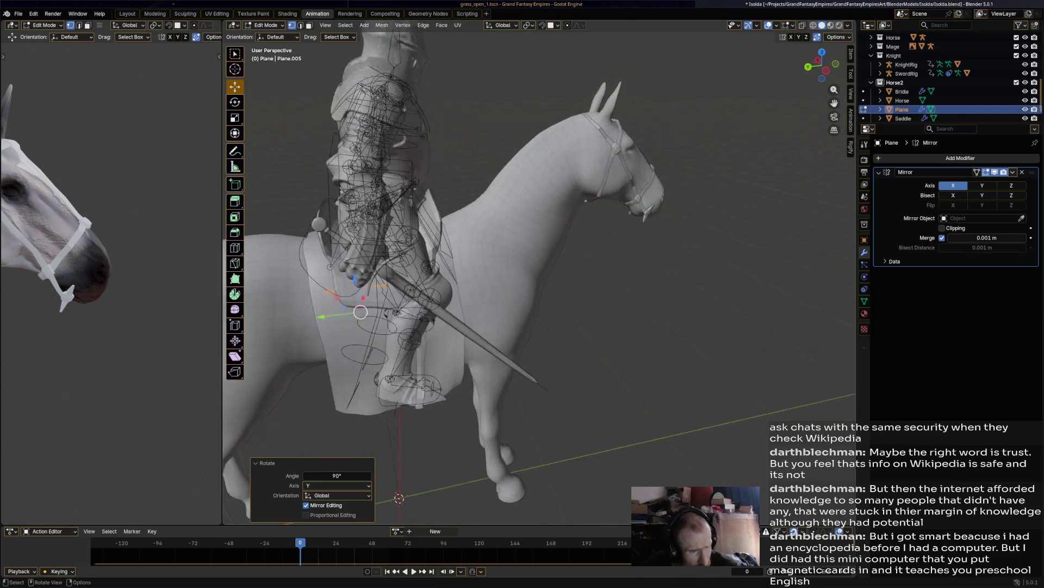
drag(360, 312, 492, 294)
middle_drag(492, 294, 381, 299)
key(ctrl+s)
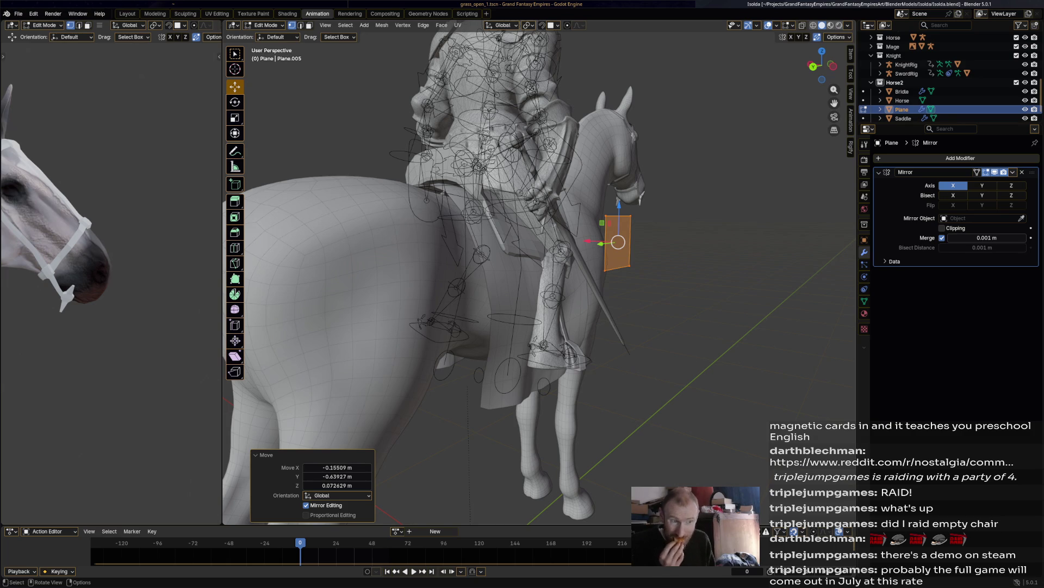
middle_drag(538, 272, 454, 273)
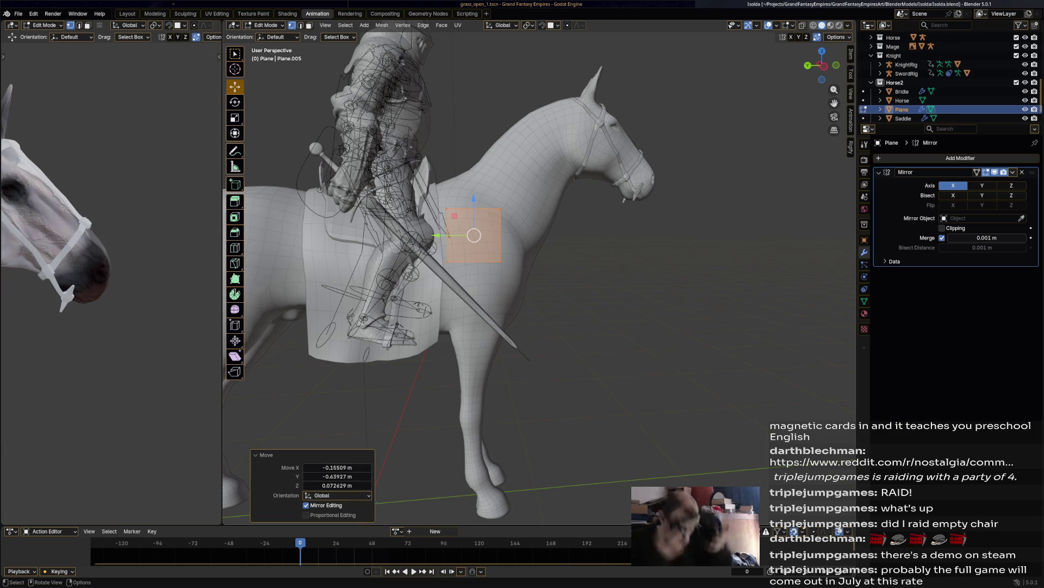
Step: Enable Clipping on the plane's Mirror modifier
scroll(538, 272, up, 7)
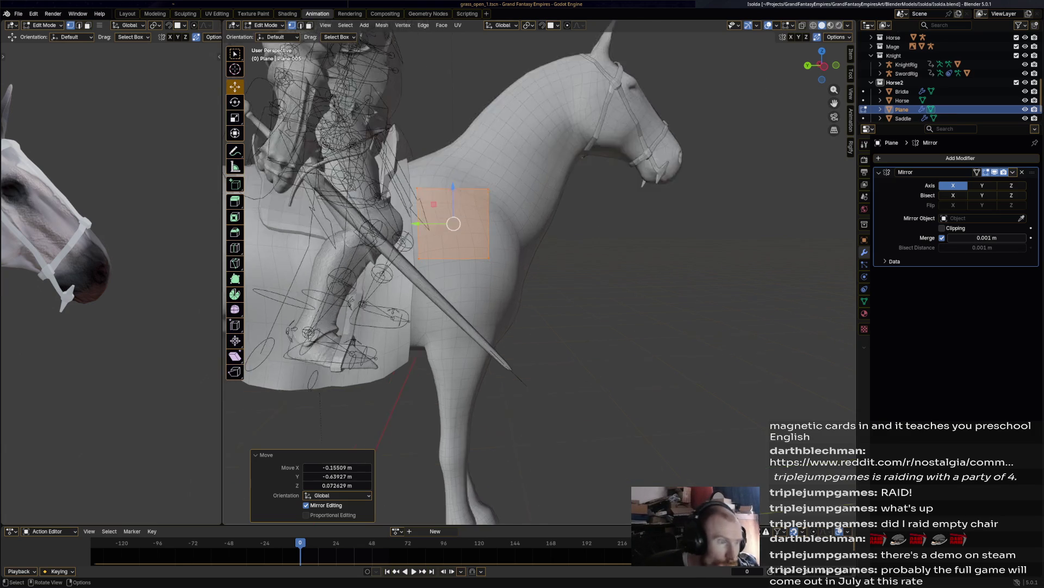
click(942, 228)
scroll(539, 272, down, 4)
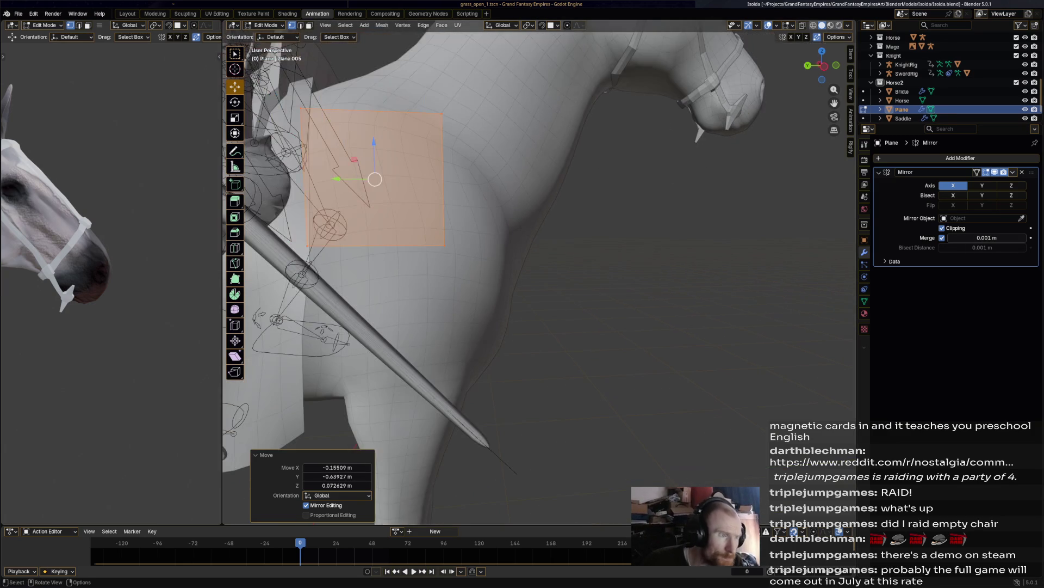
Step: Scale the plane to 0.28 and place it on the horse's shoulder, tilted 16.7°
drag(375, 179, 418, 224)
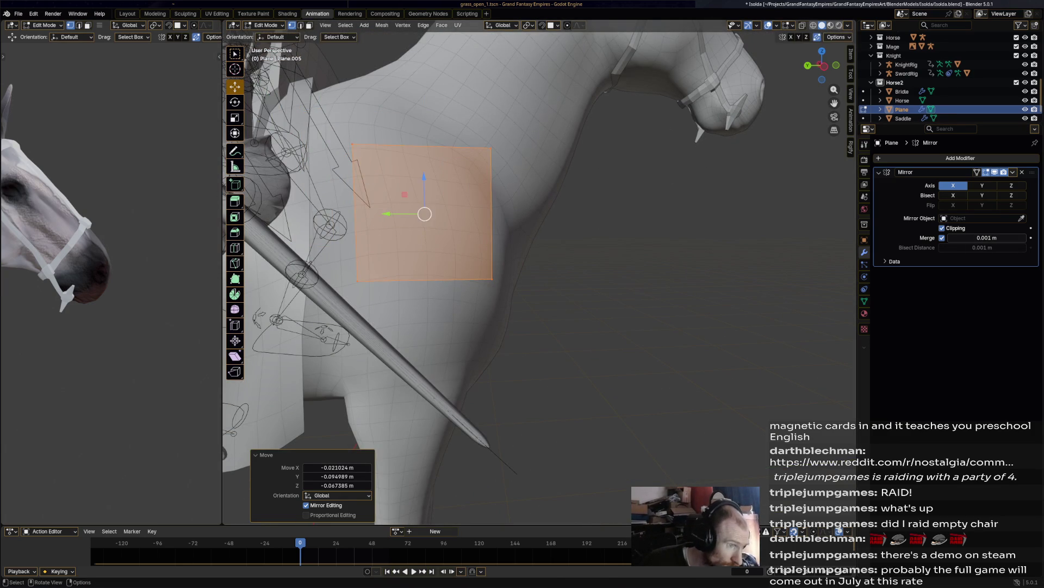
key(s)
click(458, 225)
key(shift+Tab)
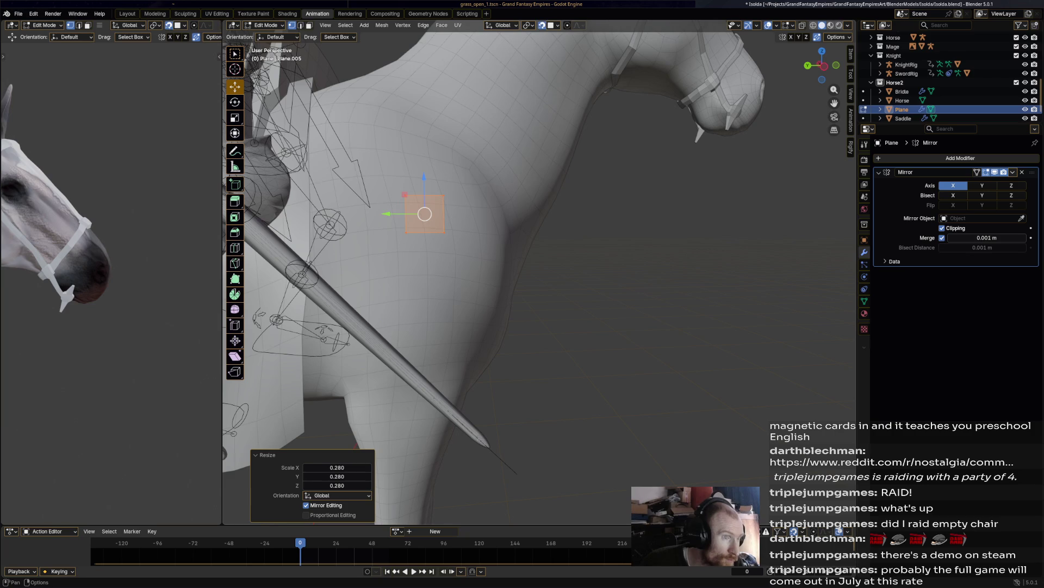
mouse_move(425, 214)
mouse_down()
mouse_move(408, 231)
mouse_move(395, 215)
mouse_move(402, 229)
mouse_up()
key(s)
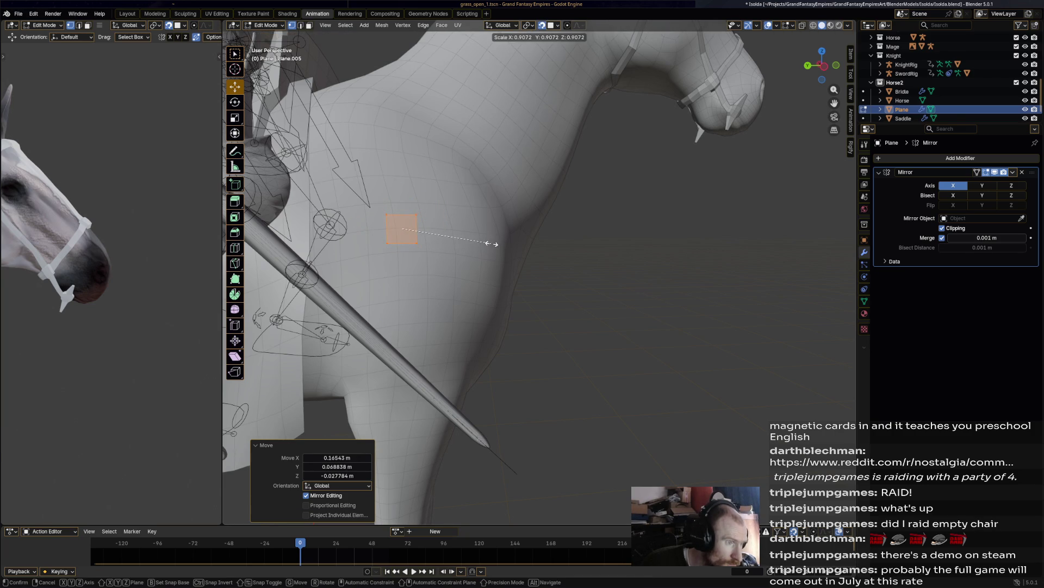
click(492, 242)
key(r)
click(482, 281)
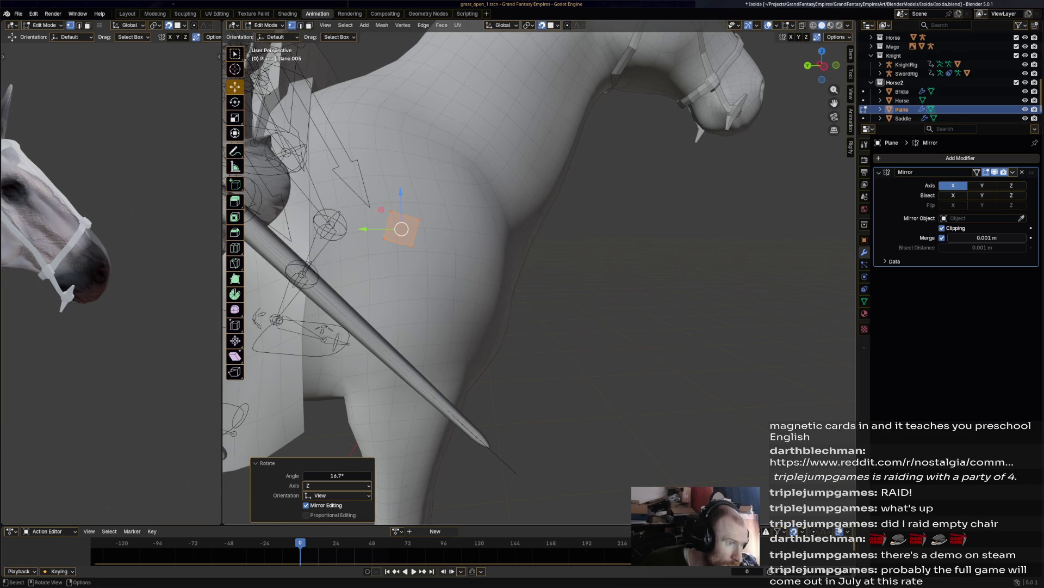
click(412, 247)
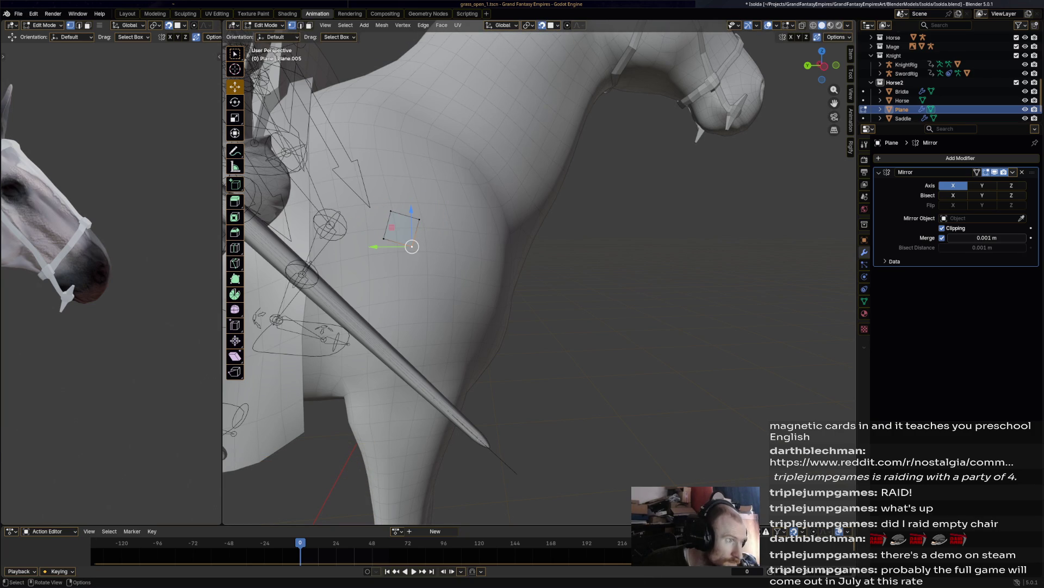
click(235, 247)
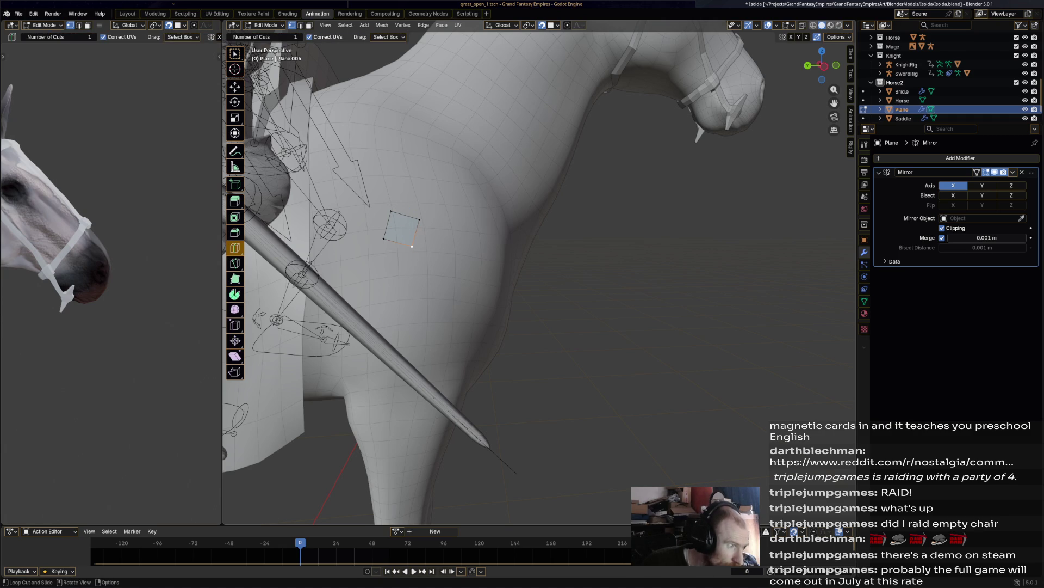
Step: Build the first quads off the square with Poly Build and rotate the end edge
click(235, 278)
mouse_move(418, 220)
mouse_down()
mouse_move(467, 244)
mouse_move(456, 238)
mouse_move(484, 287)
mouse_up()
middle_drag(484, 287, 361, 247)
drag(360, 248, 383, 260)
key(r)
click(400, 302)
Step: Extend the strap with further quads across the chest
scroll(328, 434, up, 2)
middle_drag(329, 434, 381, 294)
key(g)
mouse_move(383, 289)
mouse_down()
mouse_move(370, 294)
mouse_move(398, 293)
mouse_up()
mouse_move(399, 292)
middle_down()
mouse_move(424, 272)
mouse_move(414, 262)
middle_up()
ctrl+right_click(408, 246)
ctrl+right_click(414, 224)
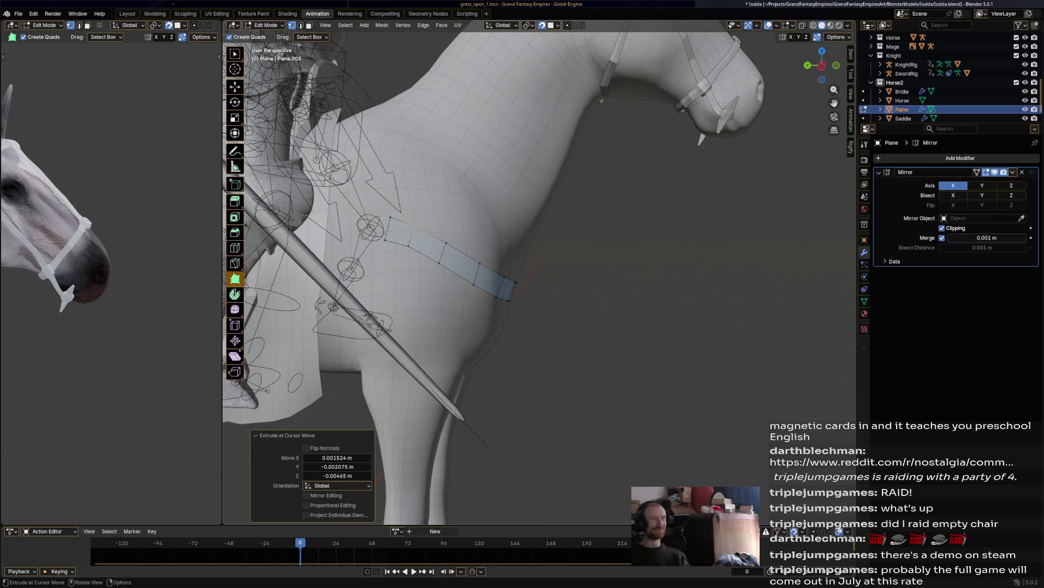
Step: Extrude the strap's rear edge into a new face toward the saddle
click(387, 228)
ctrl+right_click(356, 207)
key(g)
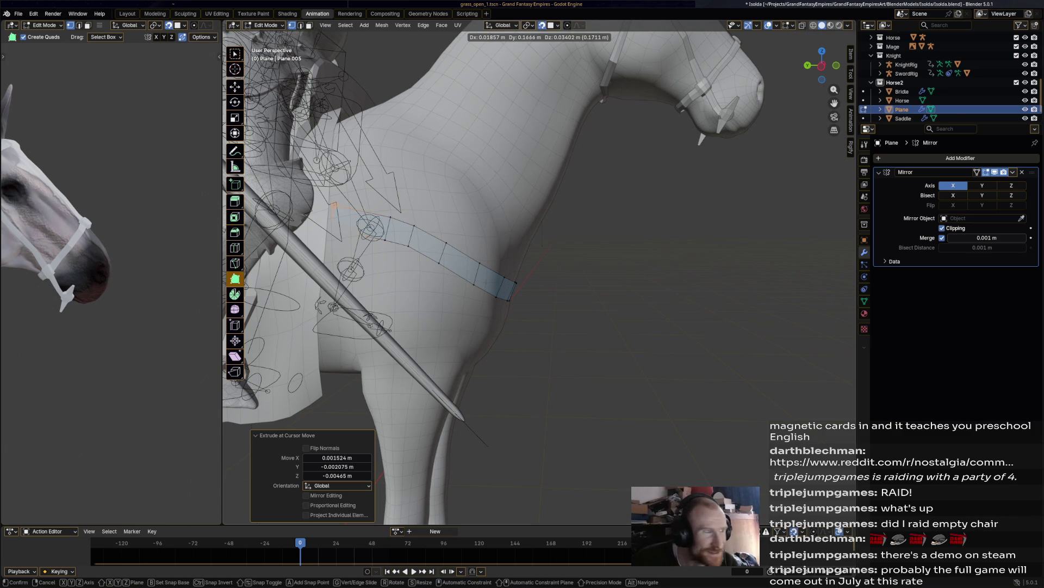
click(357, 207)
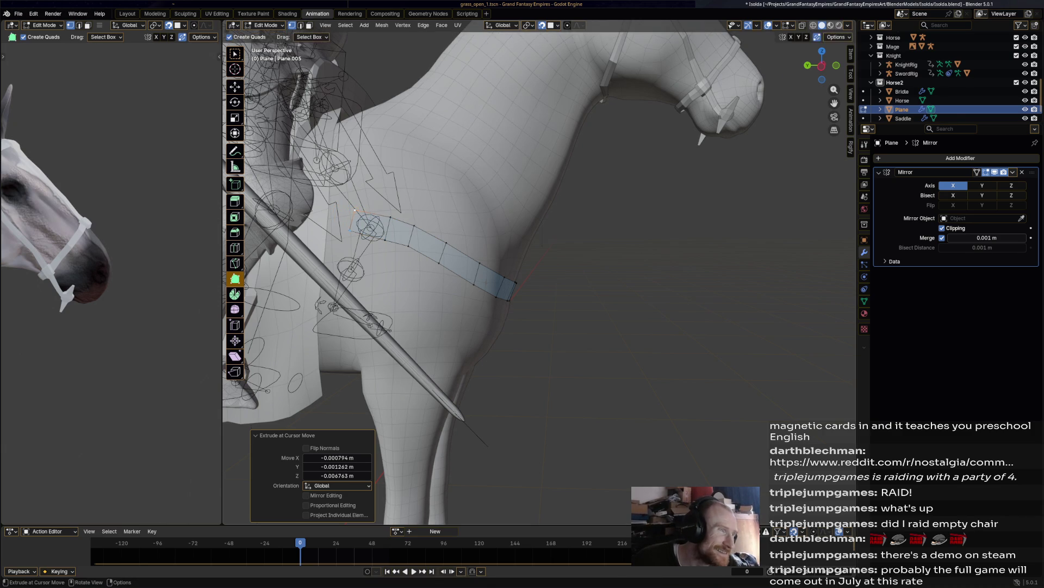
mouse_move(356, 207)
middle_down()
mouse_move(413, 228)
mouse_move(506, 235)
middle_up()
Step: Add several more faces along the horse's side back toward the saddle
ctrl+right_click(451, 254)
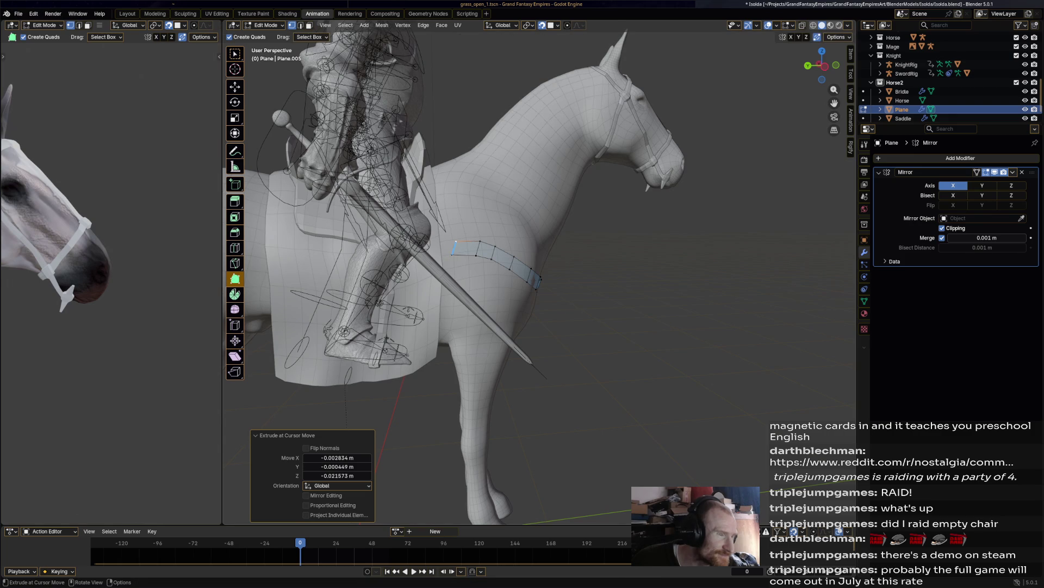
ctrl+right_click(425, 243)
key(g)
click(422, 242)
ctrl+right_click(420, 240)
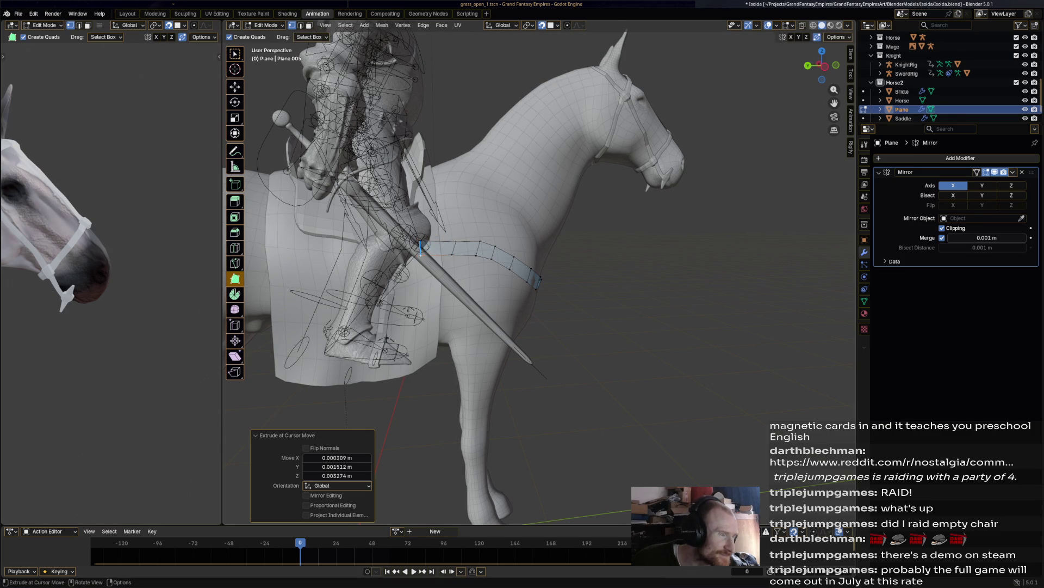
mouse_move(422, 253)
middle_down()
mouse_move(504, 316)
mouse_move(486, 253)
middle_up()
scroll(486, 253, down, 3)
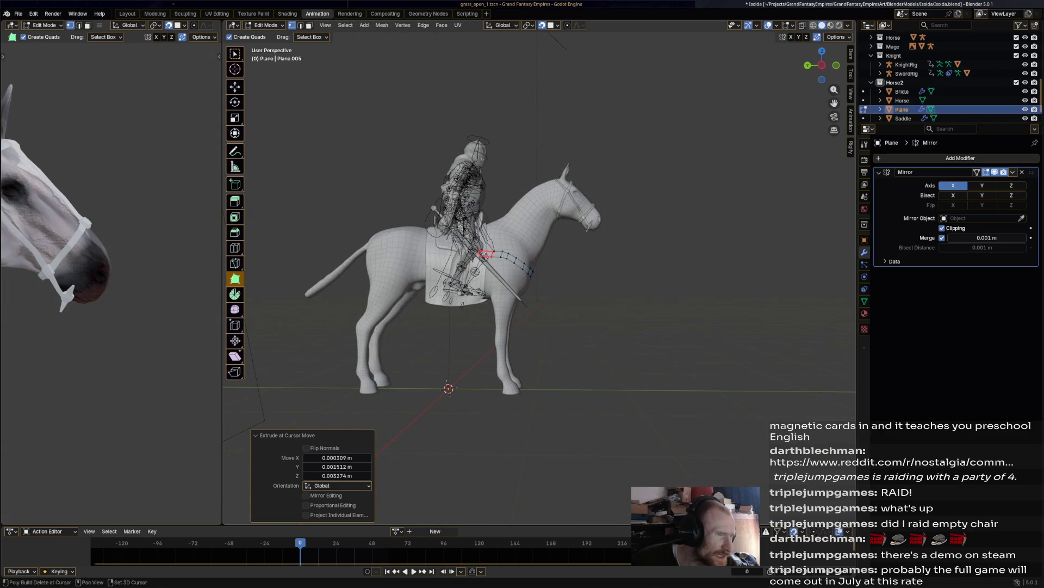
scroll(486, 253, up, 3)
key(g)
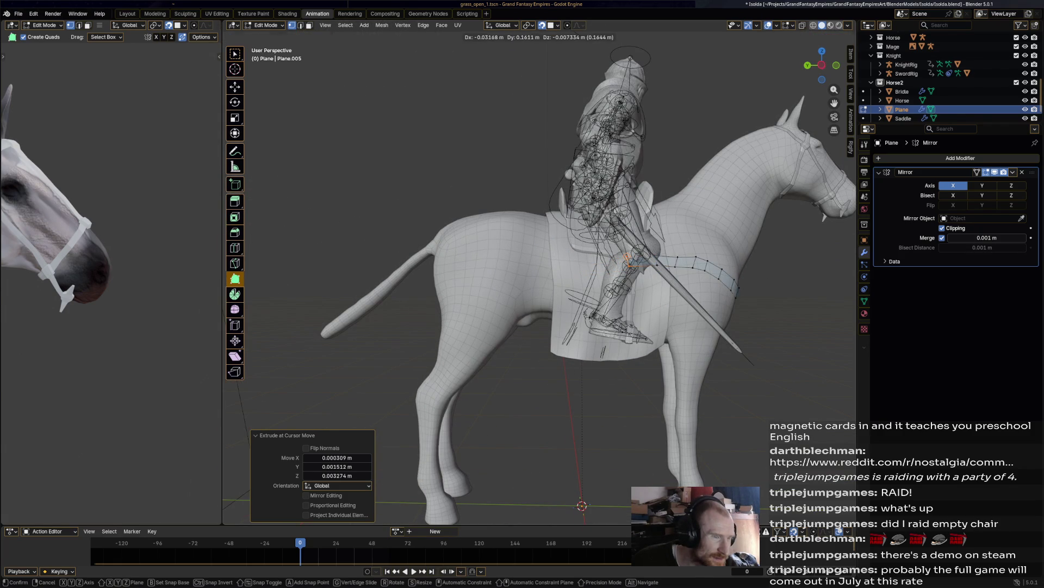
Step: Move the strap's end vertices step by step back along the flank
key(Return)
key(g)
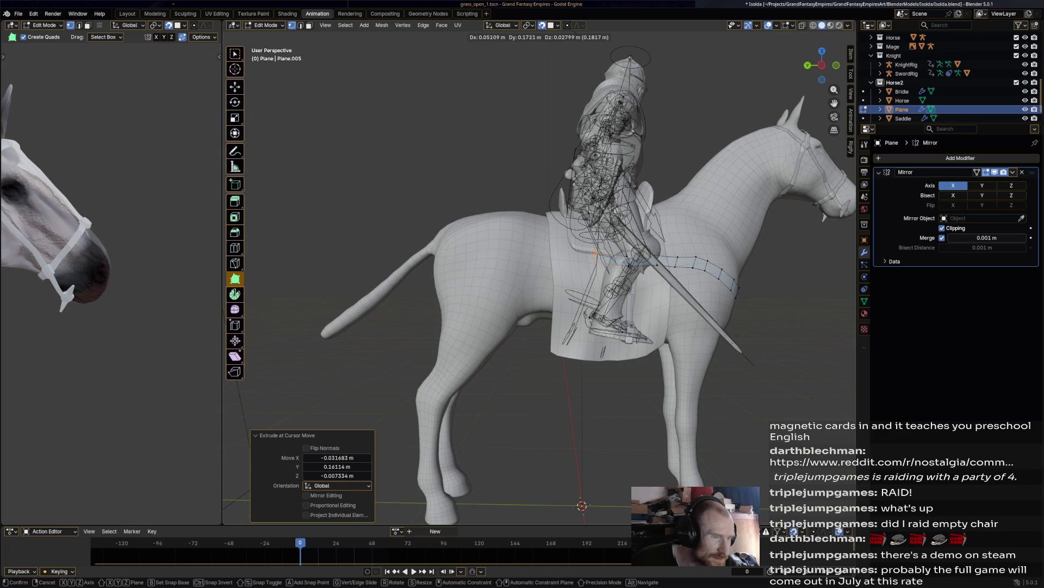
key(Return)
key(g)
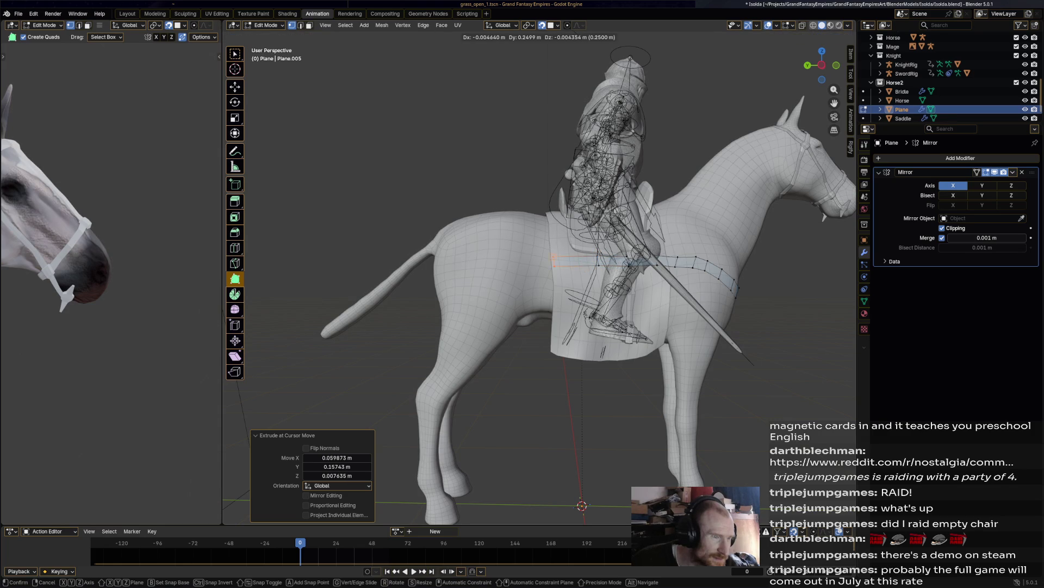
key(Return)
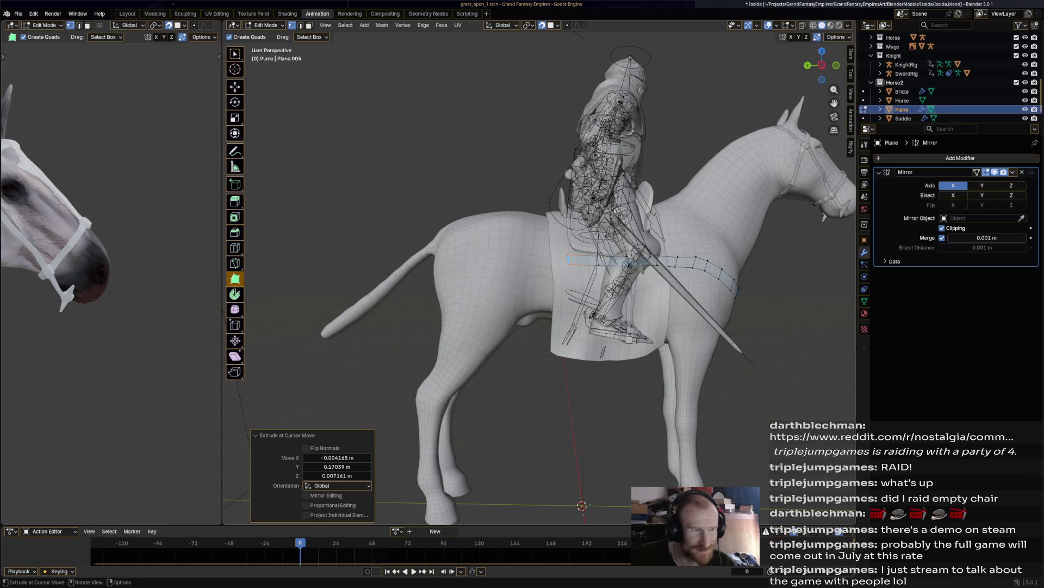
key(g)
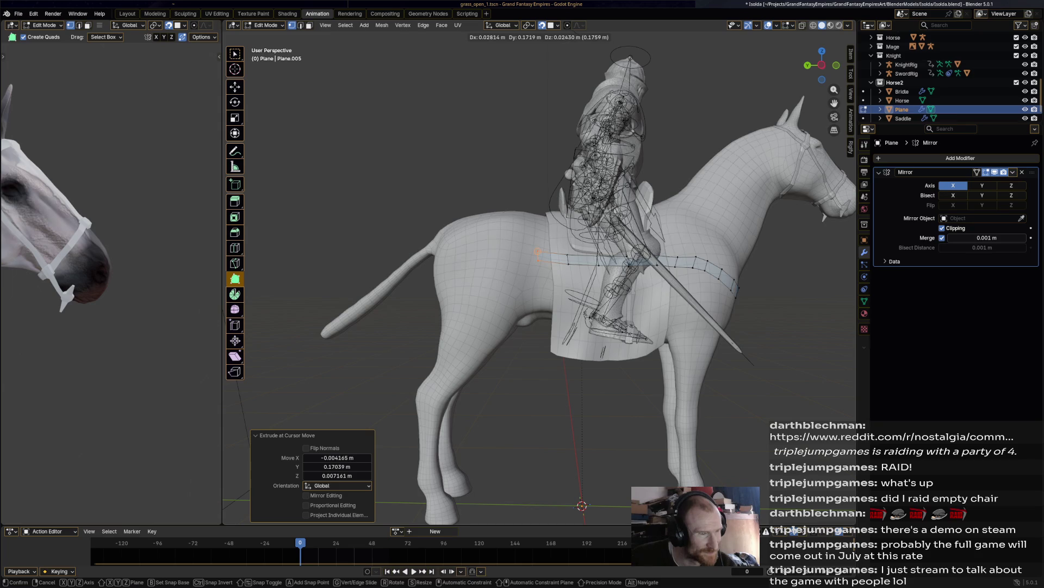
key(Return)
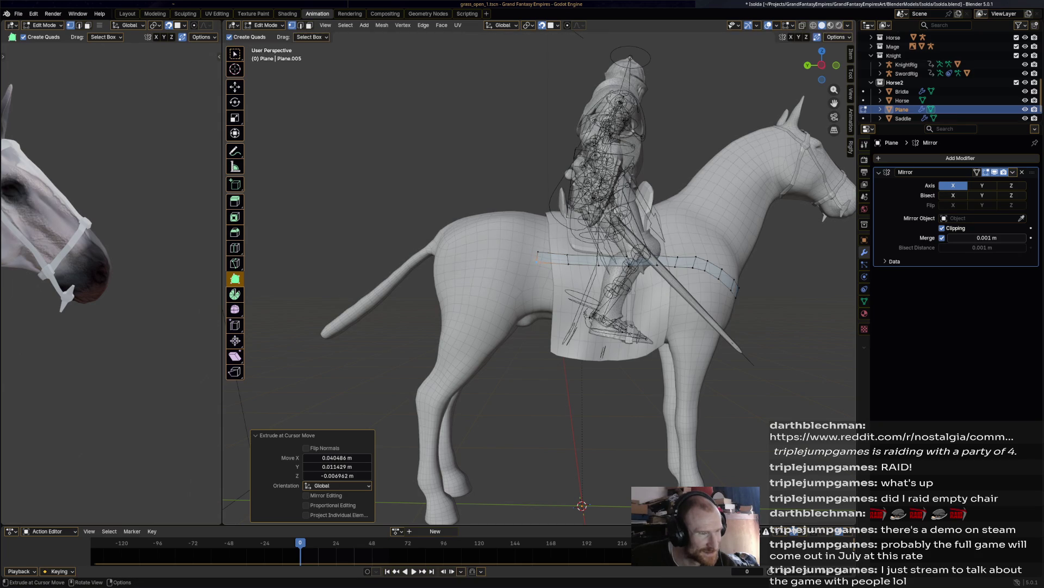
key(g)
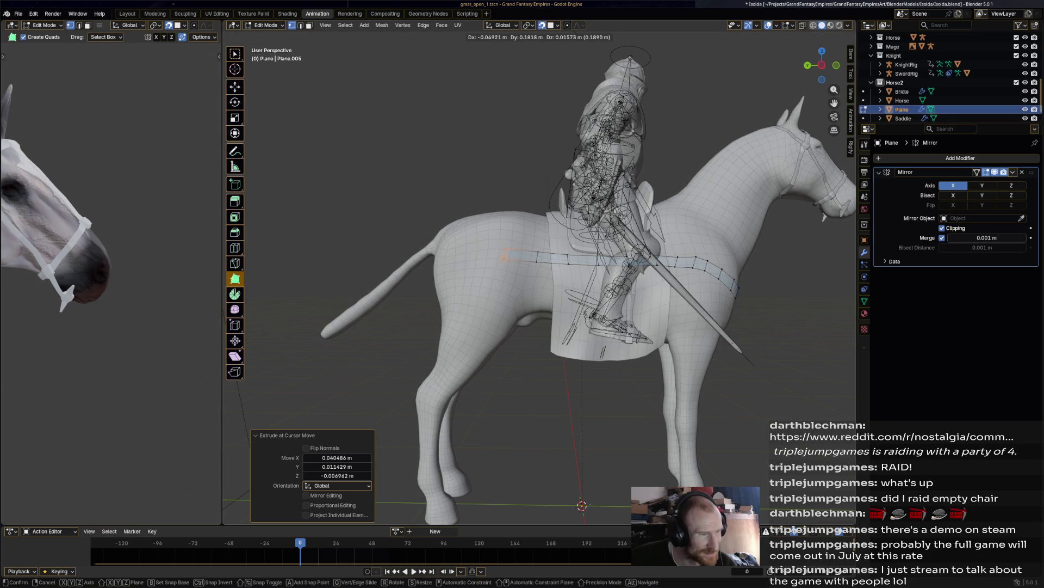
key(Return)
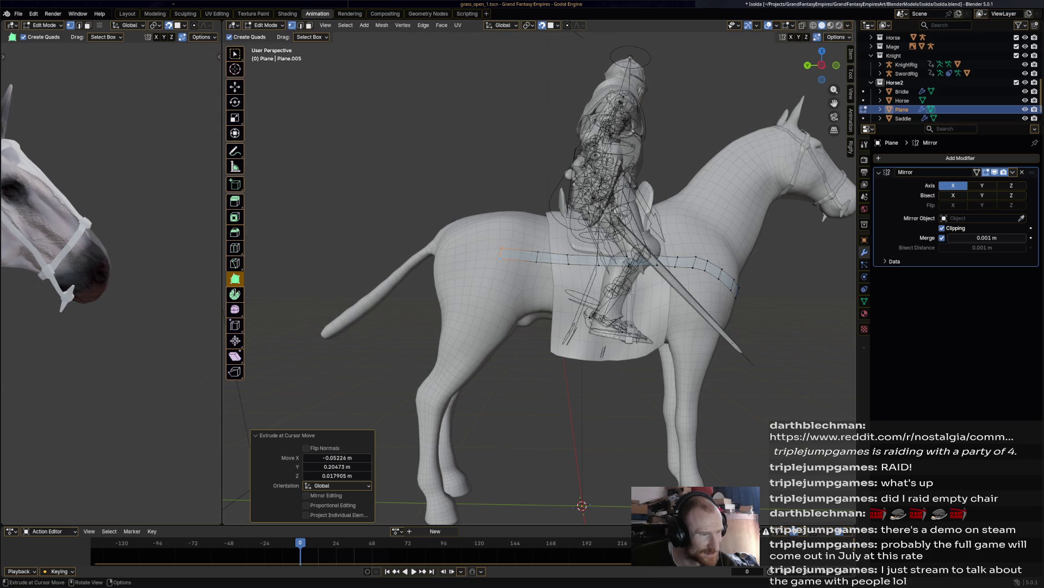
key(g)
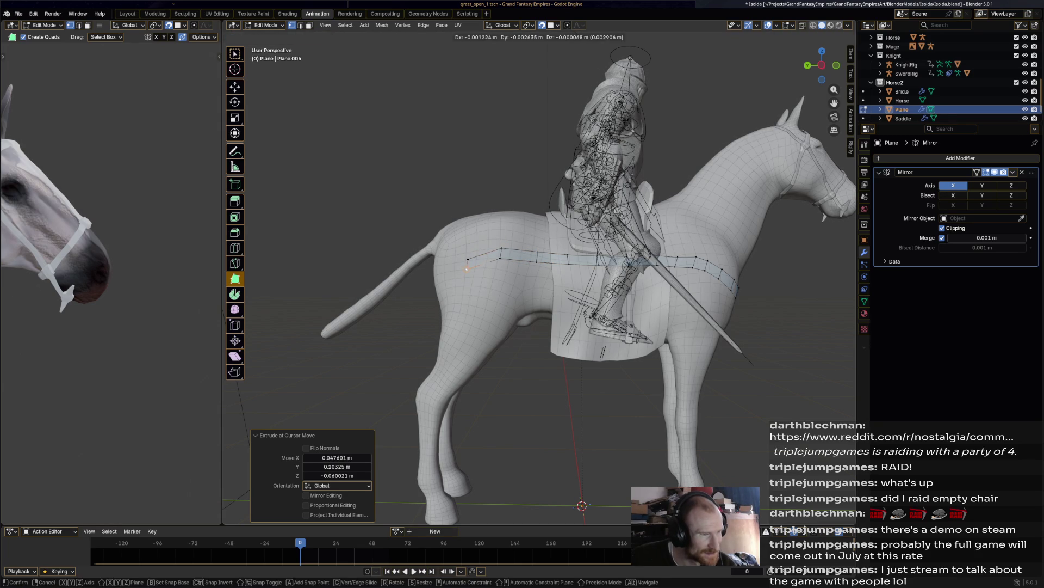
key(Return)
key(g)
key(Return)
key(g)
key(Return)
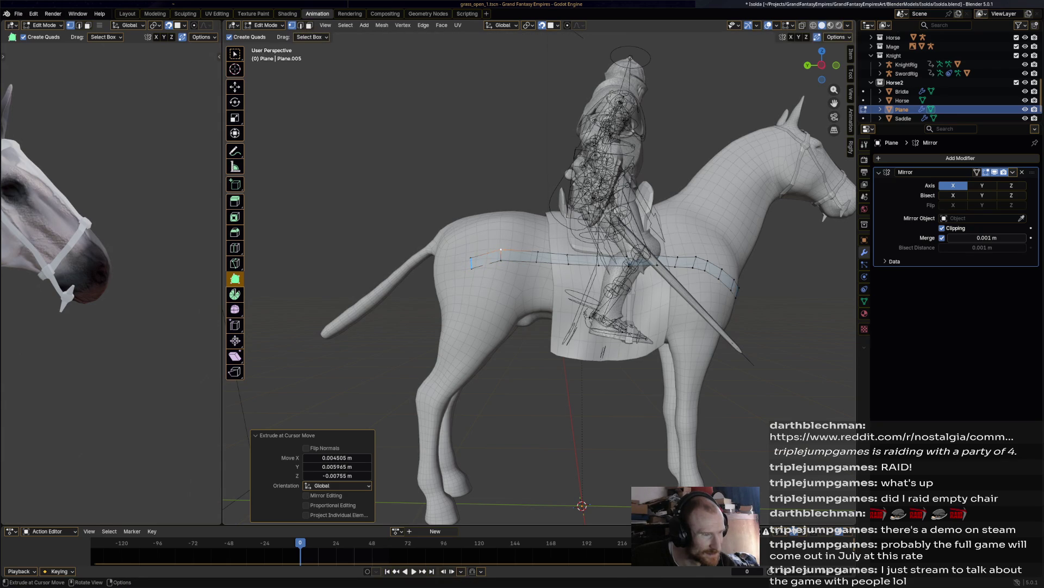
Step: Extend the strap end onto the horse's hindquarters
key(g)
middle_drag(490, 272, 539, 266)
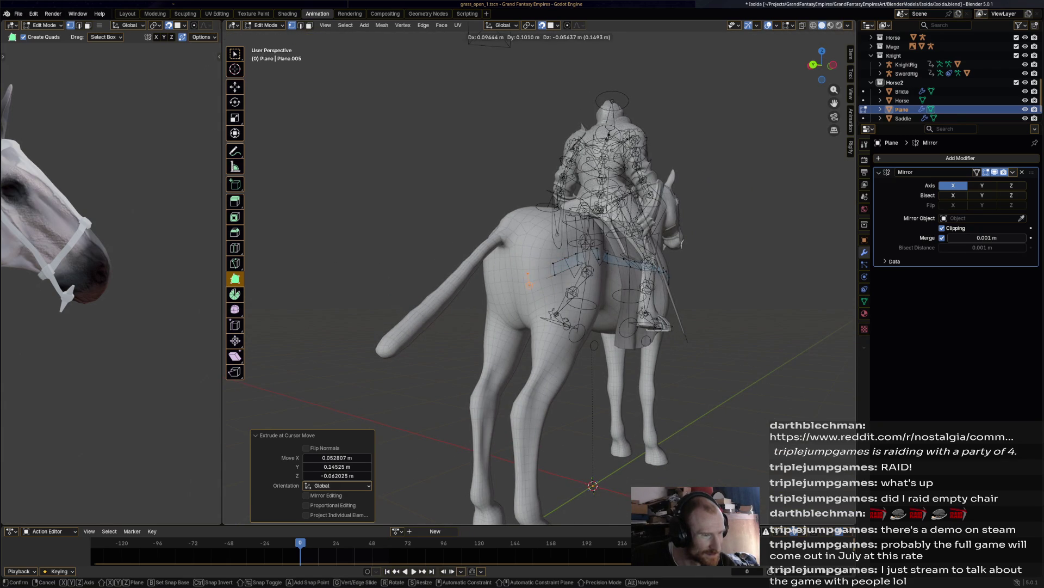
key(Return)
mouse_move(529, 281)
ctrl+mouse_down()
mouse_move(509, 281)
mouse_move(508, 290)
ctrl+mouse_up()
middle_drag(508, 290, 576, 291)
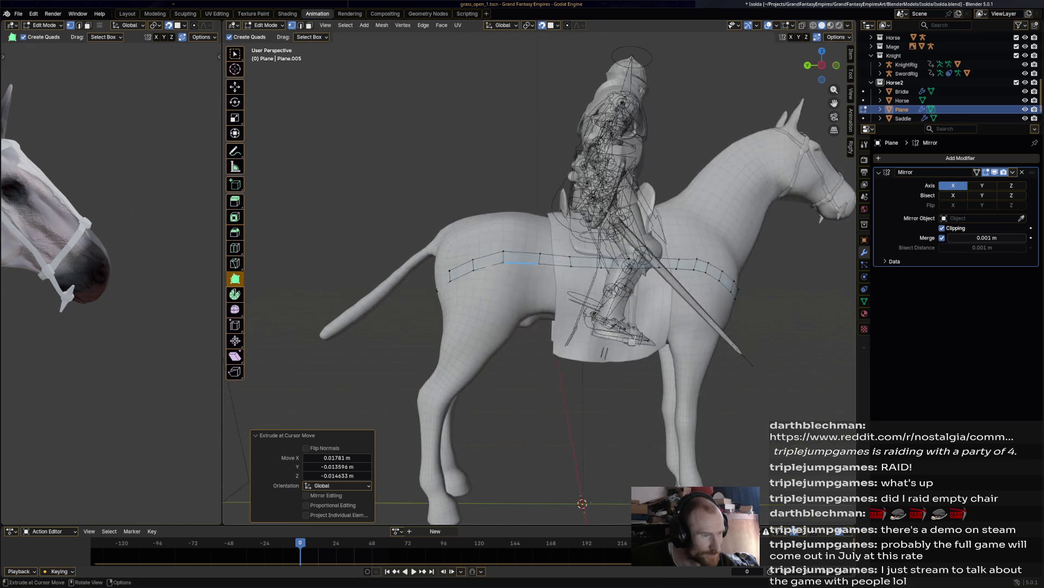
Step: Add an edge loop across the strap with the Loop Cut tool
scroll(504, 234, up, 5)
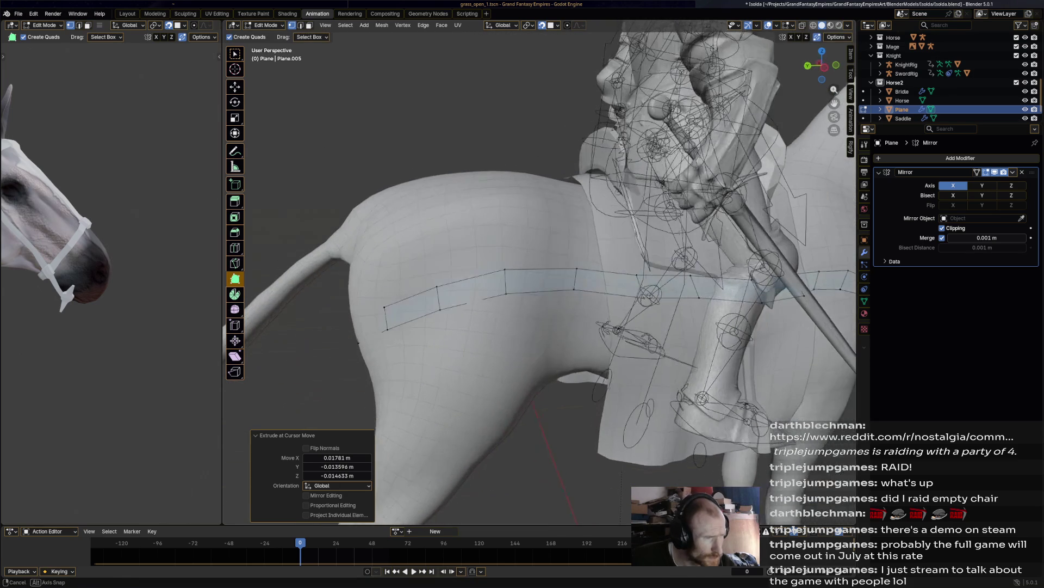
click(235, 248)
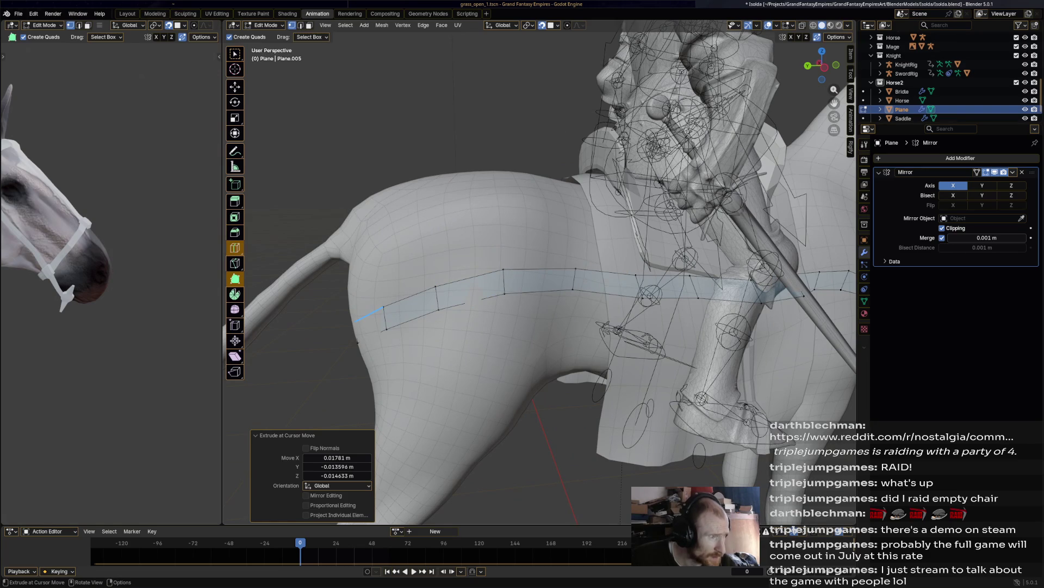
drag(471, 290, 505, 287)
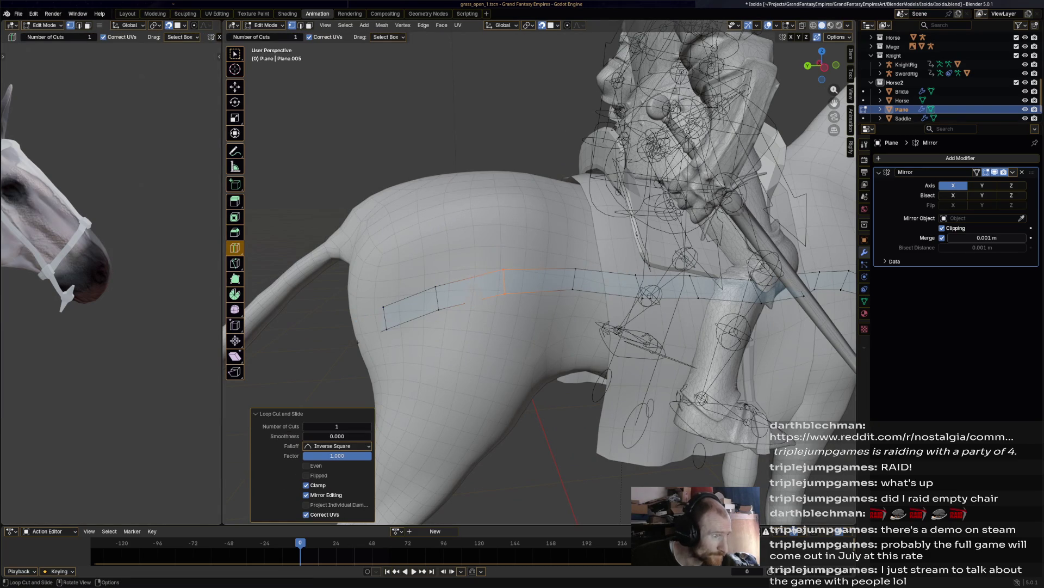
Step: Cut another edge loop into the flank strap
click(235, 279)
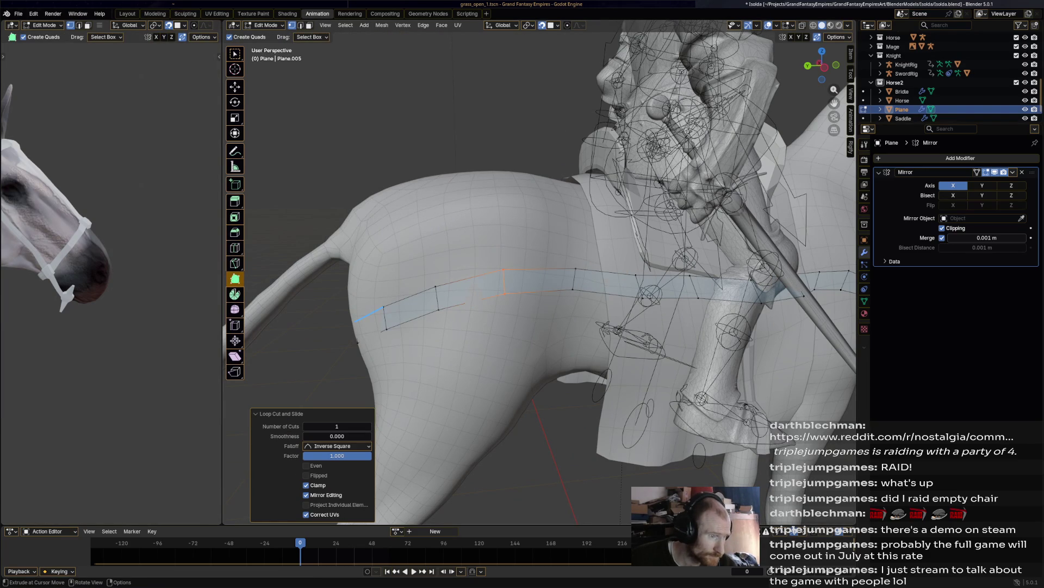
key(alt+a)
click(235, 248)
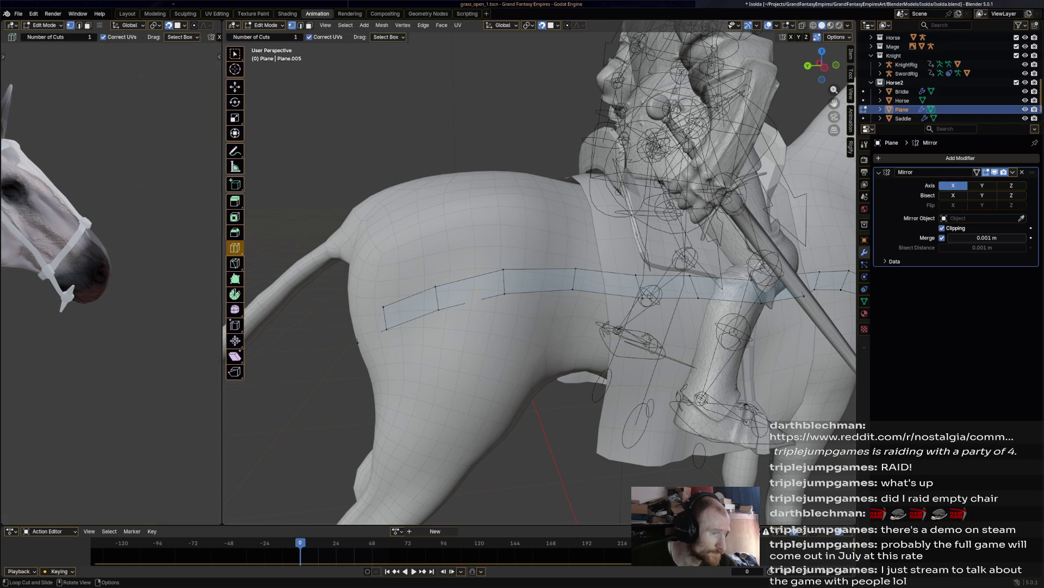
mouse_move(471, 288)
mouse_down()
mouse_move(476, 294)
mouse_move(466, 292)
mouse_move(488, 264)
mouse_move(479, 184)
mouse_up()
click(235, 279)
Step: Extrude a new face upward over the hindquarters toward the horse's back
middle_drag(479, 183, 348, 188)
key(ctrl+z)
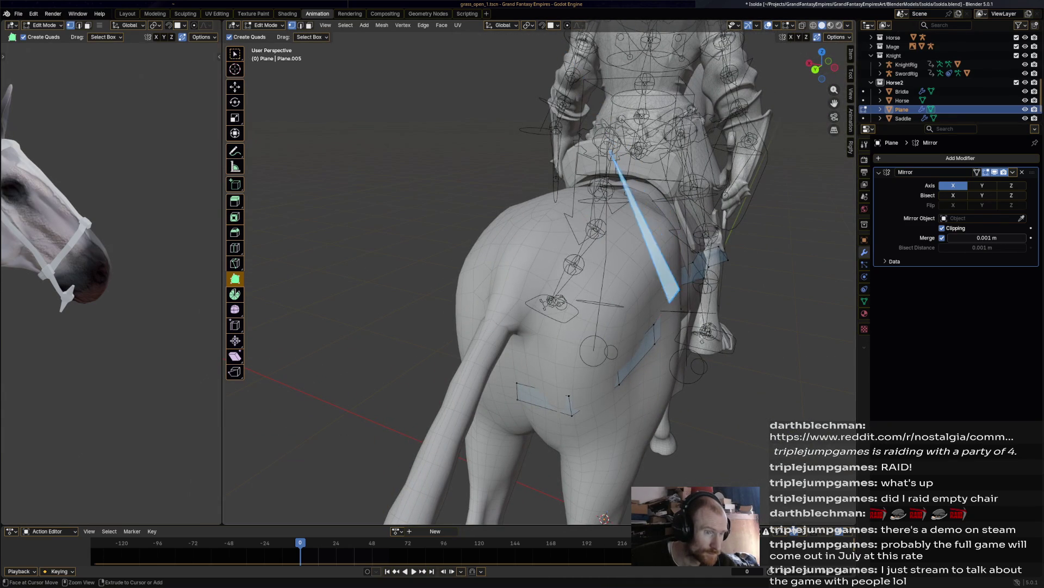
middle_drag(636, 344, 620, 300)
ctrl+drag(621, 299, 614, 220)
middle_drag(613, 220, 702, 225)
mouse_move(475, 299)
ctrl+mouse_down()
mouse_move(471, 252)
mouse_move(489, 243)
mouse_move(461, 221)
mouse_move(459, 230)
ctrl+mouse_up()
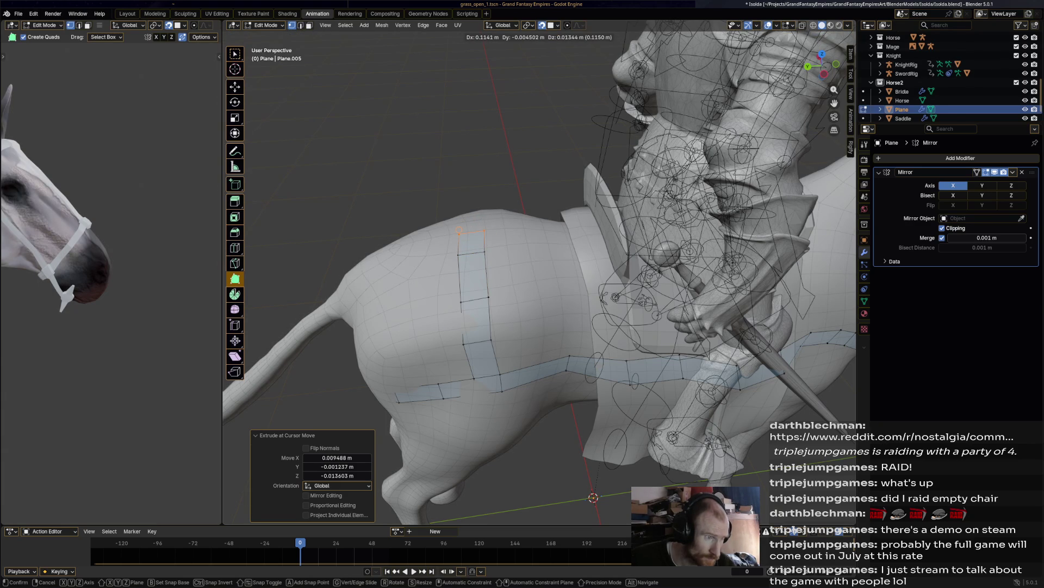
click(459, 230)
scroll(459, 230, down, 6)
Step: Extrude the strap's end edge down across the rump and fit the new edges to the body
middle_drag(458, 230, 566, 237)
scroll(566, 237, up, 8)
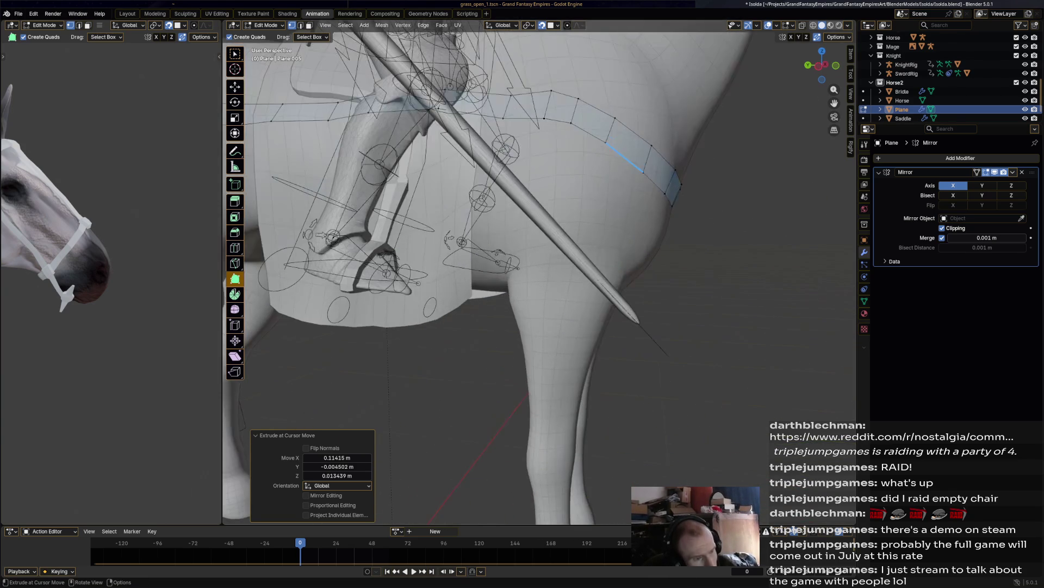
click(679, 178)
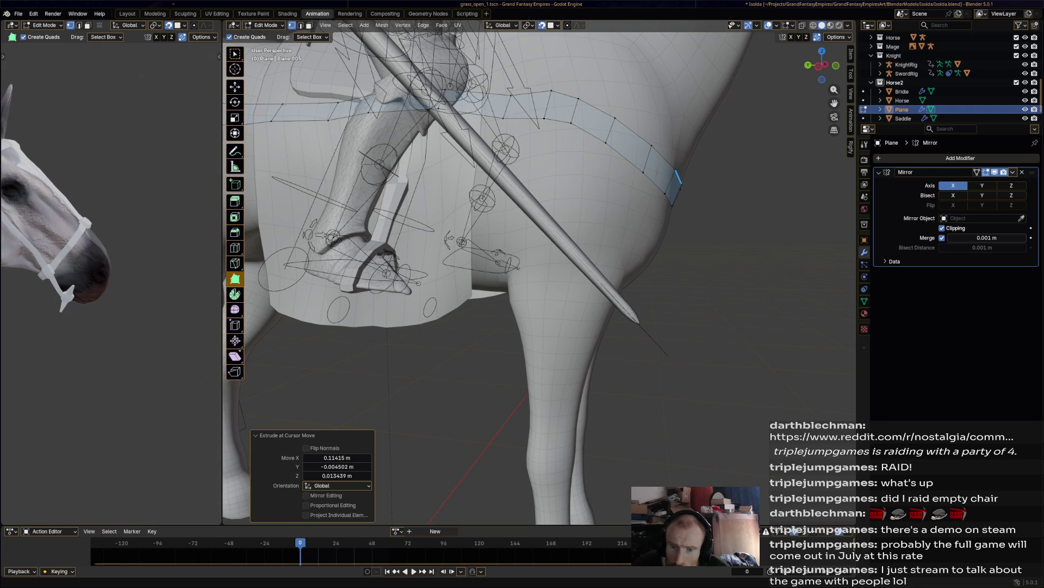
middle_drag(678, 178, 563, 231)
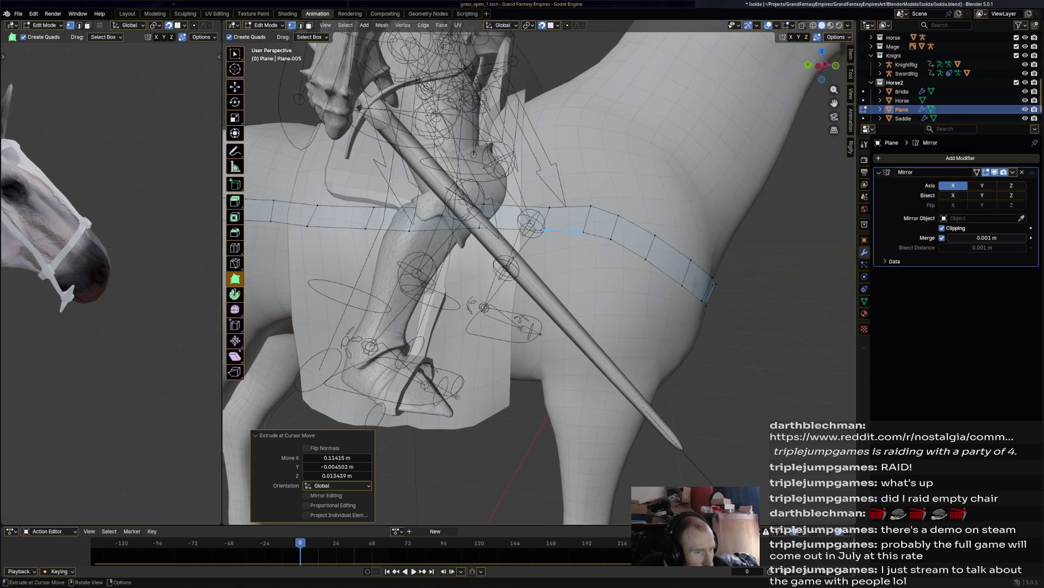
mouse_move(563, 231)
mouse_down()
mouse_move(564, 248)
mouse_move(549, 243)
mouse_up()
drag(640, 256, 635, 275)
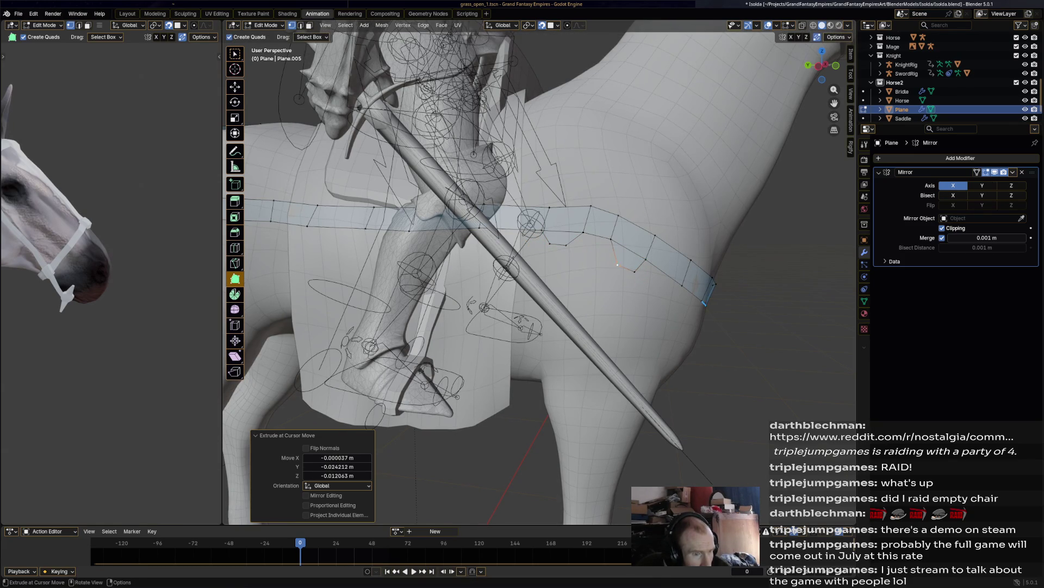
middle_drag(635, 275, 598, 283)
mouse_move(433, 216)
mouse_down()
mouse_move(419, 229)
mouse_move(466, 249)
mouse_up()
scroll(566, 354, up, 2)
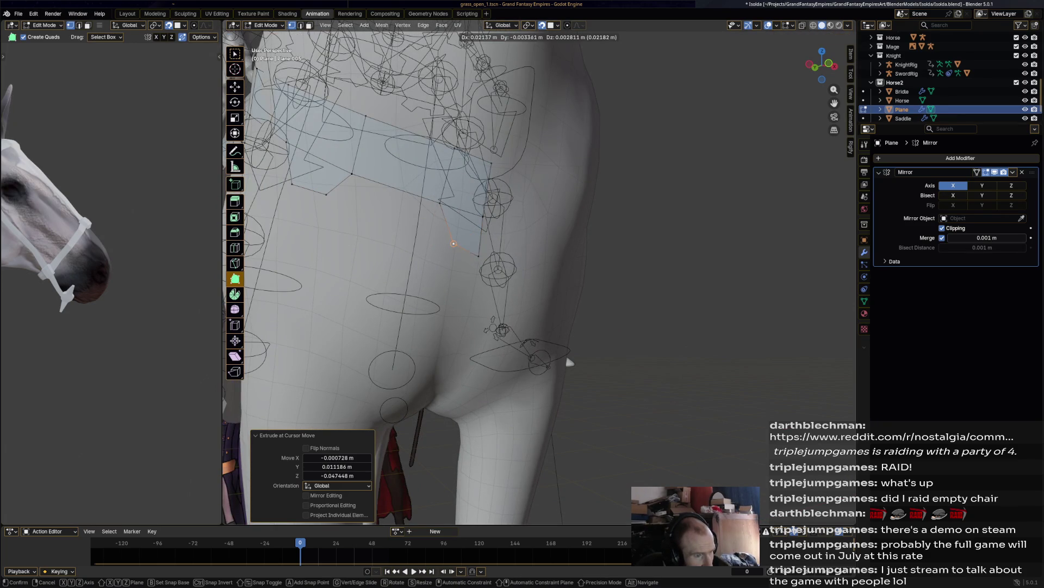
Step: Add two edge loops across the strap near the chest
scroll(566, 354, down, 6)
middle_drag(566, 353, 525, 343)
scroll(539, 277, up, 2)
middle_drag(490, 234, 544, 231)
key(ctrl+r)
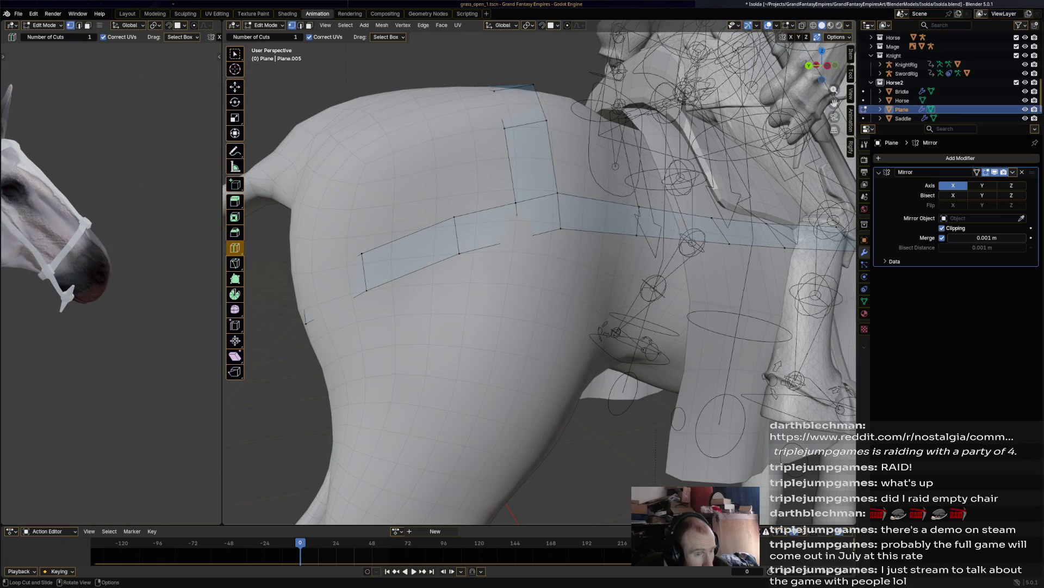
click(602, 216)
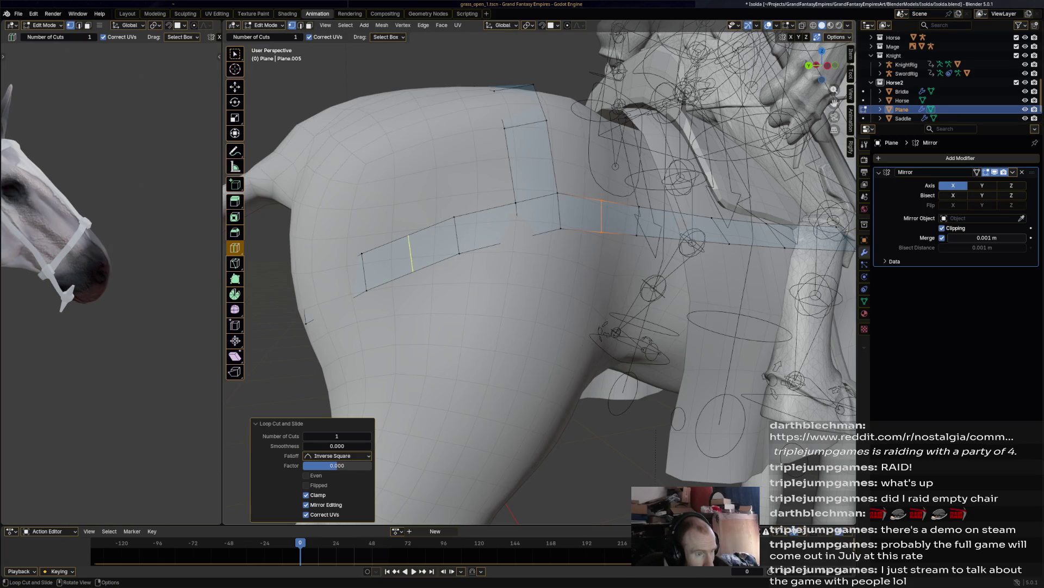
click(488, 228)
Step: Insert several more edge loops along the strap, sliding one into place
middle_drag(488, 228, 435, 223)
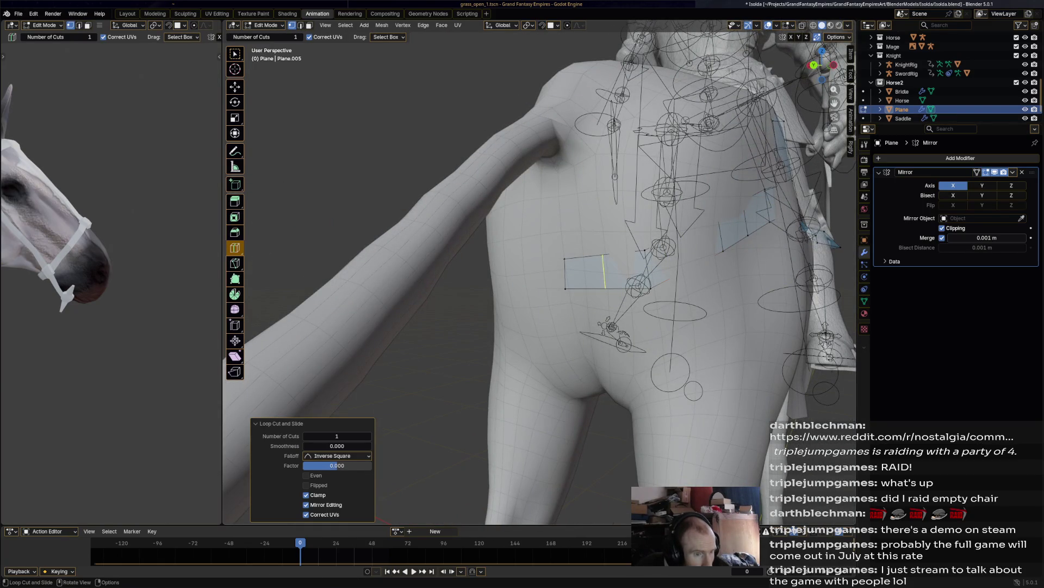
click(667, 262)
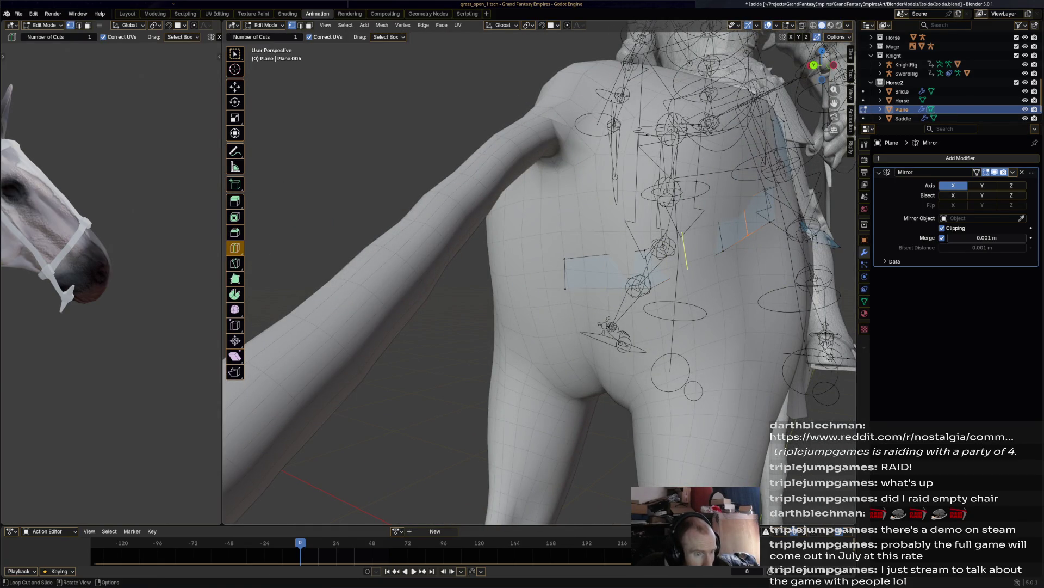
click(685, 263)
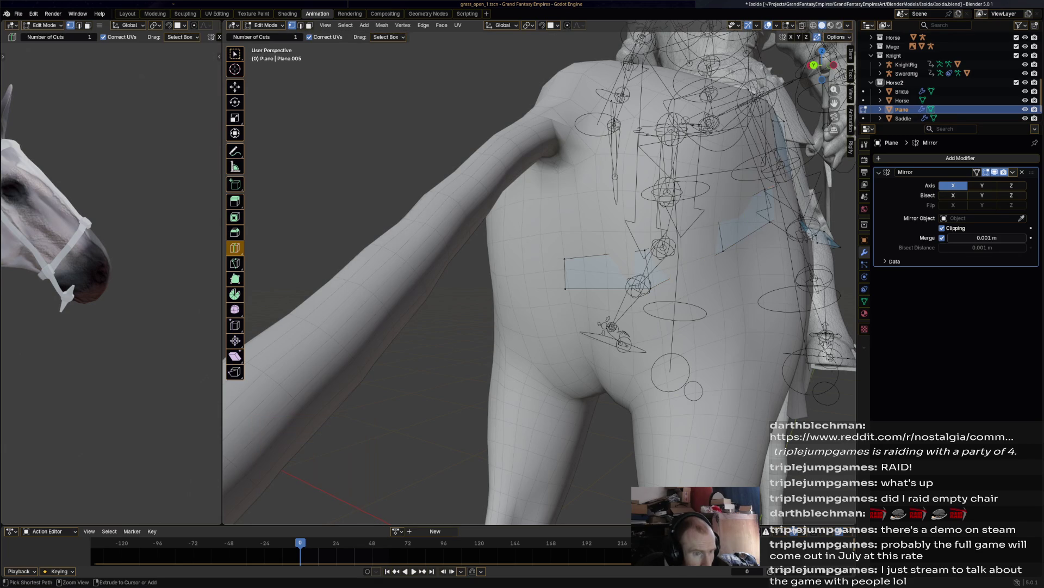
click(685, 251)
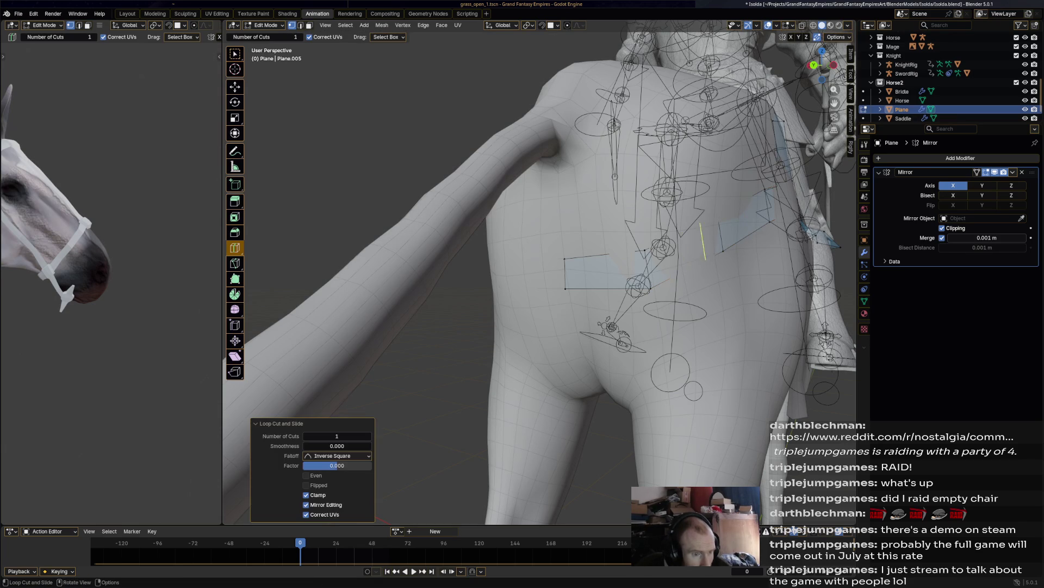
click(744, 220)
click(744, 221)
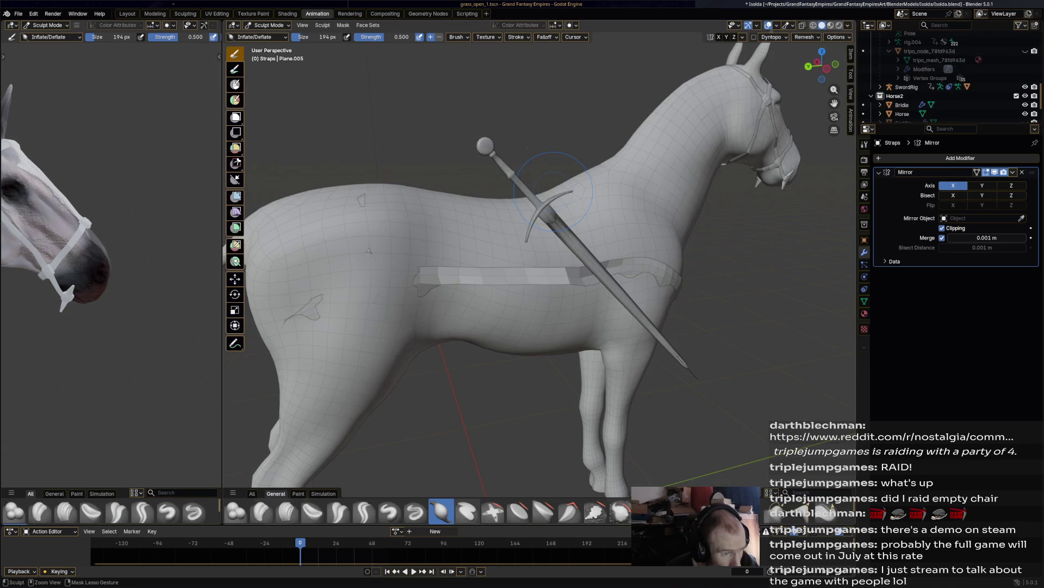
Step: Add a level-1 Subdivision modifier to the Straps with Ctrl+1
key(Tab)
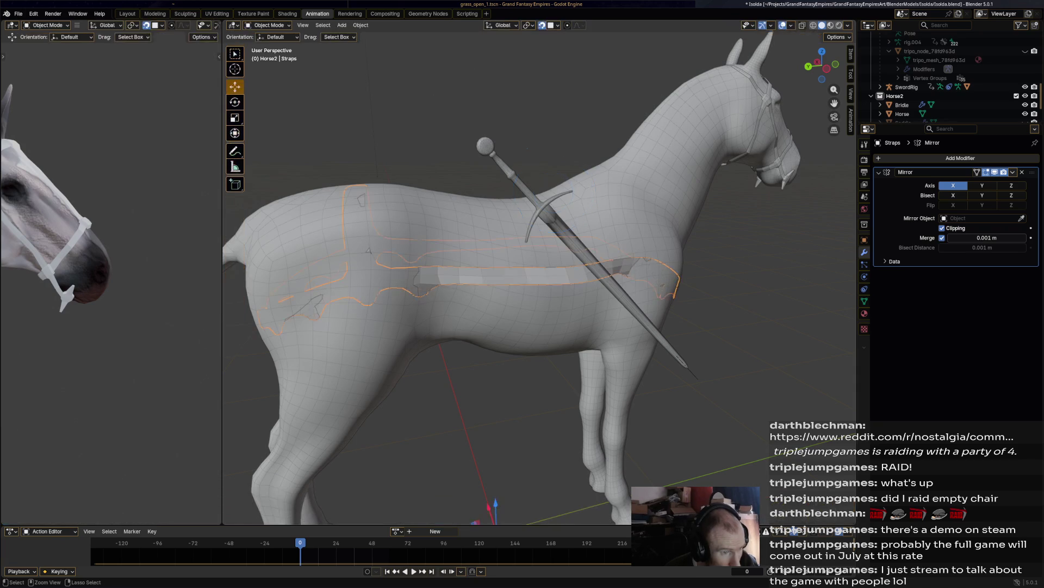
middle_drag(257, 327, 297, 312)
key(Tab)
key(ctrl+1)
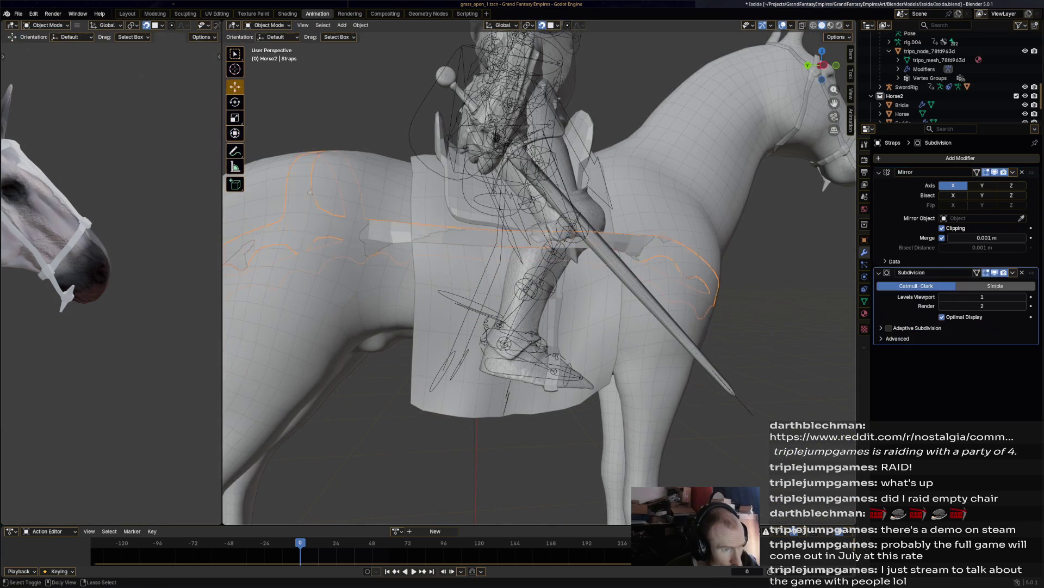
Step: Switch the Straps to Sculpt Mode and inflate the strap surface
click(267, 25)
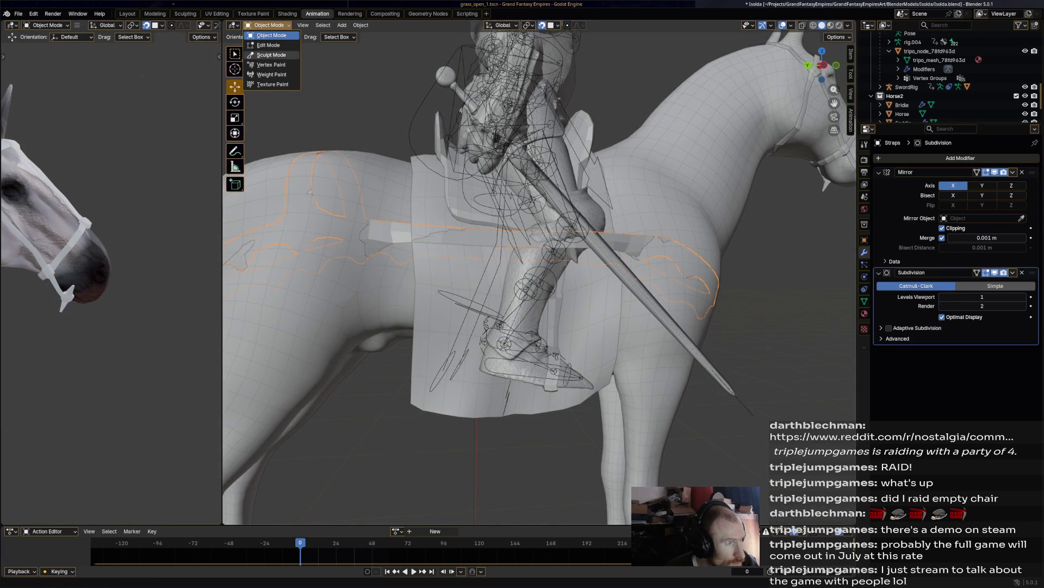
click(267, 54)
drag(544, 247, 639, 244)
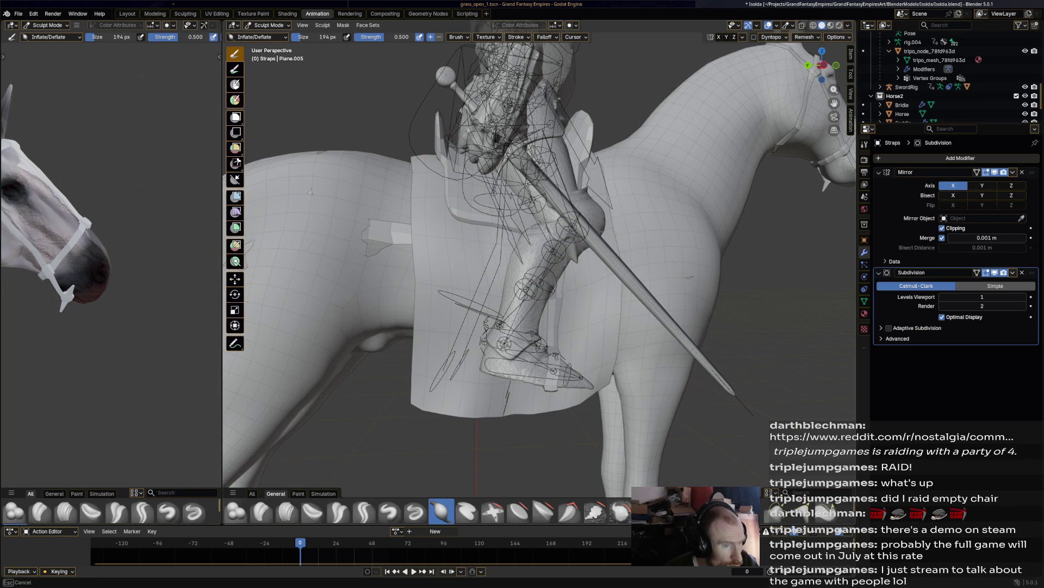
Step: Inflate the strap on the horse's side and inspect it from all angles
drag(639, 245, 698, 249)
middle_drag(657, 255, 625, 278)
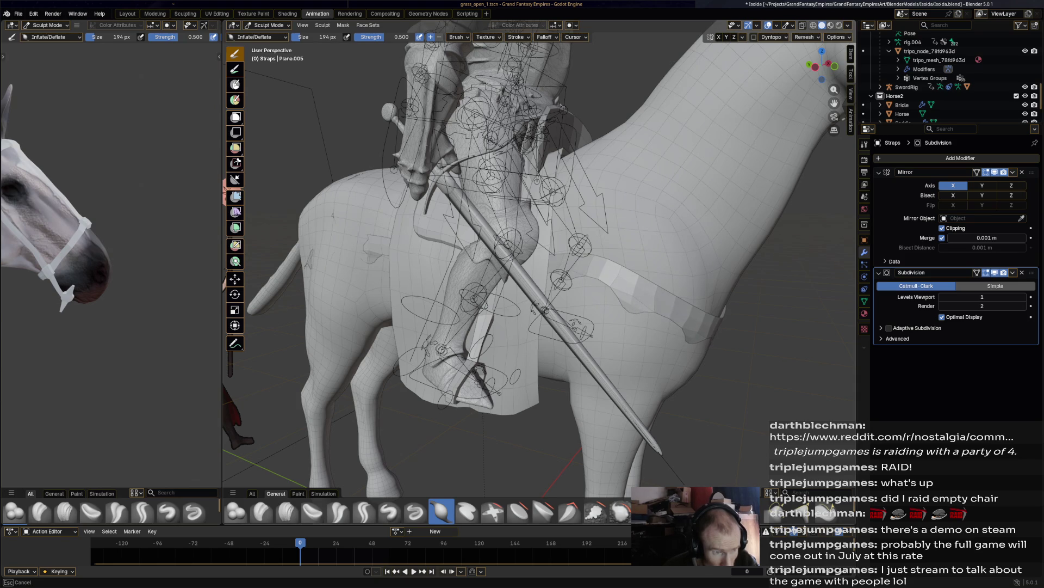
middle_drag(539, 272, 626, 272)
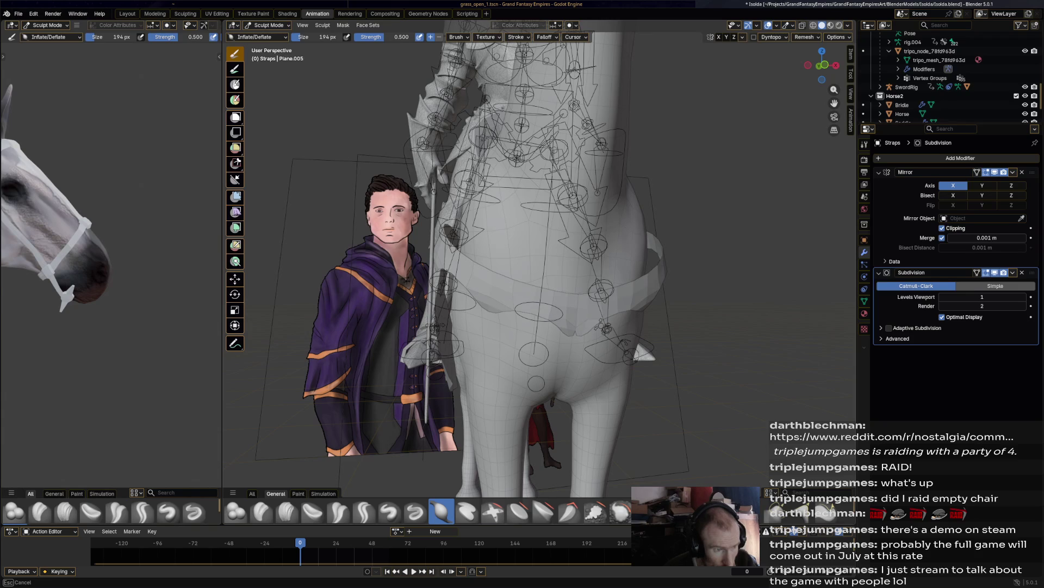
middle_drag(538, 272, 724, 239)
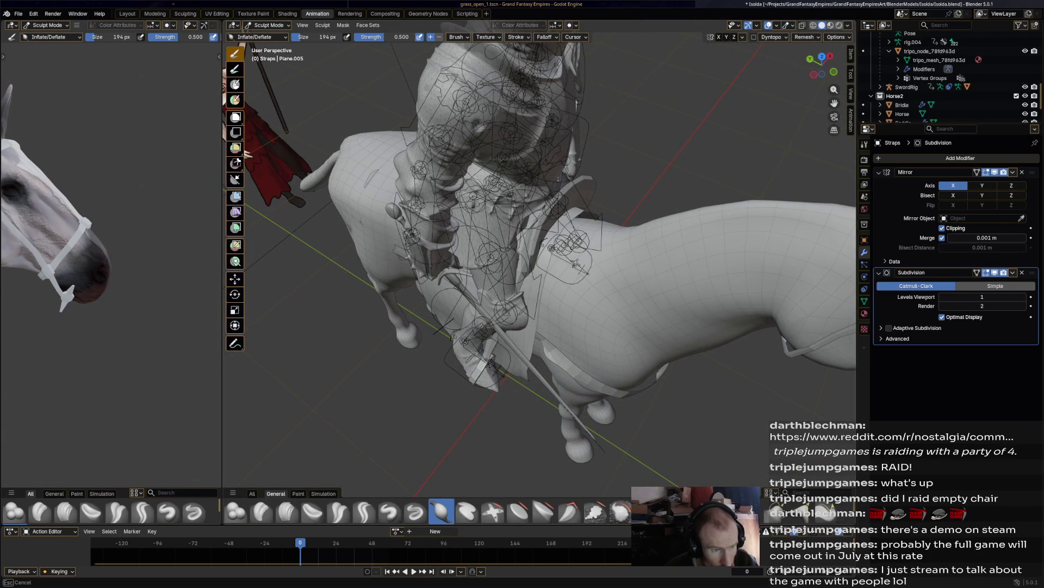
middle_drag(671, 384, 642, 353)
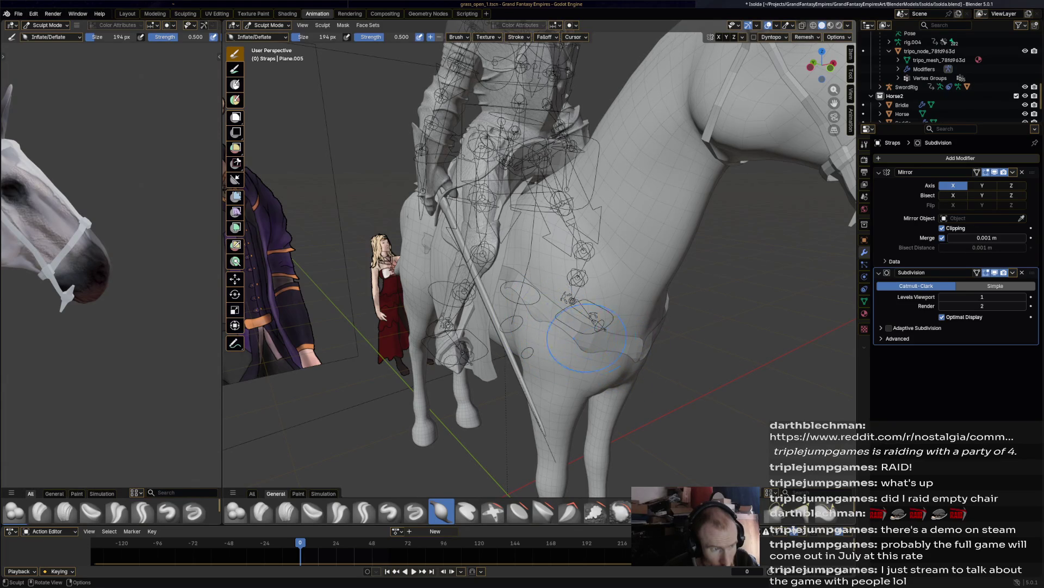
middle_drag(506, 280, 561, 280)
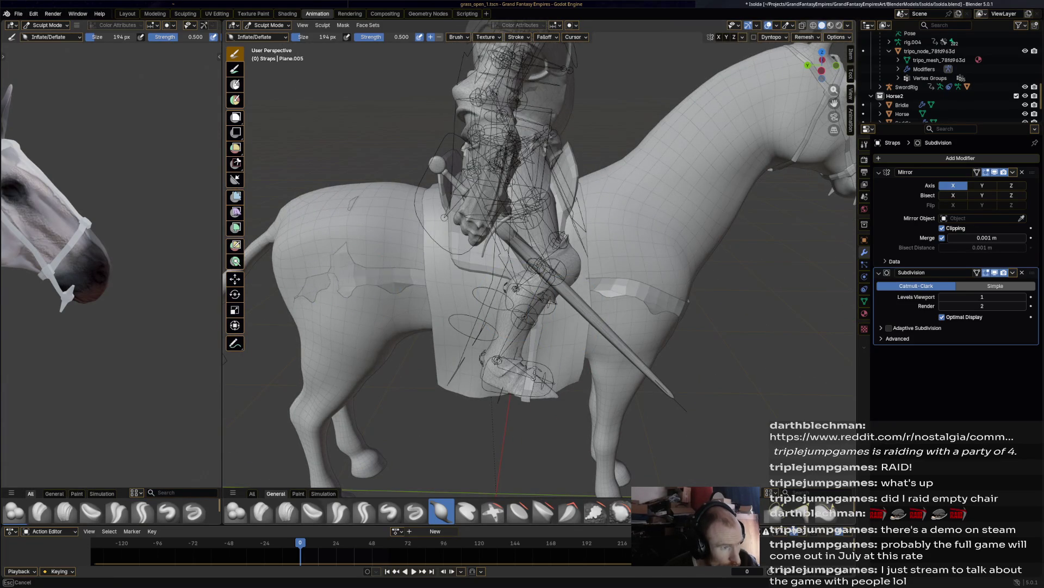
middle_drag(381, 291, 380, 291)
middle_drag(338, 244, 453, 266)
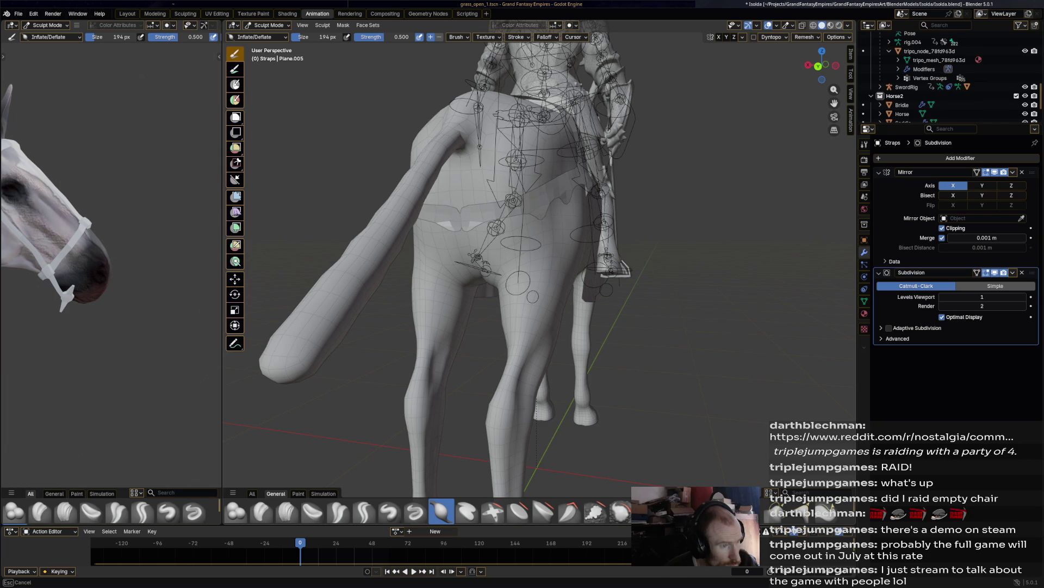
Step: Switch the Straps back to Edit Mode
click(266, 25)
click(267, 45)
mouse_move(505, 348)
middle_down()
mouse_move(537, 374)
mouse_move(517, 288)
middle_up()
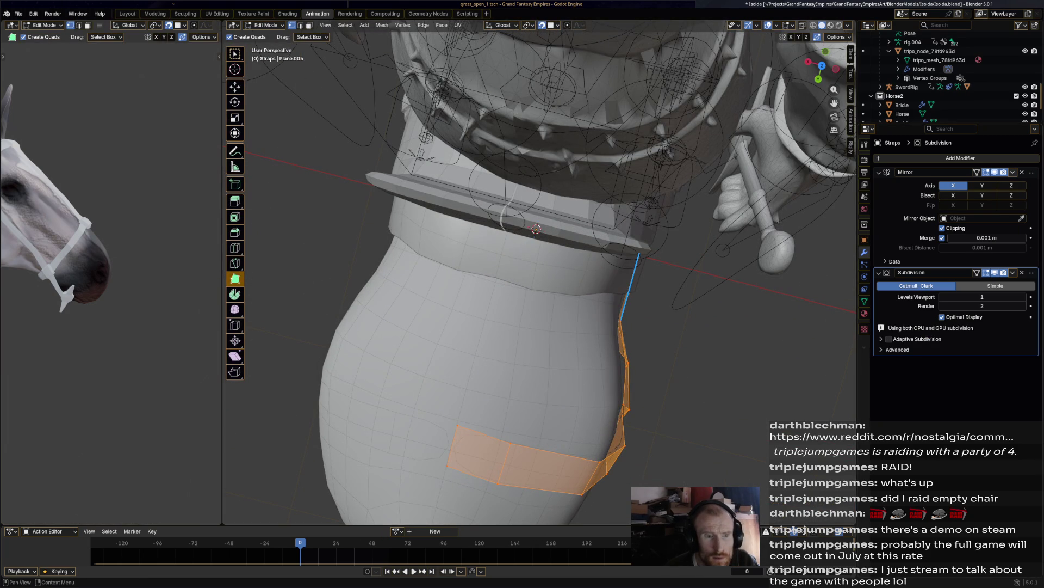
Step: Go to Object Mode, briefly removing then restoring the Mirror and Subdivision modifiers
click(1013, 172)
click(266, 25)
click(264, 36)
click(1023, 172)
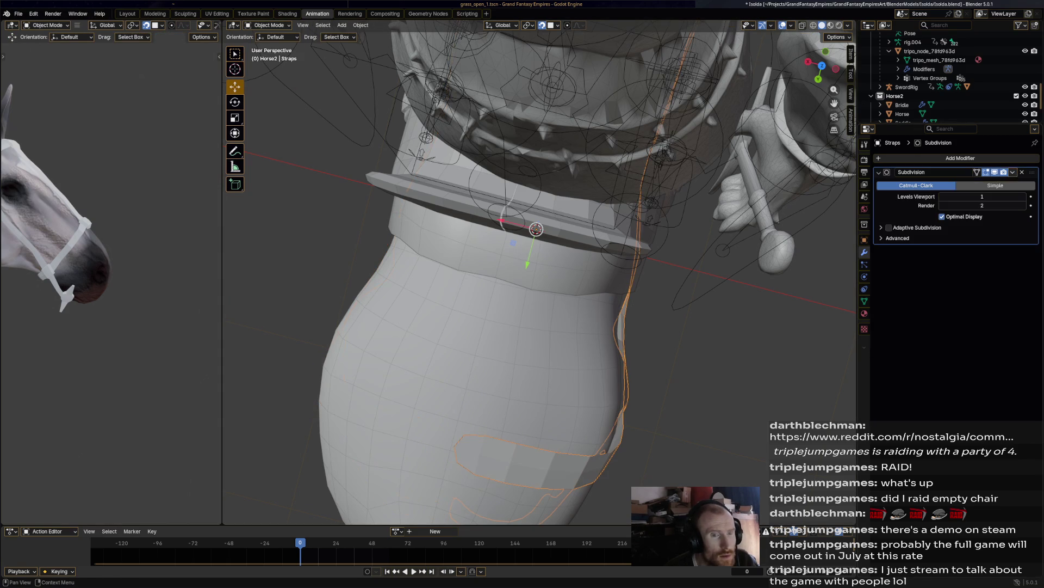
click(1013, 172)
click(979, 182)
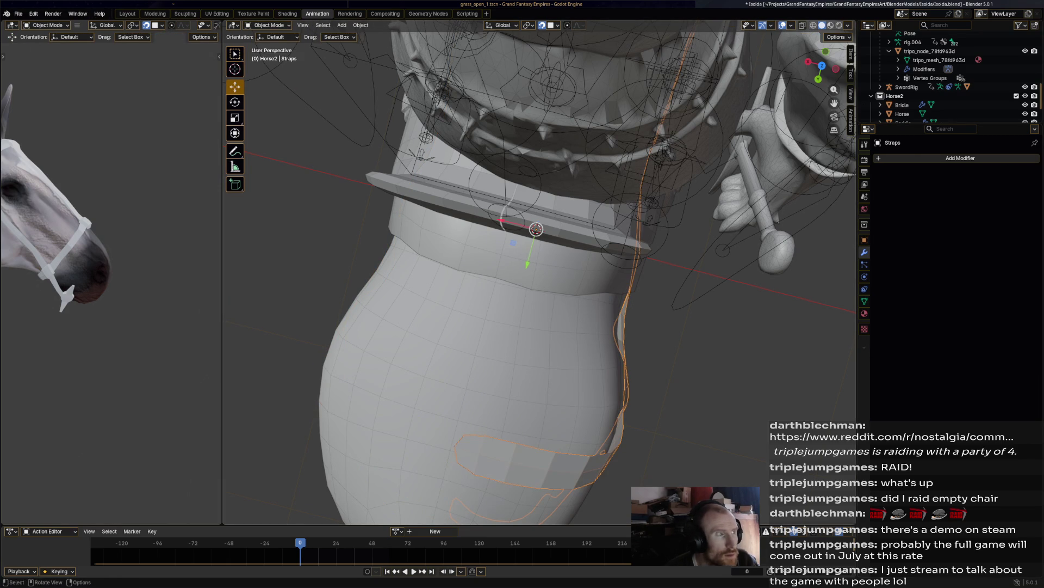
middle_drag(327, 163, 327, 87)
key(ctrl+shift+z)
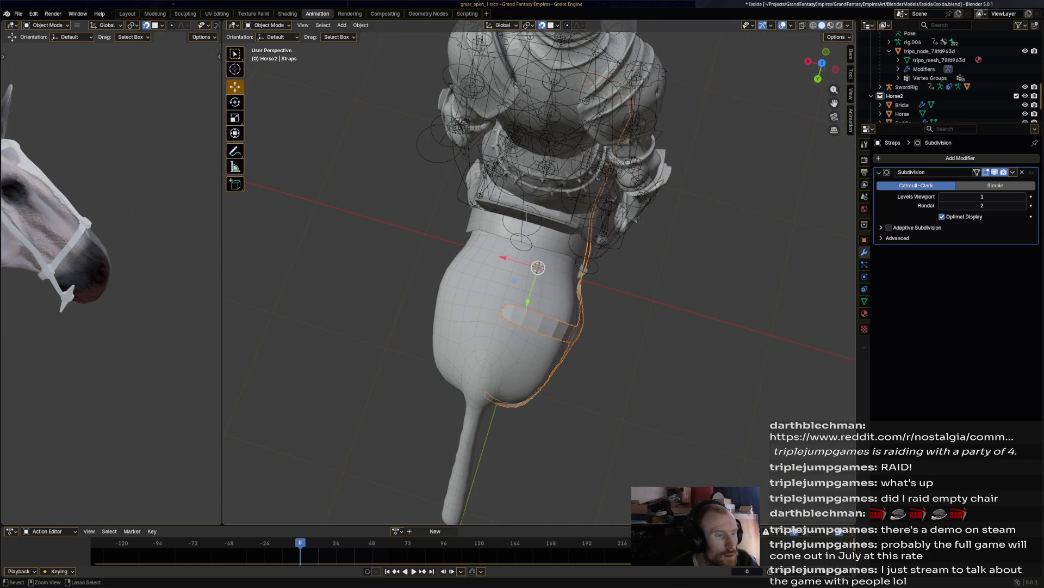
key(ctrl+shift+z)
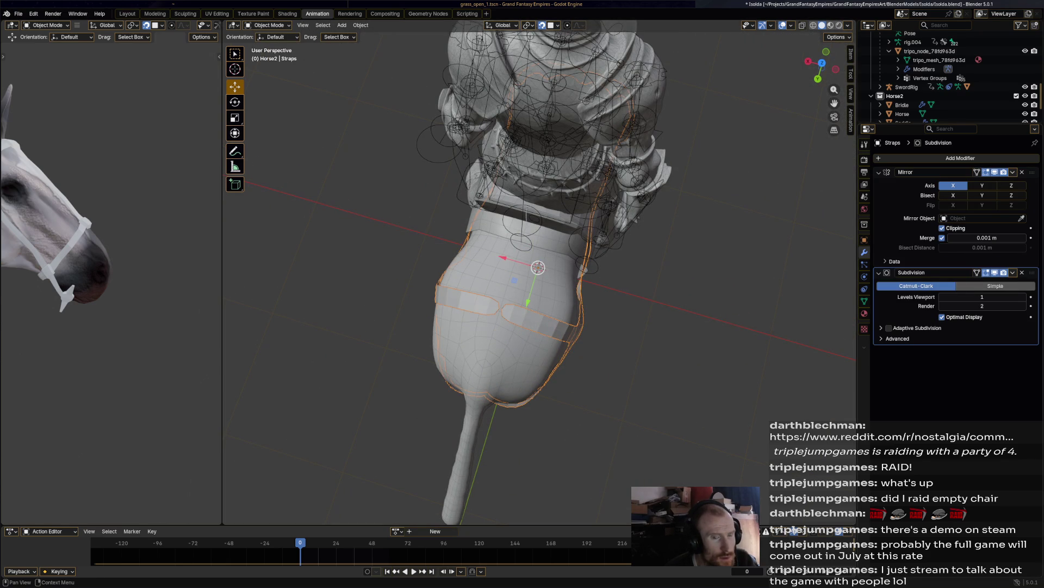
Step: Apply the Subdivision modifier, leaving only Mirror, and return to Edit Mode
click(1012, 272)
click(979, 282)
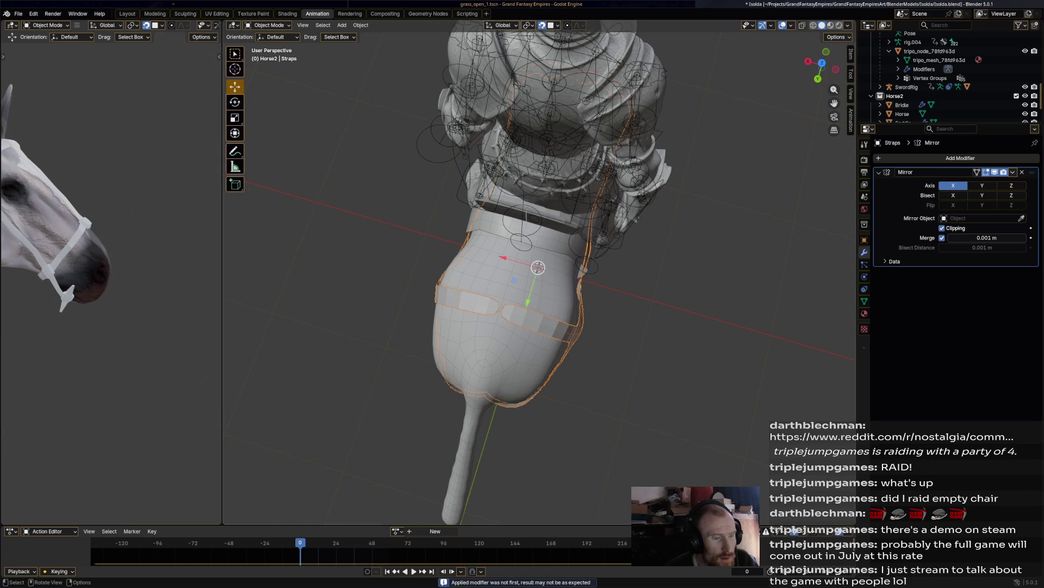
click(267, 25)
click(266, 45)
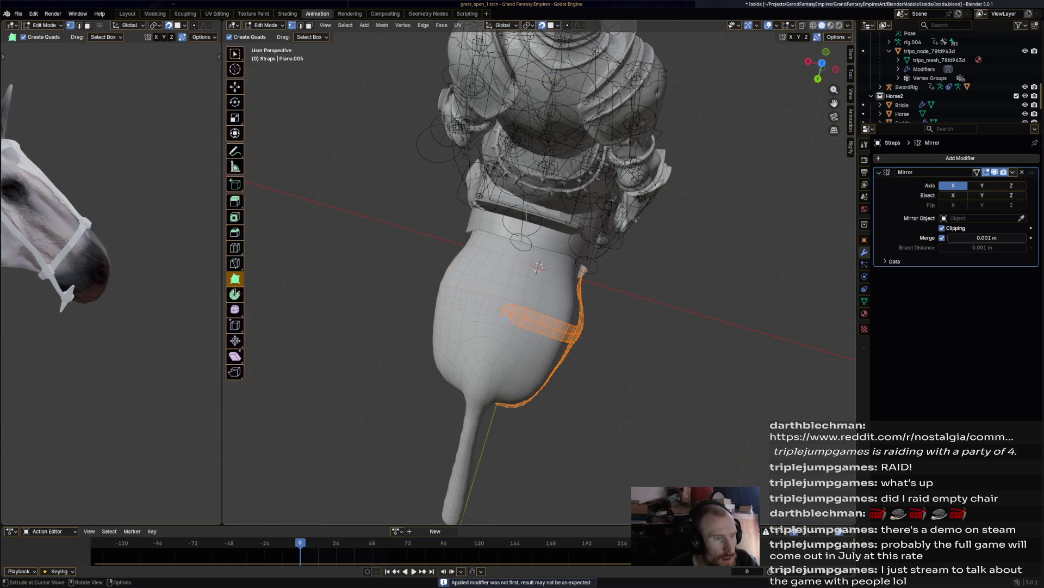
Step: Extrude the strap's corner and reposition its vertices under the horse
scroll(539, 272, up, 4)
ctrl+click(457, 352)
key(g)
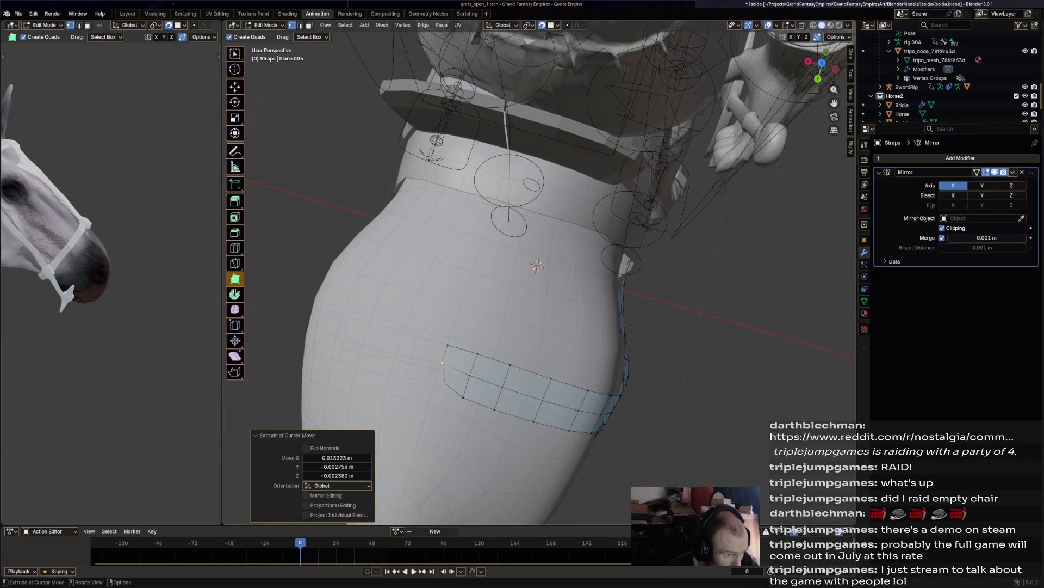
key(Return)
mouse_move(538, 327)
middle_down()
mouse_move(544, 191)
mouse_move(544, 381)
middle_up()
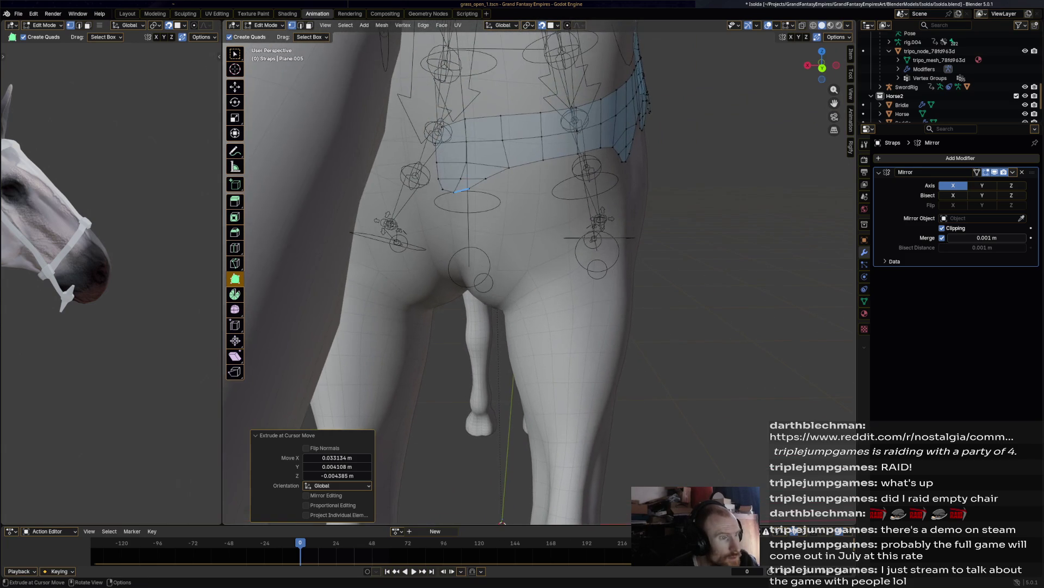
key(g)
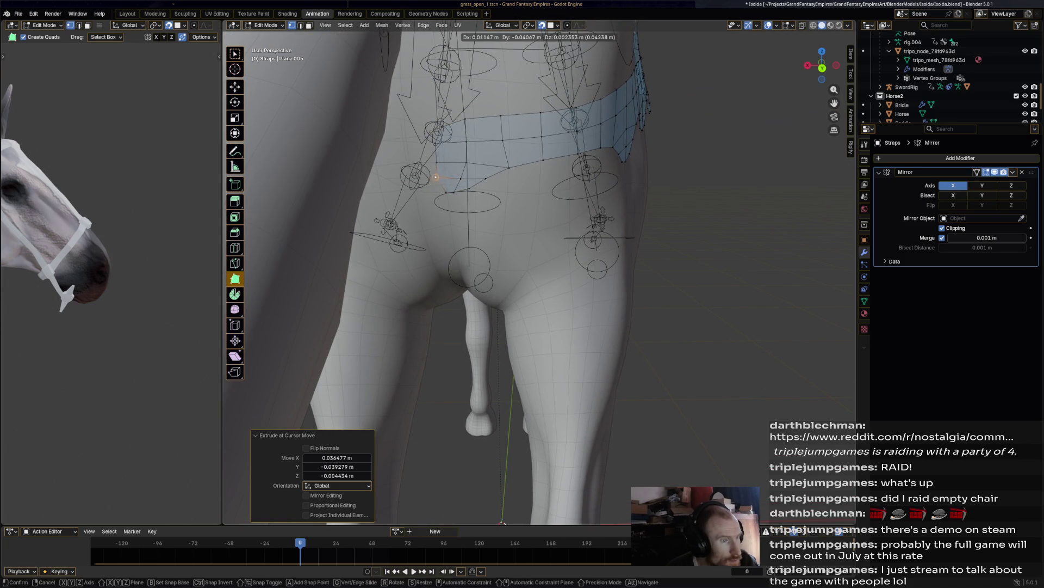
click(439, 176)
middle_drag(439, 176, 457, 200)
Step: Extrude two more strap vertices and slide them onto the horse's body
ctrl+right_click(457, 197)
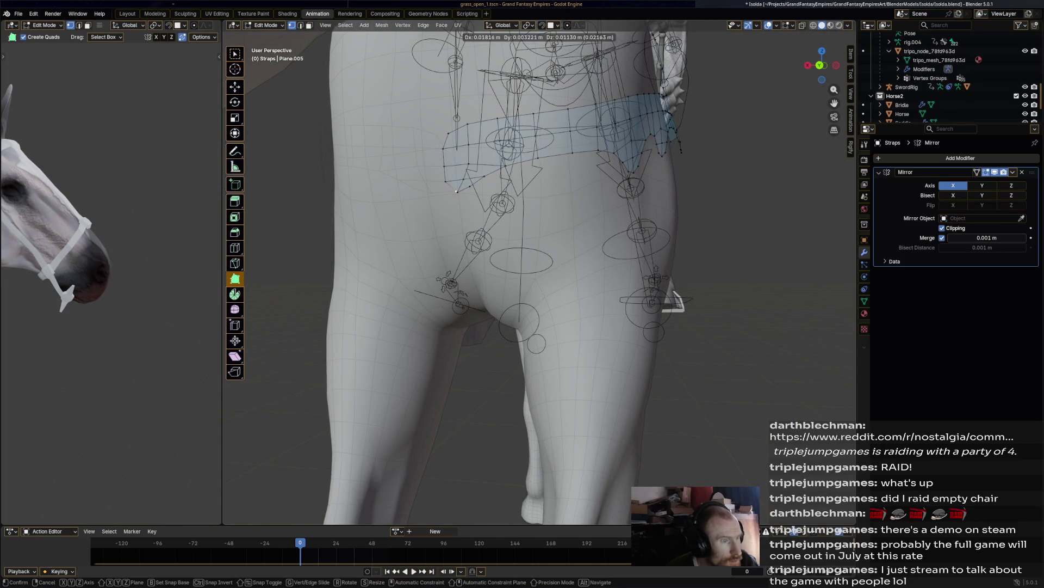
ctrl+right_click(457, 197)
middle_drag(457, 197, 512, 203)
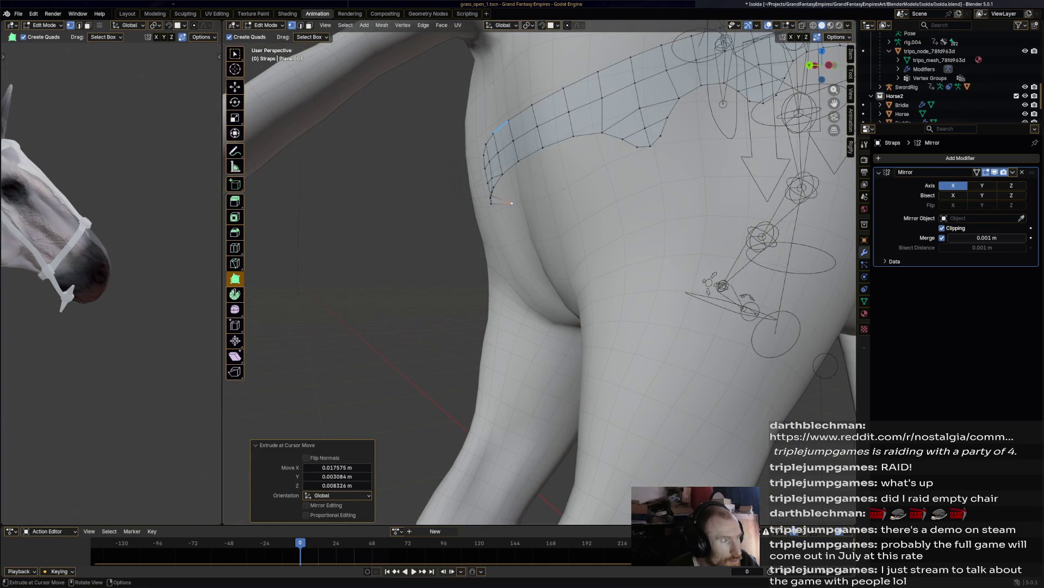
key(shift+space)
key(g)
mouse_move(512, 202)
mouse_down()
mouse_move(481, 204)
mouse_move(490, 208)
mouse_up()
mouse_move(490, 208)
middle_down()
mouse_move(443, 189)
mouse_move(459, 175)
mouse_move(489, 174)
mouse_move(460, 181)
middle_up()
drag(461, 166, 460, 166)
drag(466, 124, 483, 103)
mouse_move(483, 102)
middle_down()
mouse_move(542, 217)
mouse_move(552, 261)
mouse_move(539, 305)
mouse_move(554, 256)
mouse_move(544, 261)
middle_up()
Step: Move a strap vertex vertically and pull the strap vertices down onto the chest and flank
key(g)
key(z)
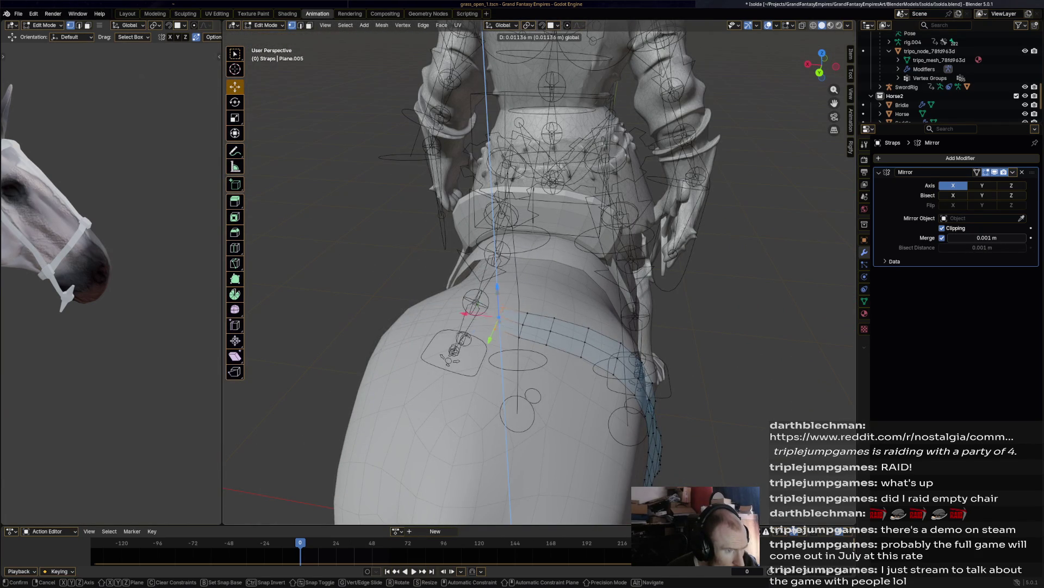
key(Return)
middle_drag(544, 261, 443, 223)
scroll(539, 272, up, 4)
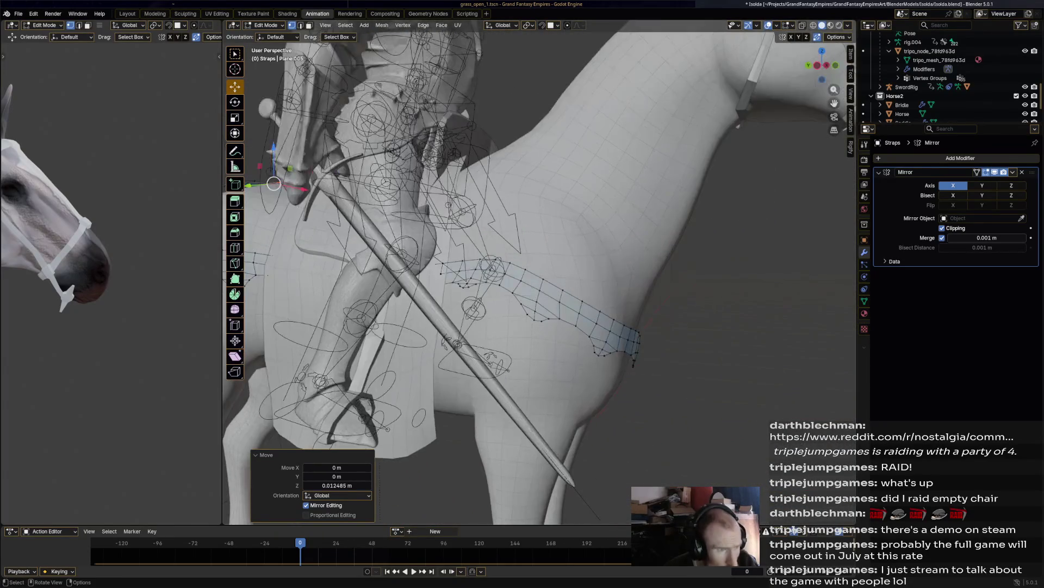
middle_drag(538, 272, 522, 272)
scroll(539, 272, up, 5)
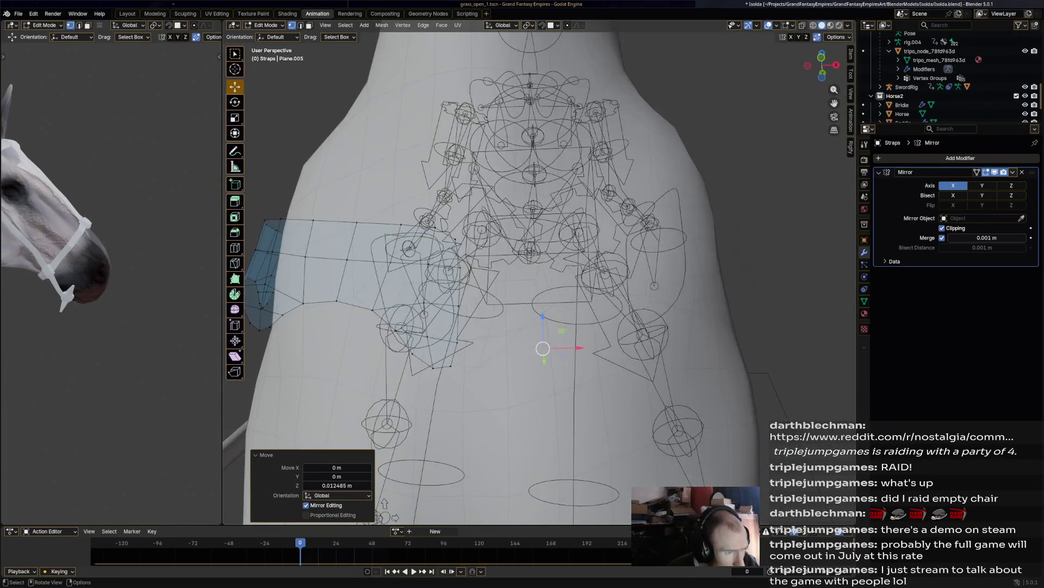
drag(454, 238, 461, 236)
middle_drag(462, 236, 566, 284)
drag(566, 283, 563, 385)
Step: Save Isolda.blend with Ctrl+S
scroll(563, 385, down, 10)
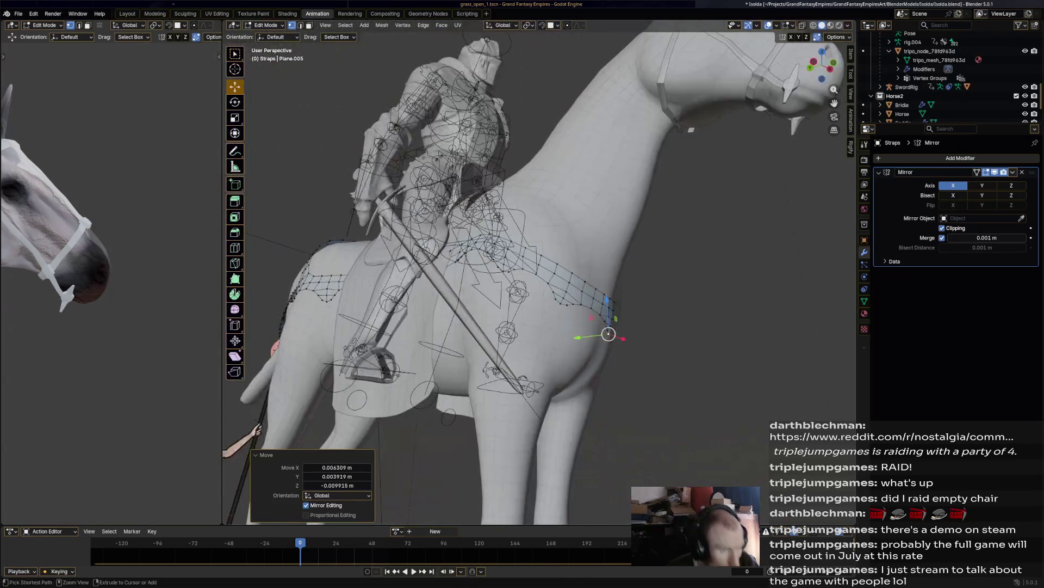
key(ctrl+s)
scroll(564, 385, down, 2)
click(266, 25)
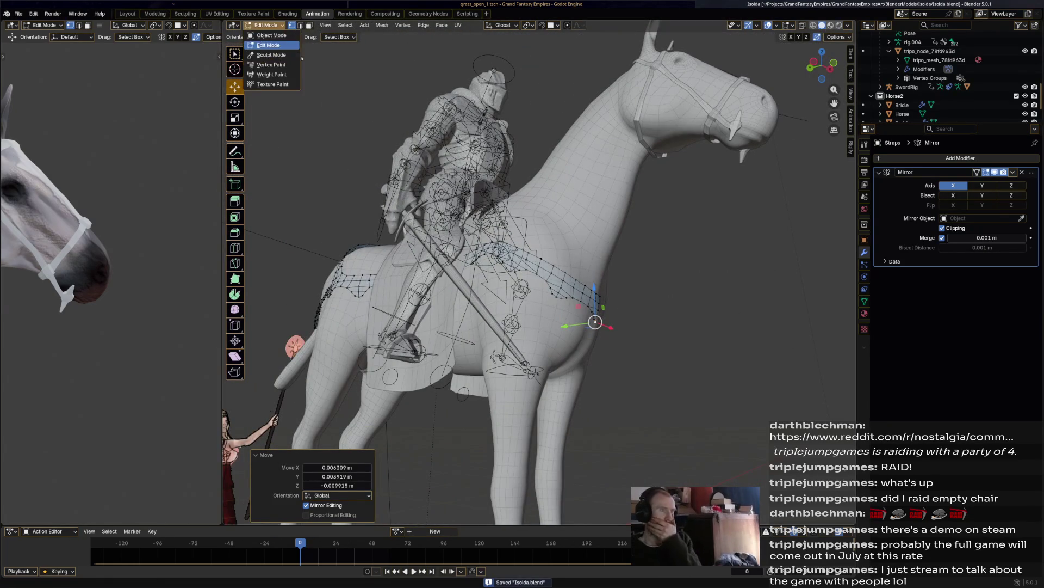
Step: Return the Straps object to Object Mode
click(271, 55)
middle_drag(432, 96, 337, 105)
scroll(553, 298, up, 3)
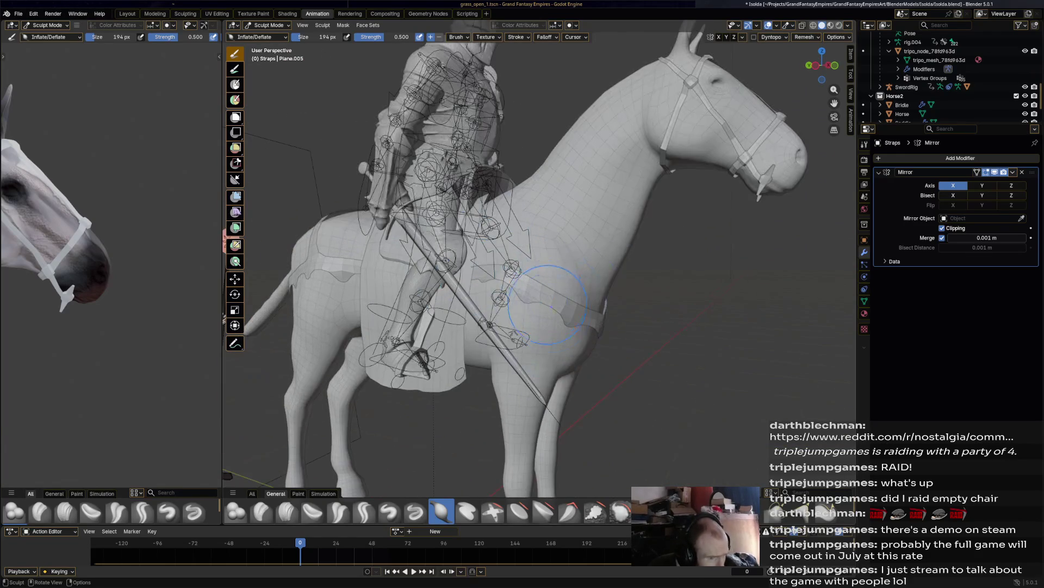
click(269, 25)
click(269, 36)
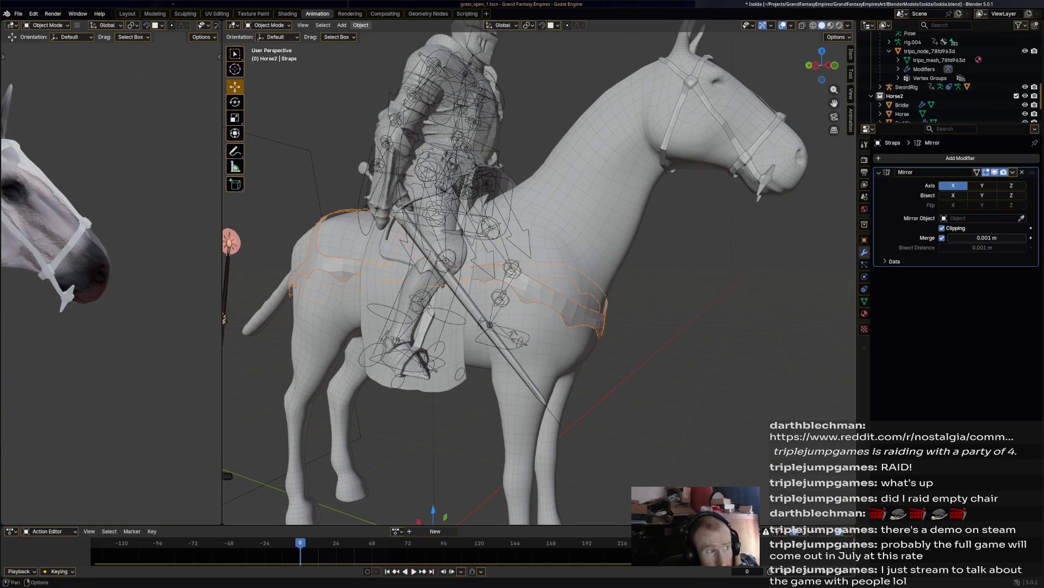
Step: Apply Shade Smooth to the Straps and save Isolda.blend
click(360, 25)
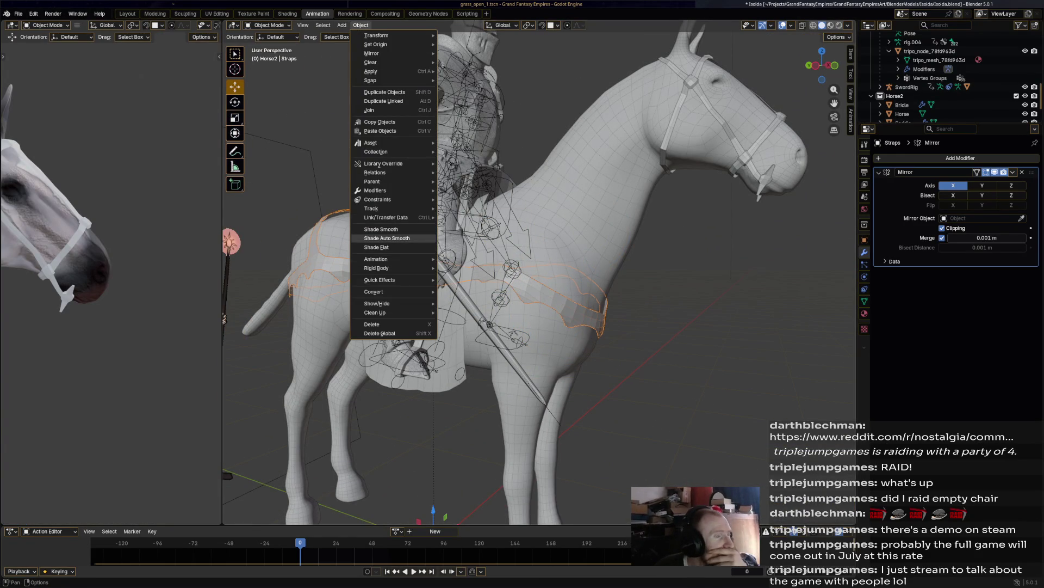
click(380, 229)
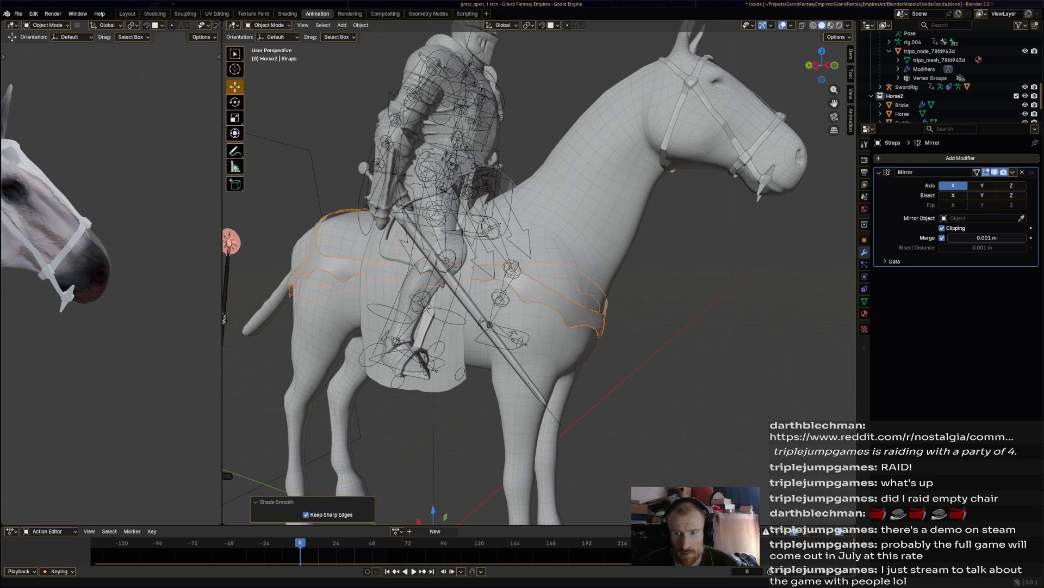
middle_drag(544, 272, 489, 272)
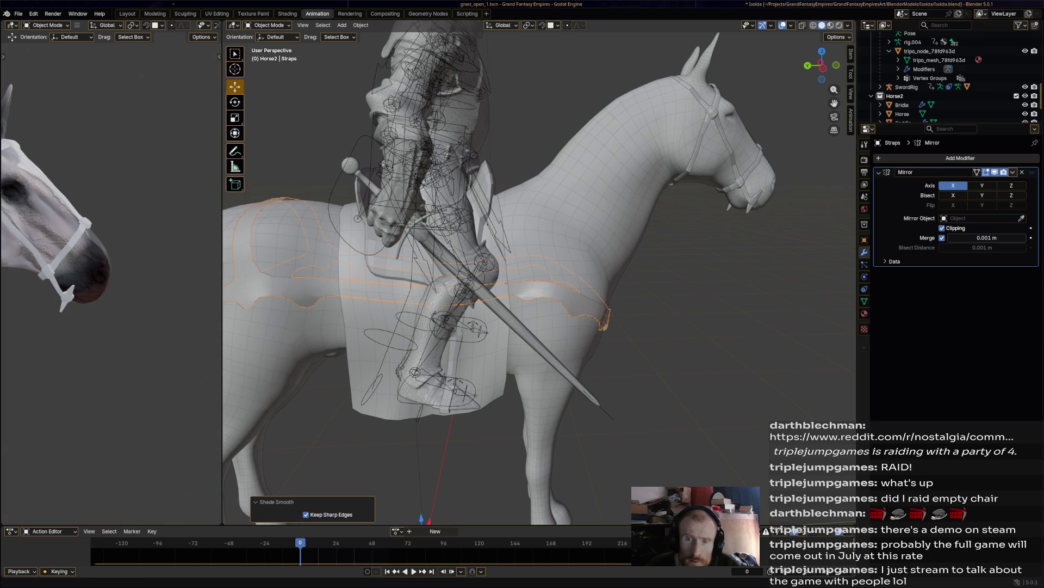
mouse_move(539, 272)
middle_down()
mouse_move(642, 272)
mouse_move(577, 272)
middle_up()
scroll(538, 272, down, 5)
key(ctrl+s)
scroll(538, 272, up, 3)
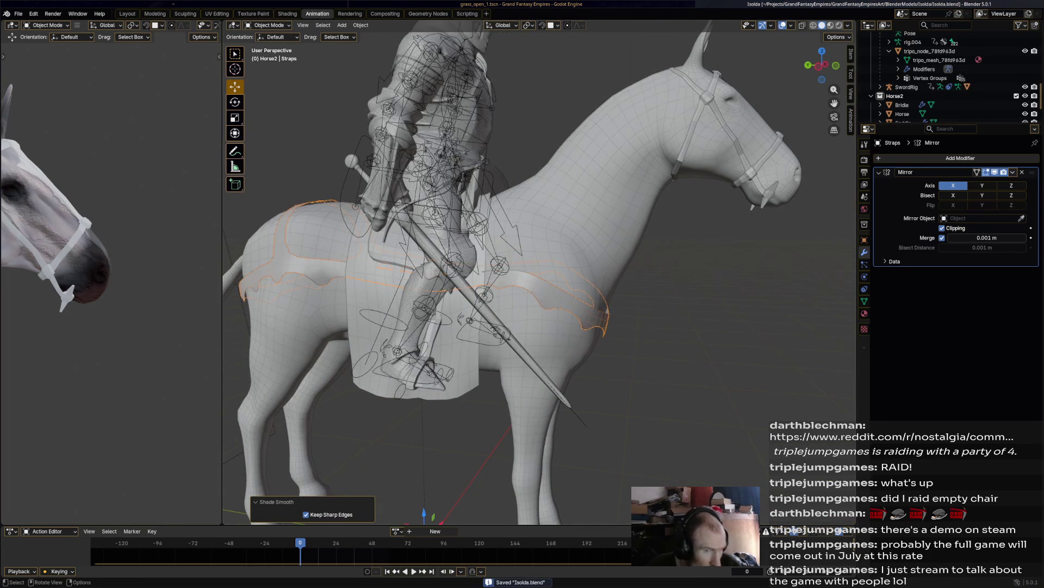
scroll(539, 272, down, 3)
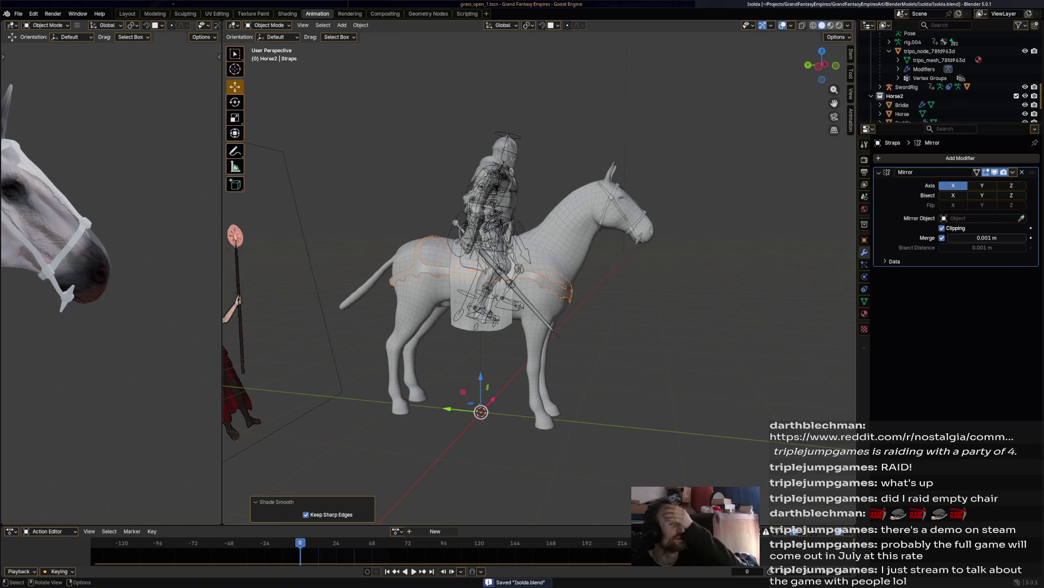
Step: Orbit, pan and zoom around the scene to view the harnessed horse and rider side-on
scroll(538, 272, up, 3)
scroll(538, 272, down, 3)
mouse_move(539, 272)
middle_down()
mouse_move(685, 272)
mouse_move(533, 272)
middle_up()
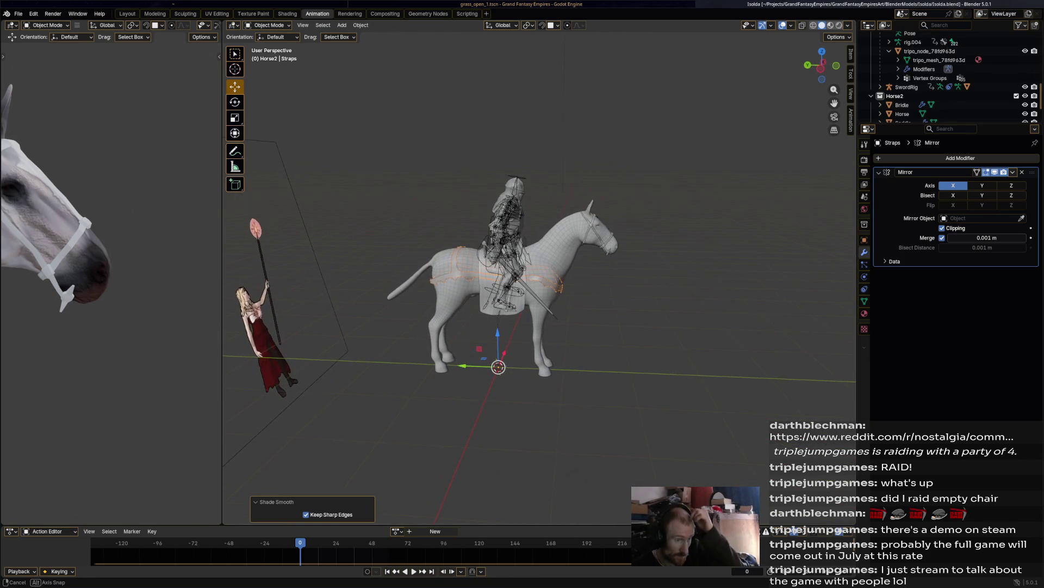
scroll(539, 272, down, 4)
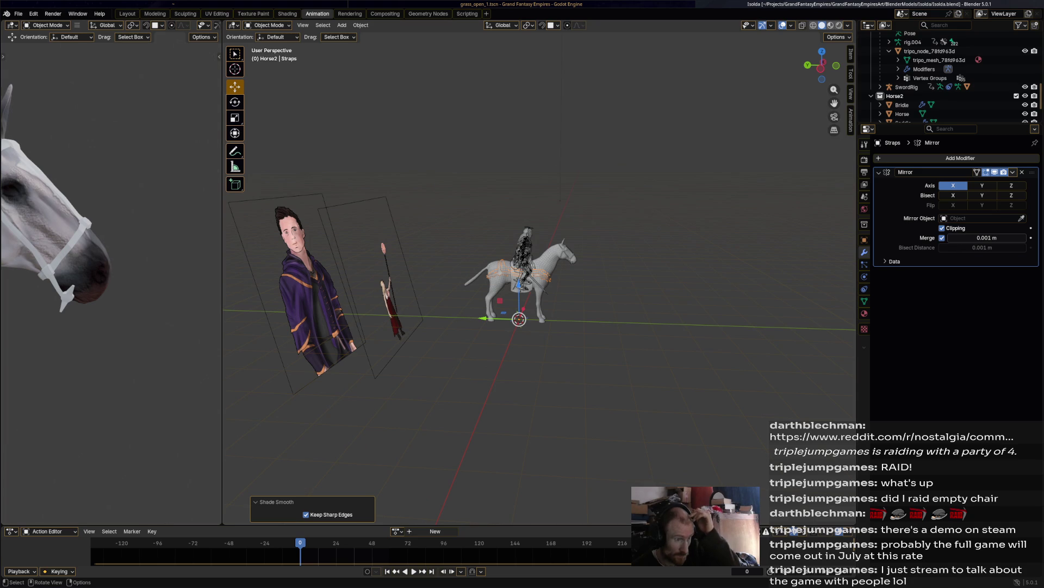
scroll(109, 261, down, 8)
mouse_move(109, 261)
shift+middle_down()
mouse_move(148, 255)
mouse_move(82, 284)
shift+middle_up()
scroll(120, 283, up, 3)
mouse_move(108, 272)
middle_down()
mouse_move(101, 232)
mouse_move(79, 221)
middle_up()
scroll(471, 281, up, 10)
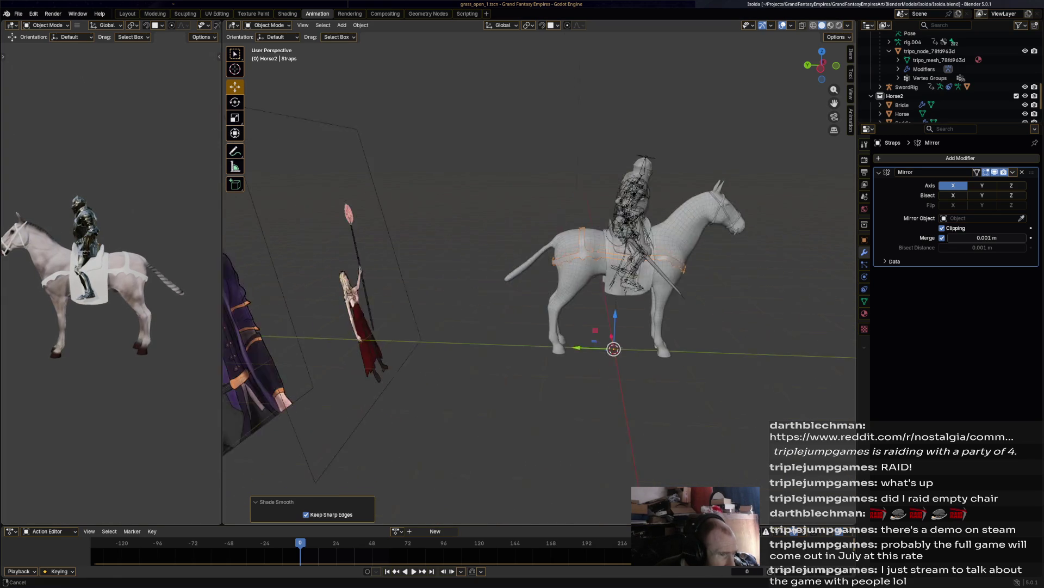
Step: Put the horse into Sculpt Mode and return to the Animation workspace
click(253, 14)
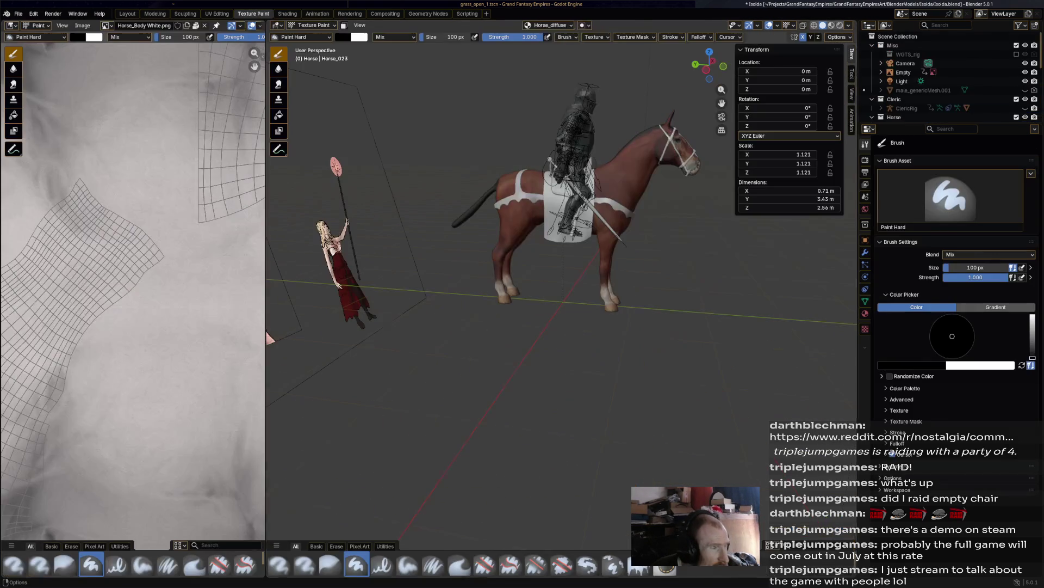
click(312, 25)
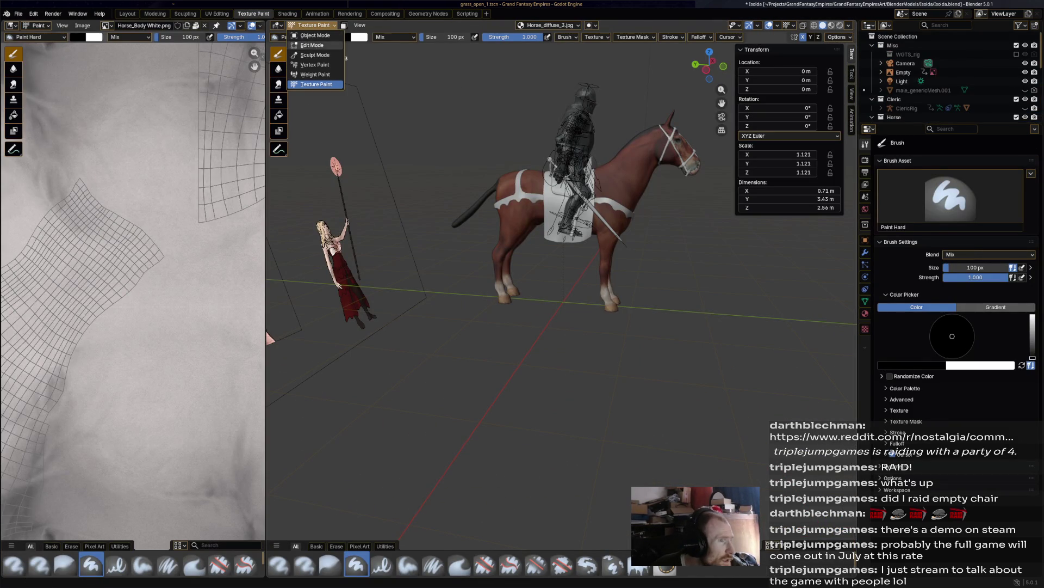
click(307, 55)
ctrl+middle_drag(488, 176, 488, 136)
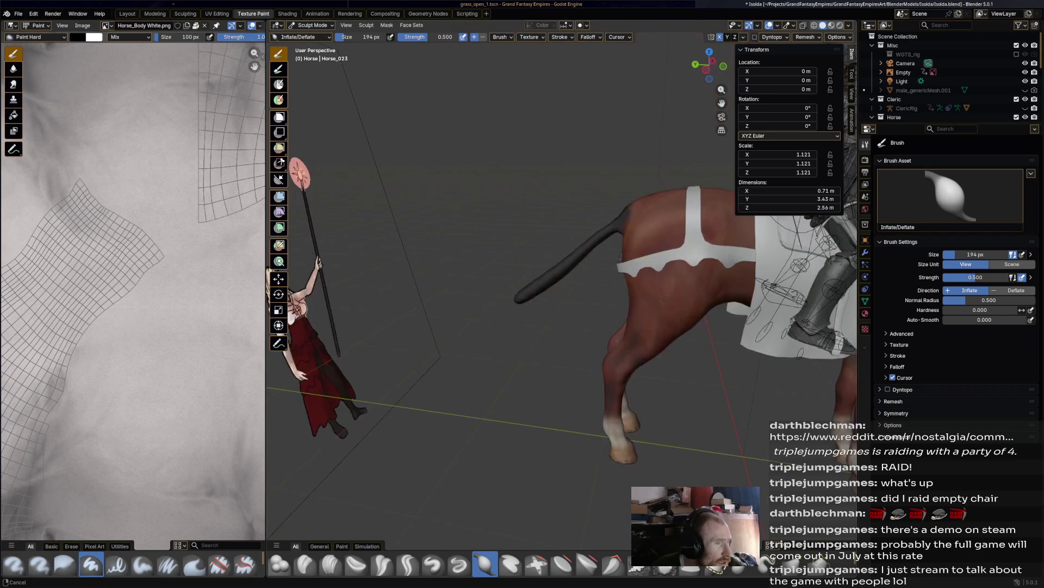
click(318, 13)
middle_drag(533, 245, 577, 294)
Step: Inflate the horse's tail along its length and at the tip
drag(446, 272, 501, 158)
mouse_move(501, 157)
middle_down()
mouse_move(503, 136)
mouse_move(449, 344)
middle_up()
drag(449, 345, 449, 345)
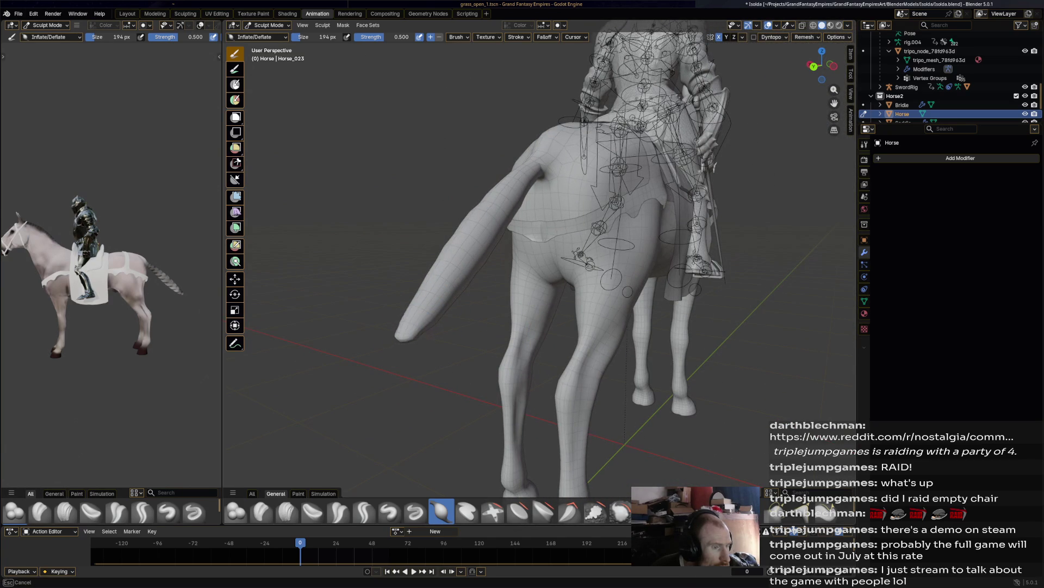
middle_drag(449, 345, 438, 318)
drag(420, 250, 402, 262)
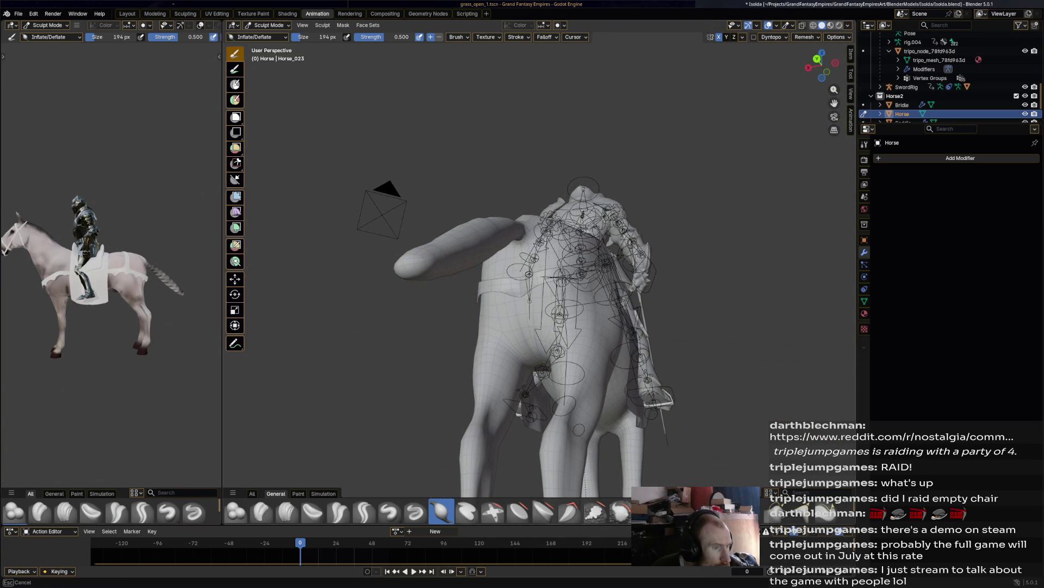
middle_drag(401, 262, 408, 316)
drag(408, 316, 408, 299)
Step: Inspect the thickened tail from several angles and save Isolda.blend
mouse_move(385, 345)
middle_down()
mouse_move(394, 319)
mouse_move(532, 171)
middle_up()
drag(531, 170, 544, 125)
mouse_move(544, 125)
middle_down()
mouse_move(463, 218)
mouse_move(440, 183)
middle_up()
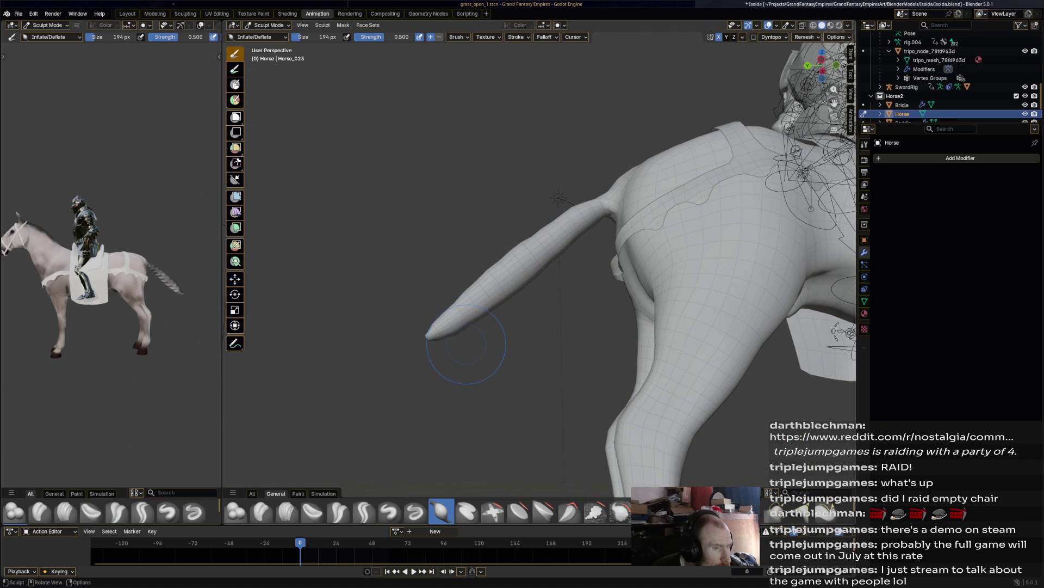
mouse_move(471, 349)
middle_down()
mouse_move(305, 294)
mouse_move(381, 294)
middle_up()
middle_drag(136, 272, 46, 272)
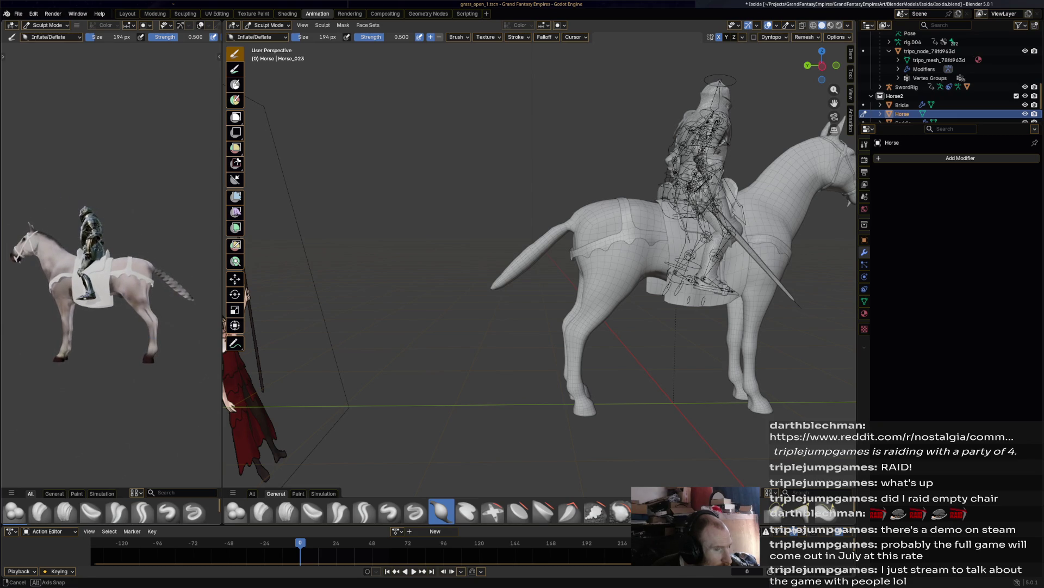
scroll(568, 296, up, 4)
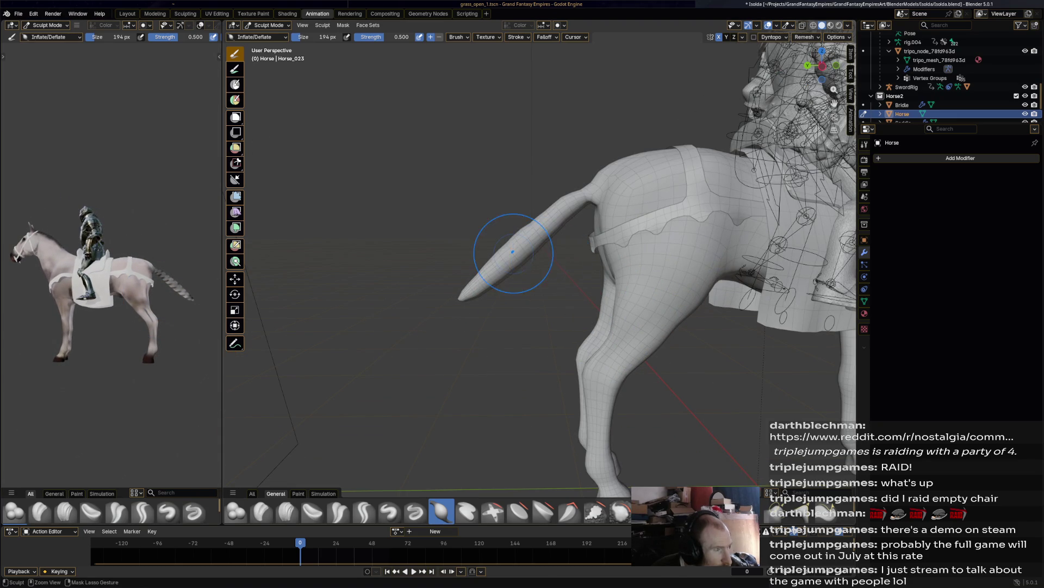
key(ctrl+s)
click(267, 25)
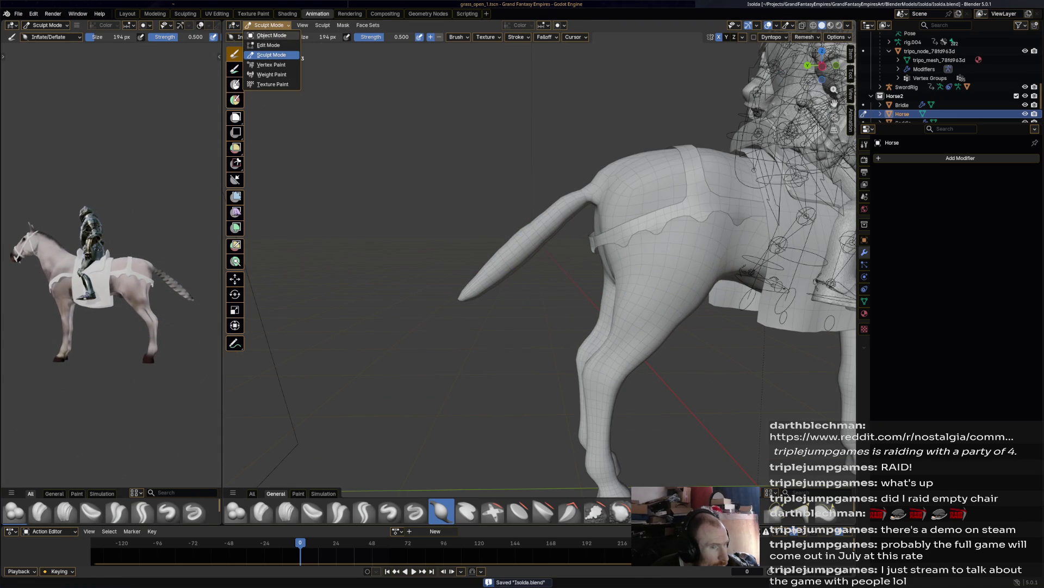
Step: Switch the horse from Sculpt Mode back to Object Mode
click(269, 36)
scroll(538, 244, down, 8)
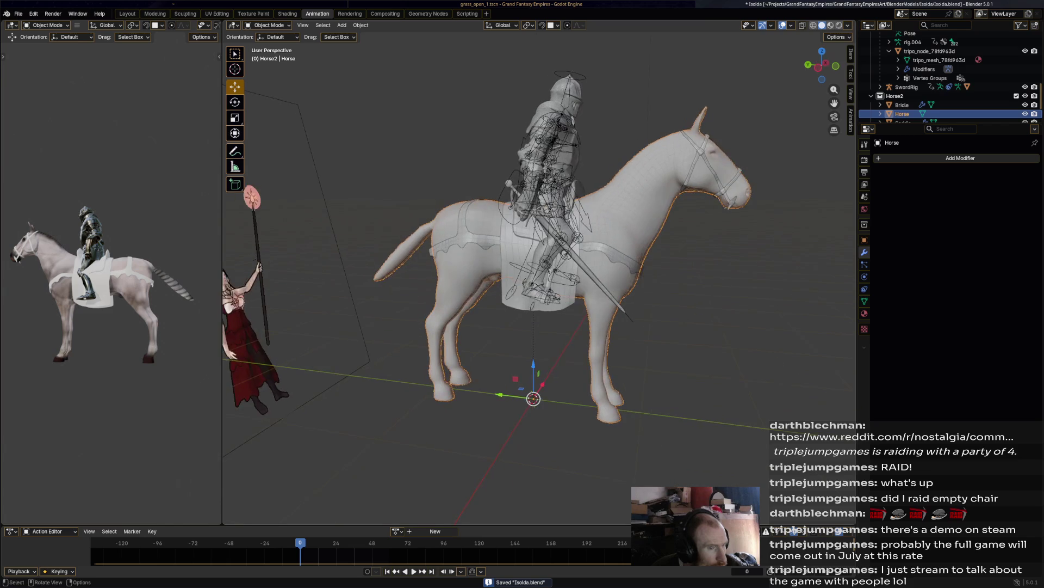
scroll(599, 190, up, 5)
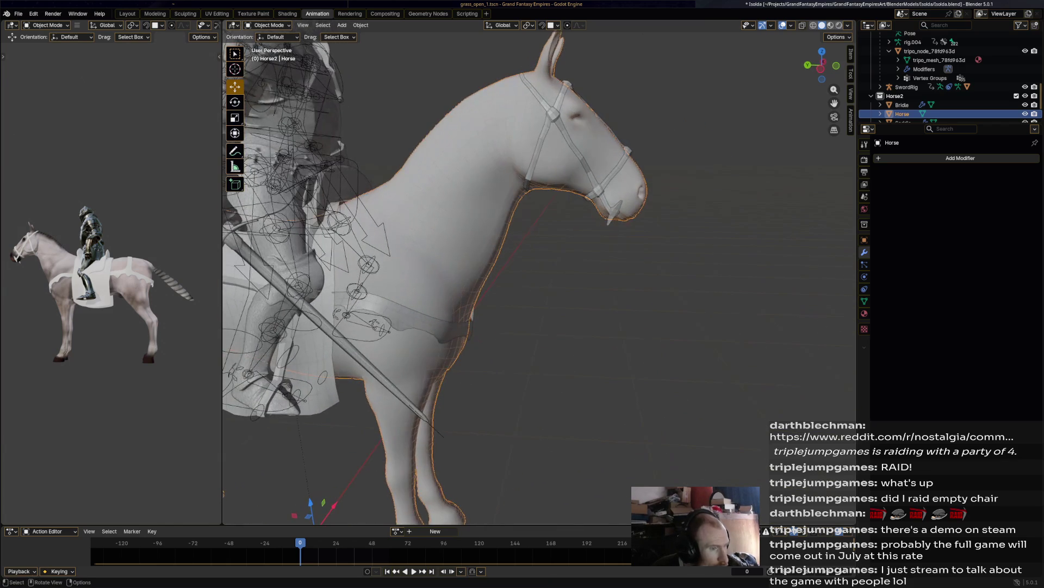
scroll(952, 104, down, 2)
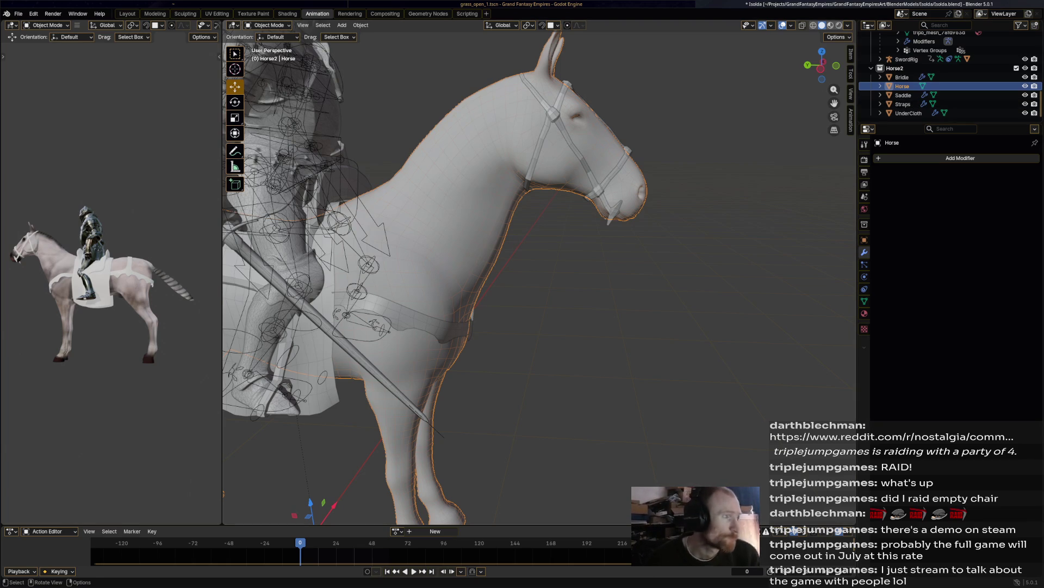
Step: Add a mesh plane and scale it up large under the horse
click(342, 25)
mouse_move(359, 35)
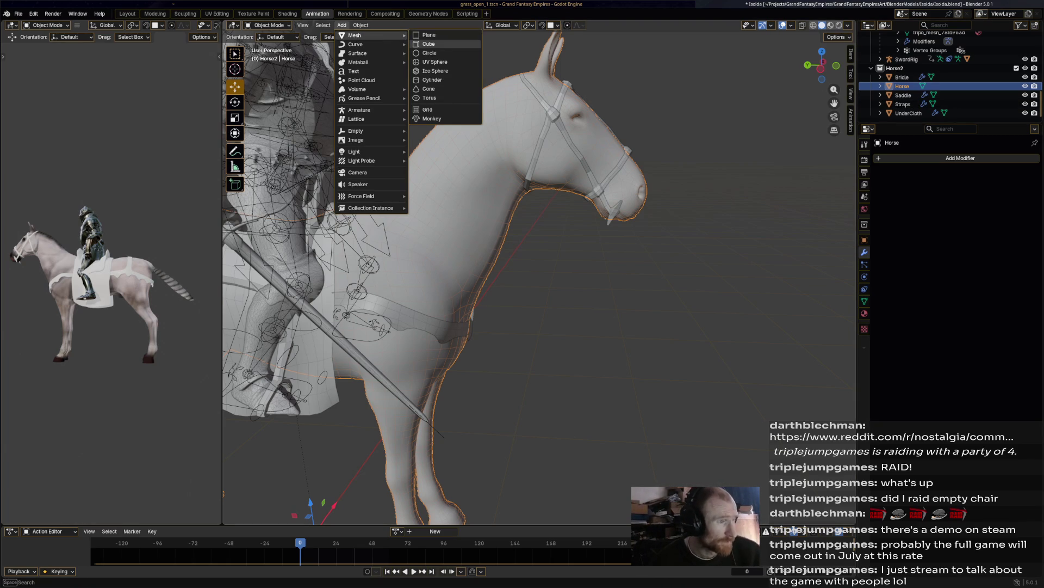
click(429, 35)
scroll(538, 272, down, 5)
key(s)
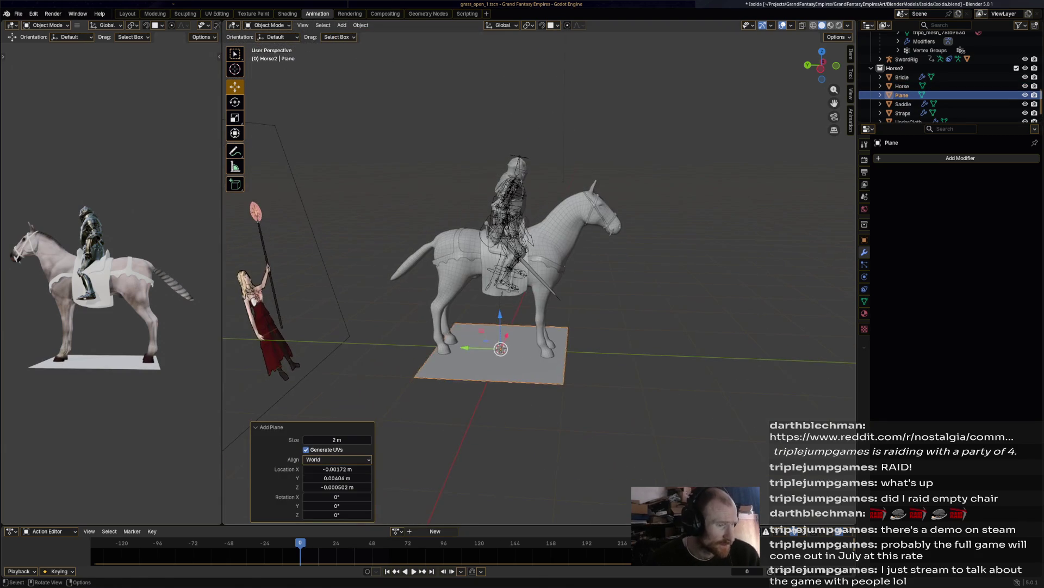
click(511, 355)
drag(507, 336, 501, 351)
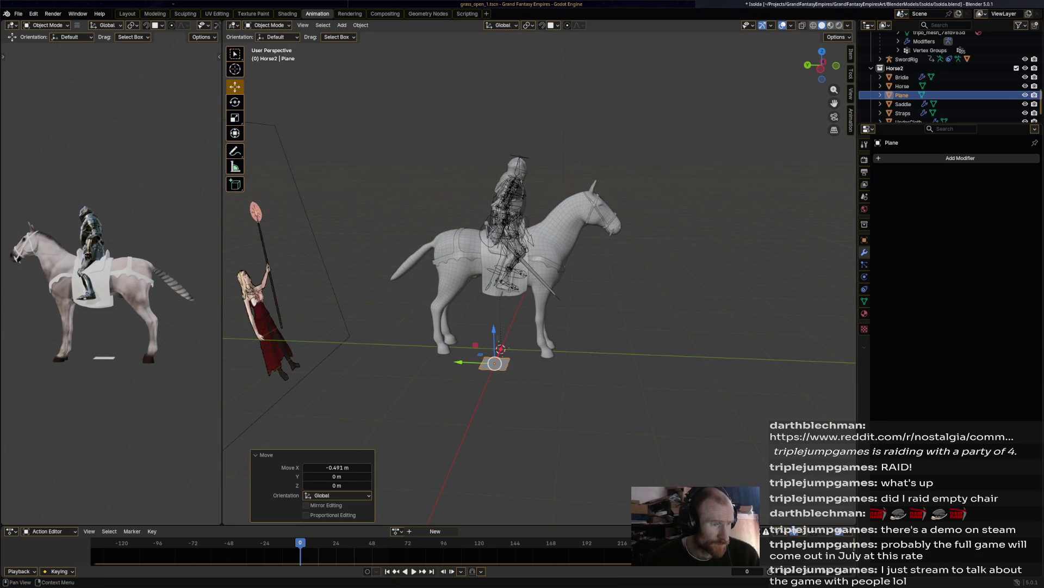
key(s)
key(Return)
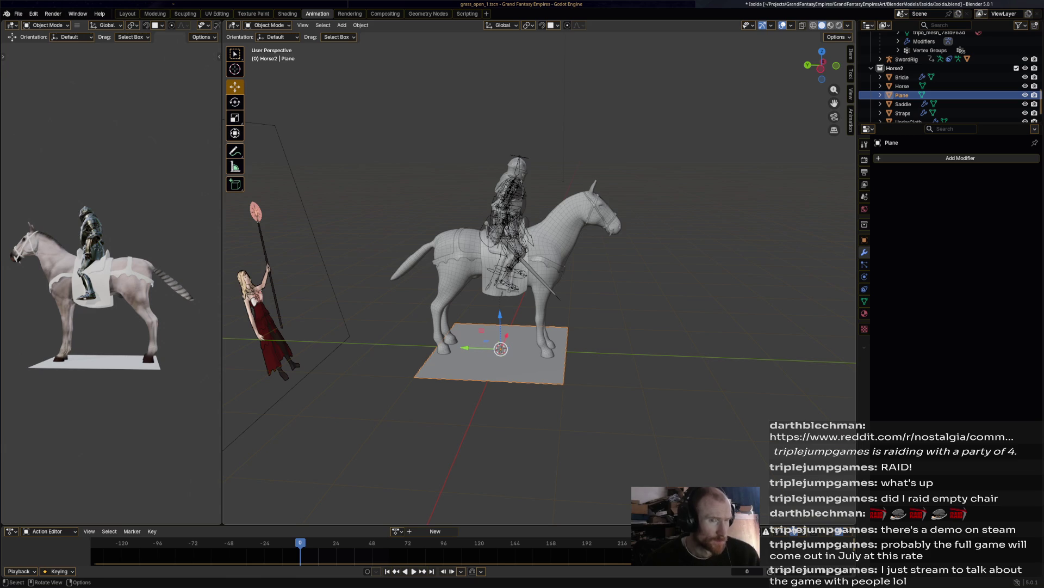
Step: Apply All Transforms to the box-selected horse, rider and tack objects
drag(366, 81, 715, 296)
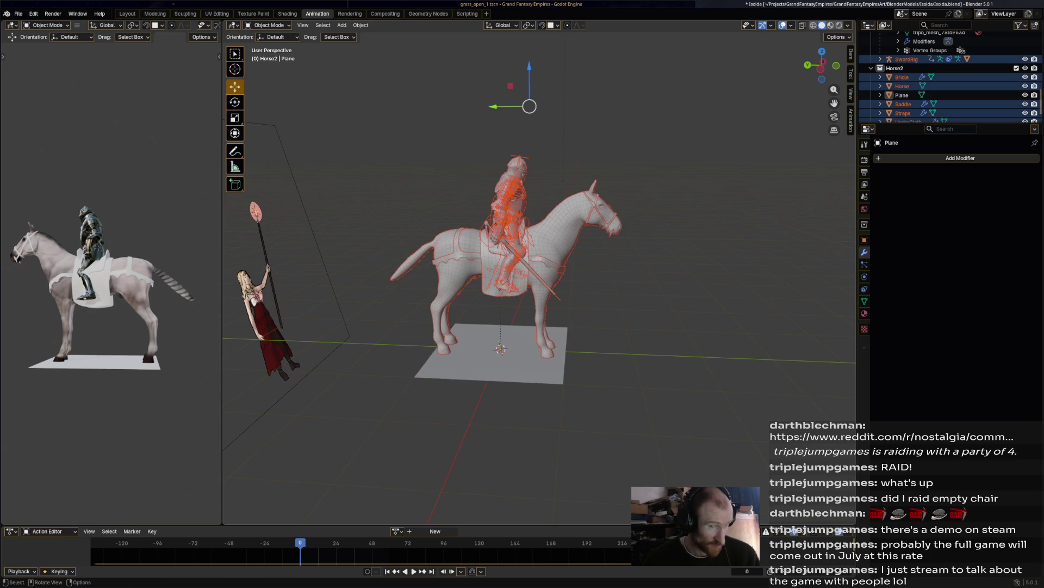
click(361, 25)
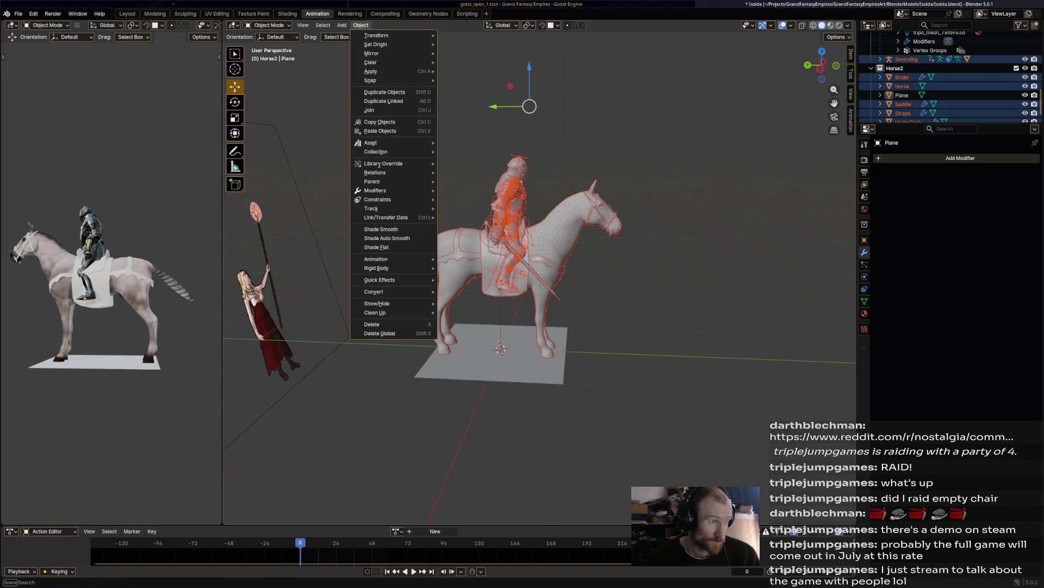
mouse_move(380, 72)
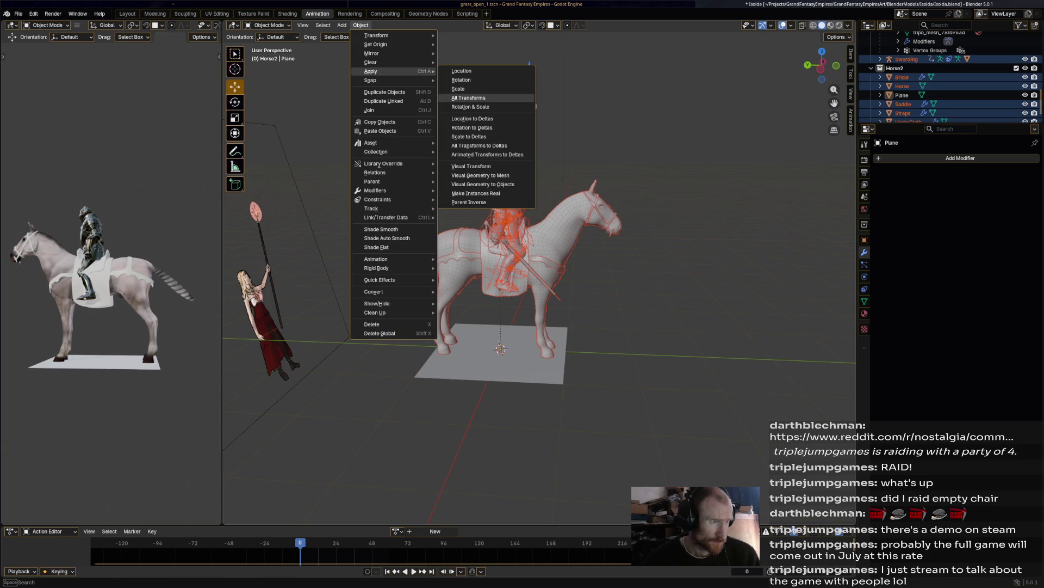
click(468, 98)
Step: Select the ground plane and enter Edit Mode on it
click(501, 348)
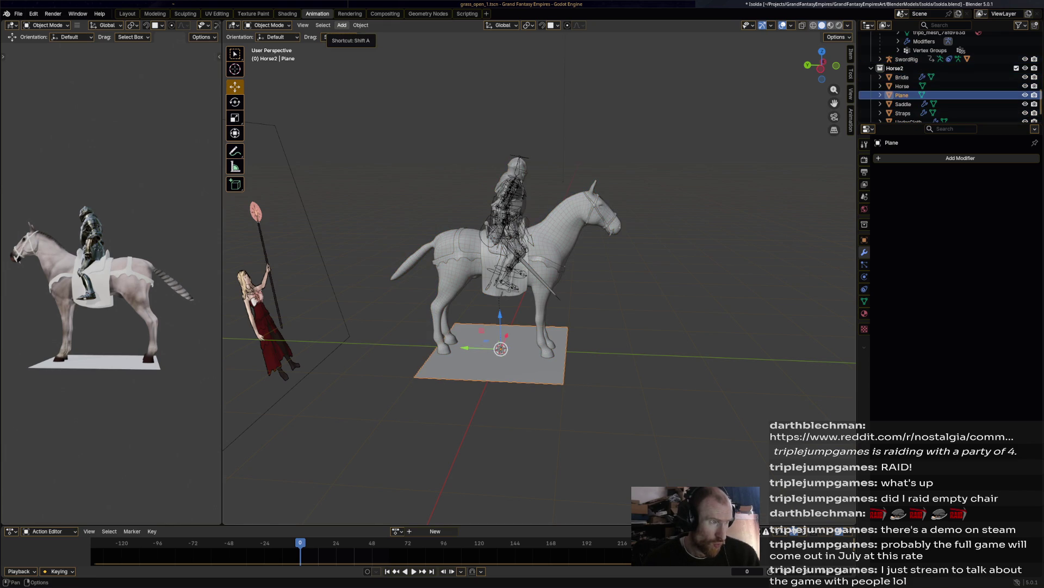
click(266, 25)
click(267, 46)
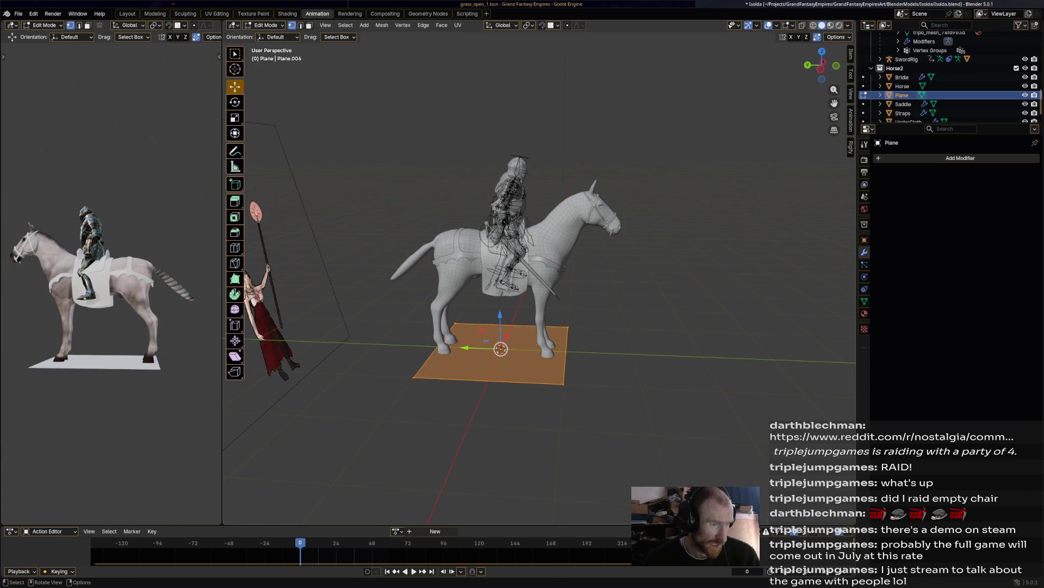
Step: Shrink the plane, offset it along X, and add a Mirror modifier
key(s)
click(527, 318)
key(g)
key(x)
key(Return)
click(877, 158)
mouse_move(876, 160)
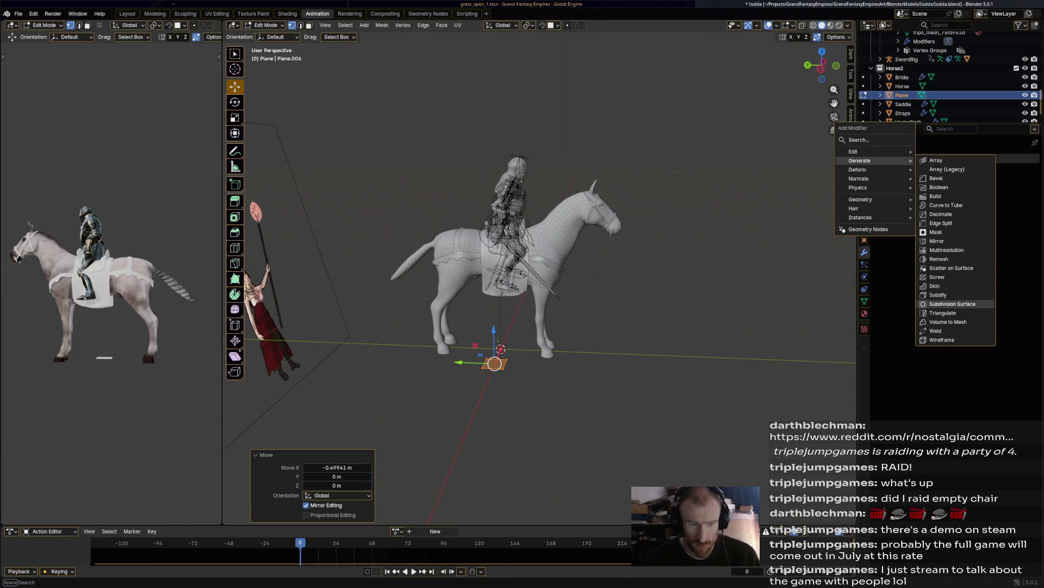
click(936, 241)
Step: Move the plane back along Y and up along Z to the horse's neck height
key(g)
key(z)
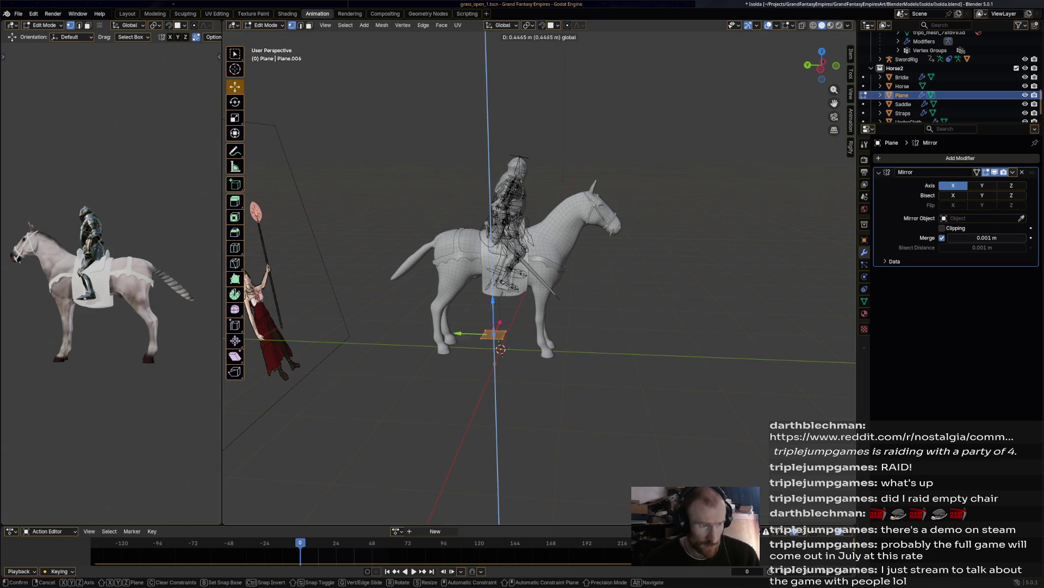
key(Escape)
key(g)
key(y)
key(Return)
key(g)
key(z)
key(Return)
scroll(590, 211, up, 5)
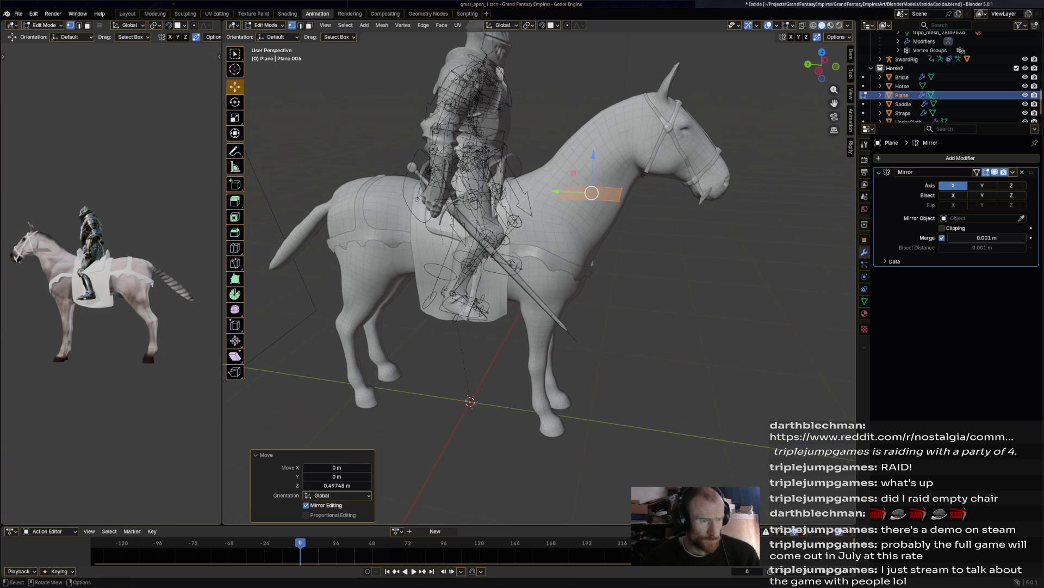
Step: Rotate the plane 90° about Y and scale it down
key(r)
key(z)
key(x)
text(y)
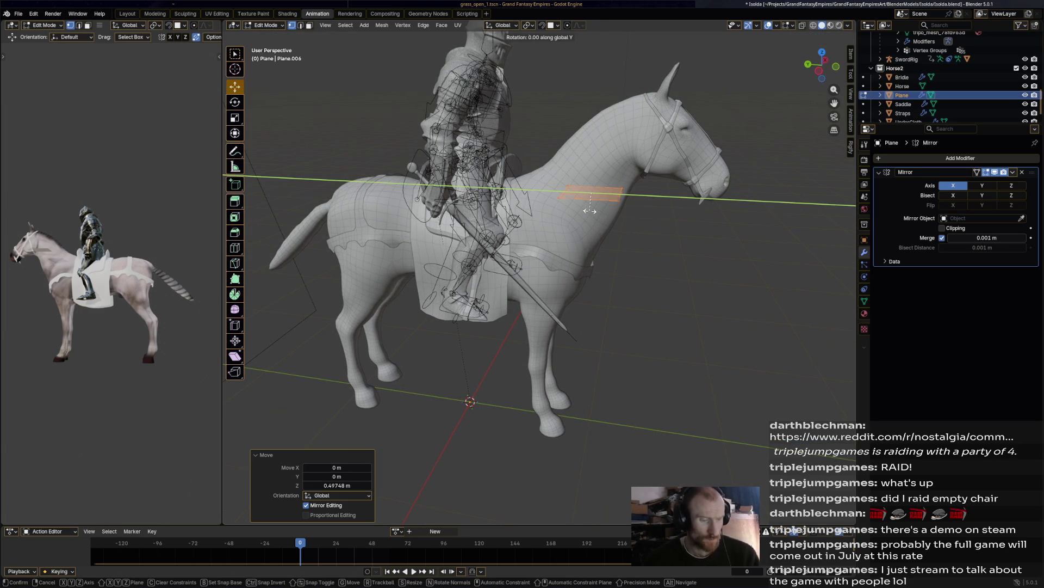
text(90)
key(Return)
key(s)
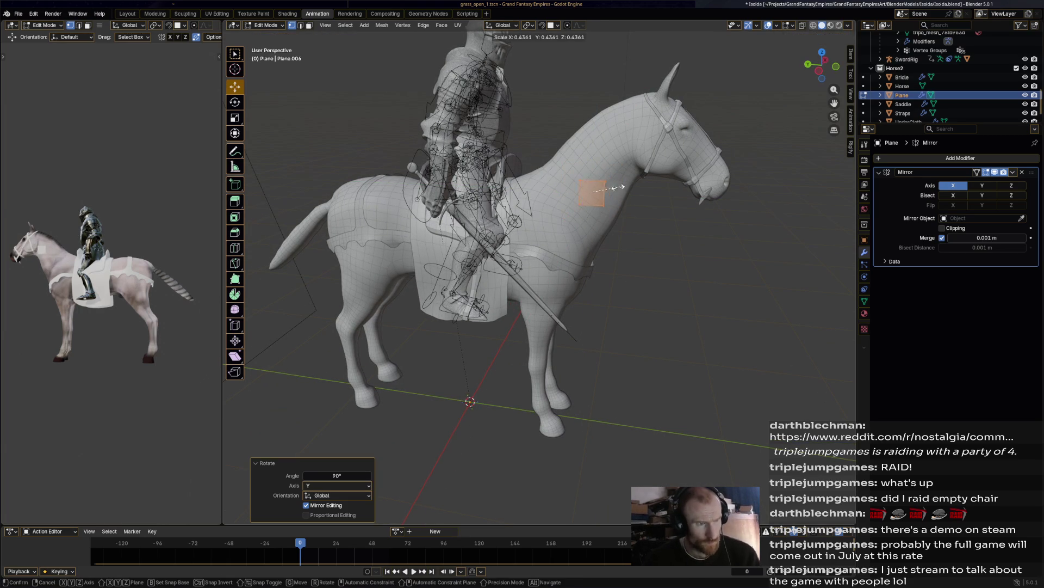
click(604, 188)
Step: Place the plane on the neck, rotate it to follow the neck, and resize it to 0.736
mouse_move(604, 188)
middle_down()
mouse_move(486, 197)
mouse_move(493, 223)
middle_up()
key(g)
click(514, 321)
middle_drag(514, 321, 452, 305)
scroll(544, 217, up, 3)
key(r)
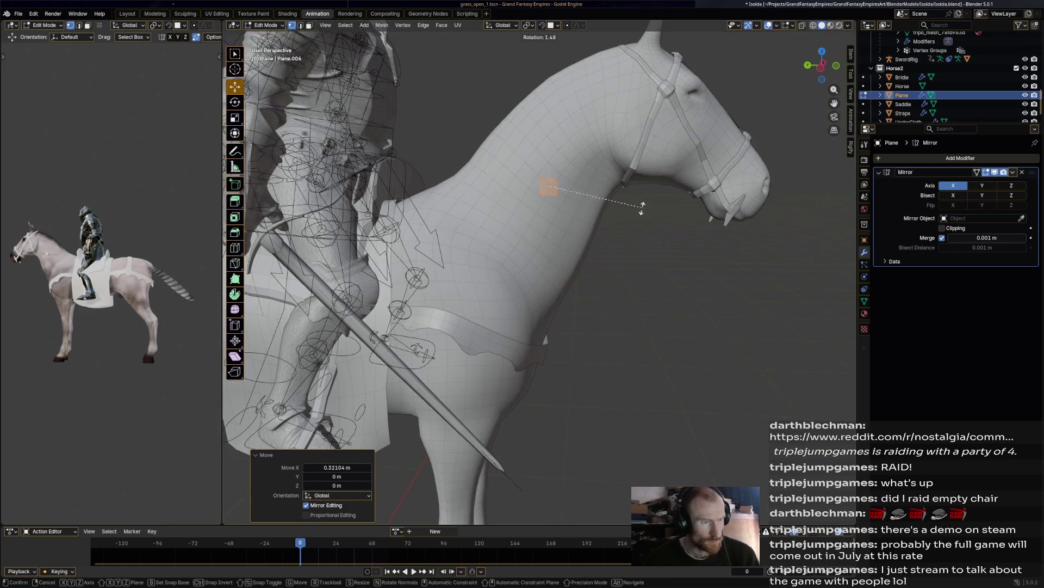
click(620, 218)
scroll(621, 218, up, 3)
key(s)
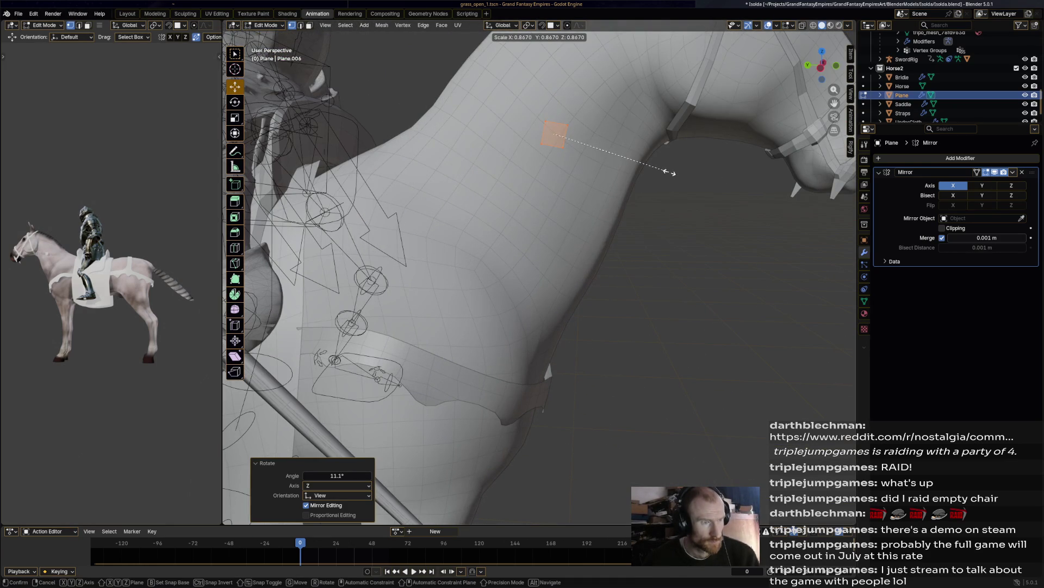
click(650, 170)
Step: Reposition the face and stretch it by moving one of its edges
middle_drag(650, 170, 599, 166)
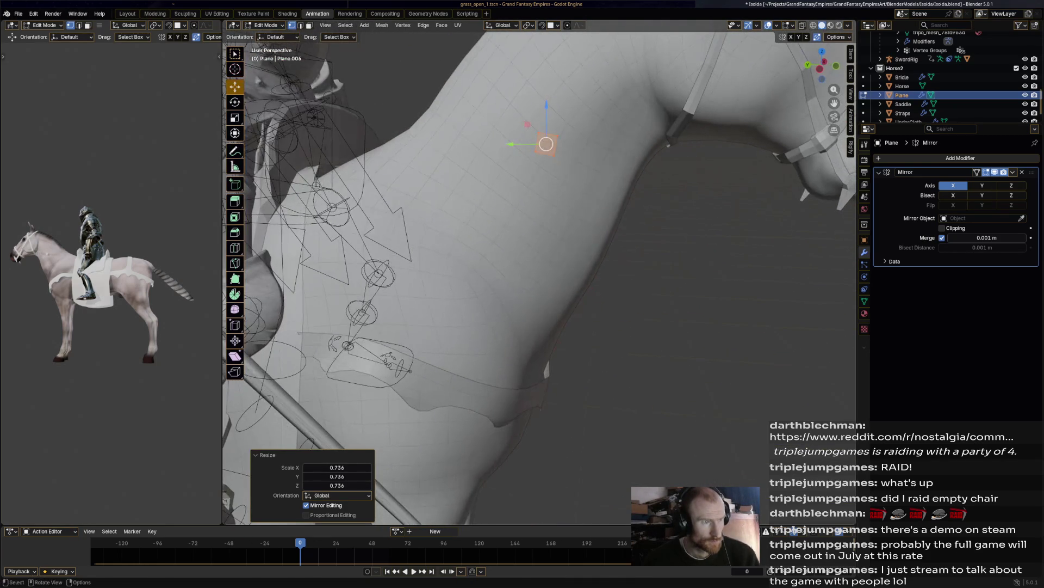
key(g)
click(546, 143)
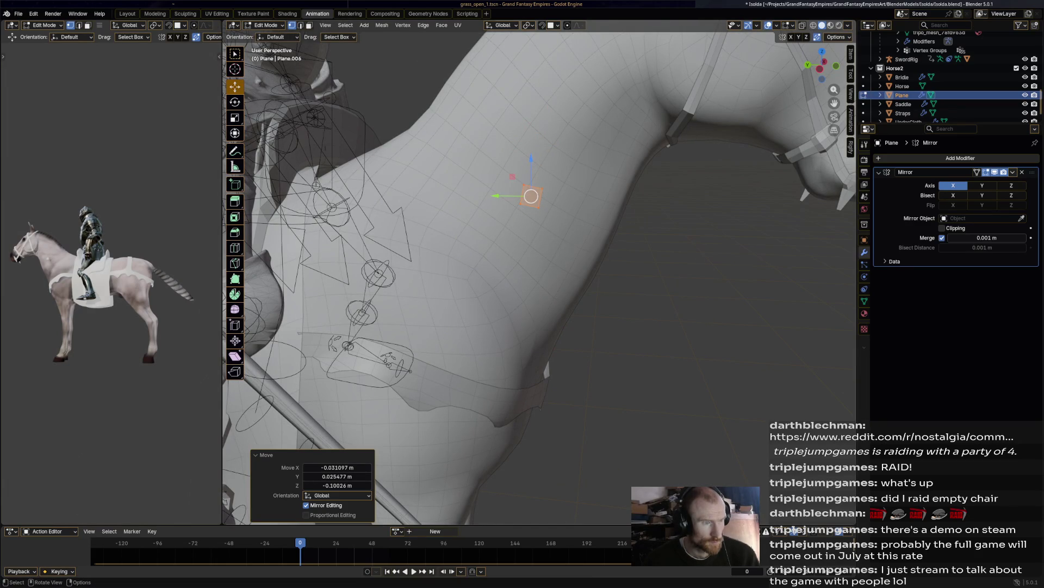
click(535, 190)
key(g)
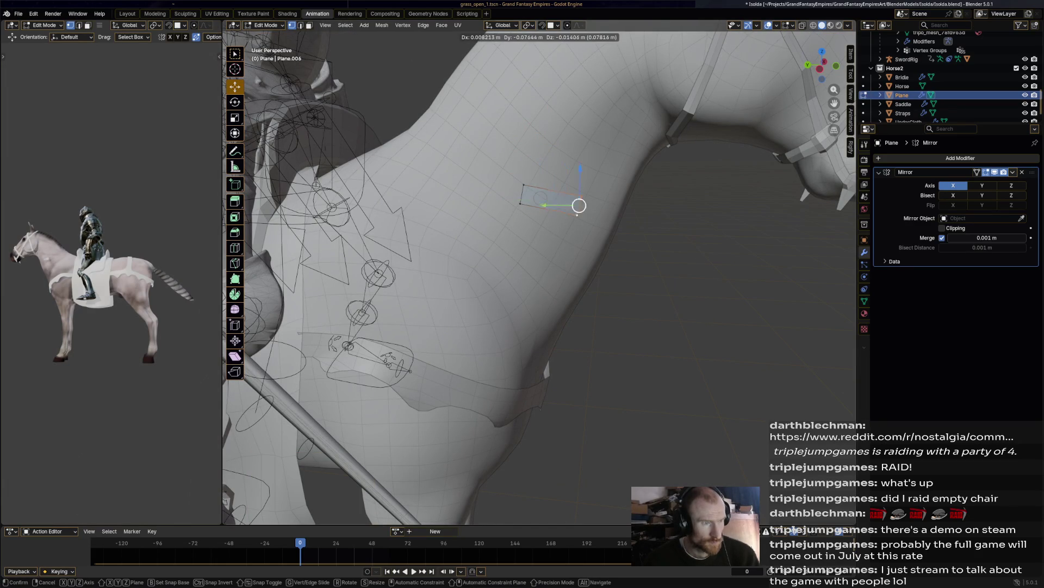
click(605, 209)
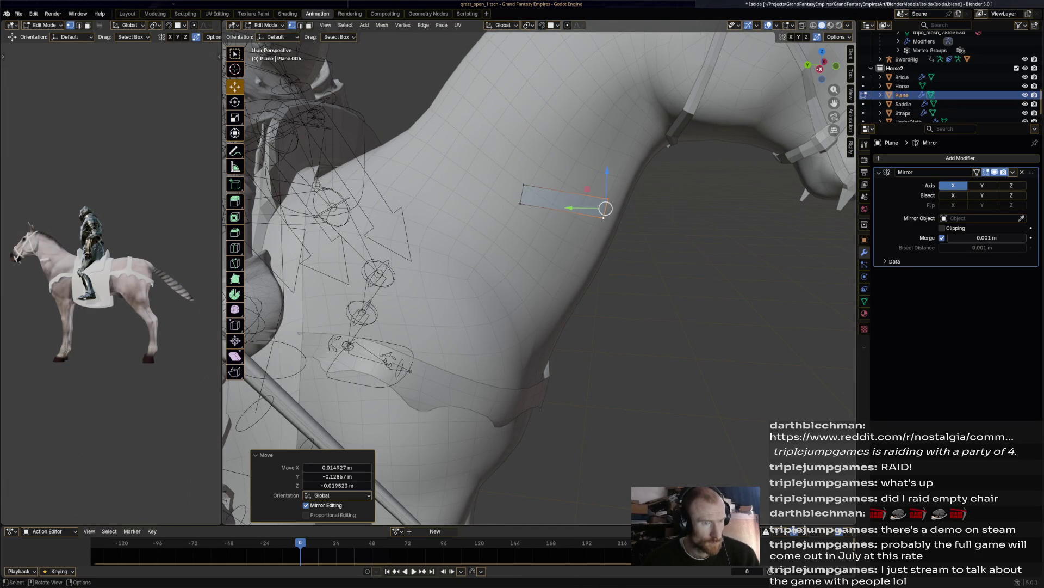
Step: In a straight side view, tilt the face to match the neck's slope
key(ctrl+KP_3)
scroll(593, 195, up, 2)
key(g)
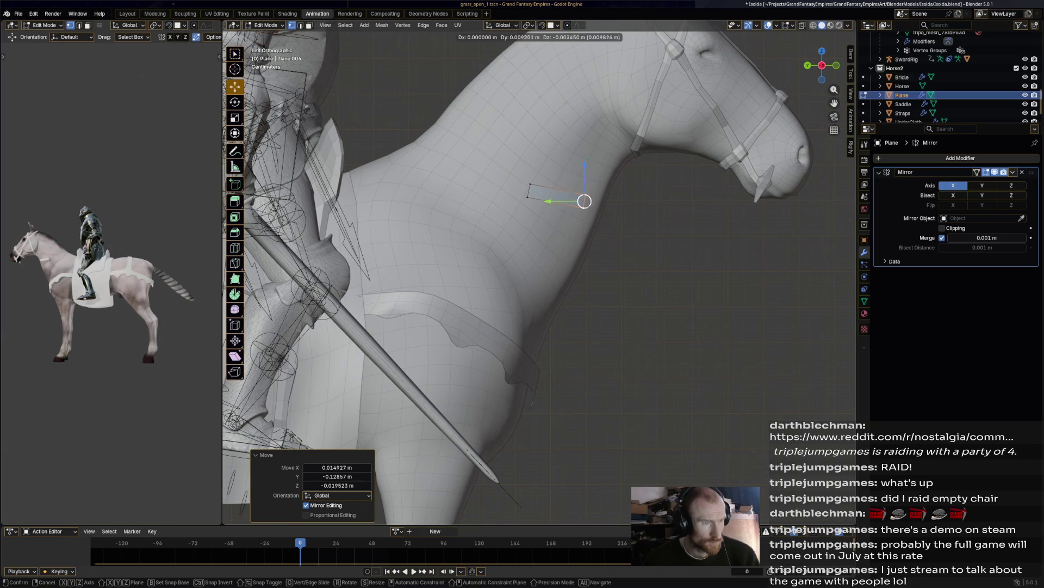
click(575, 202)
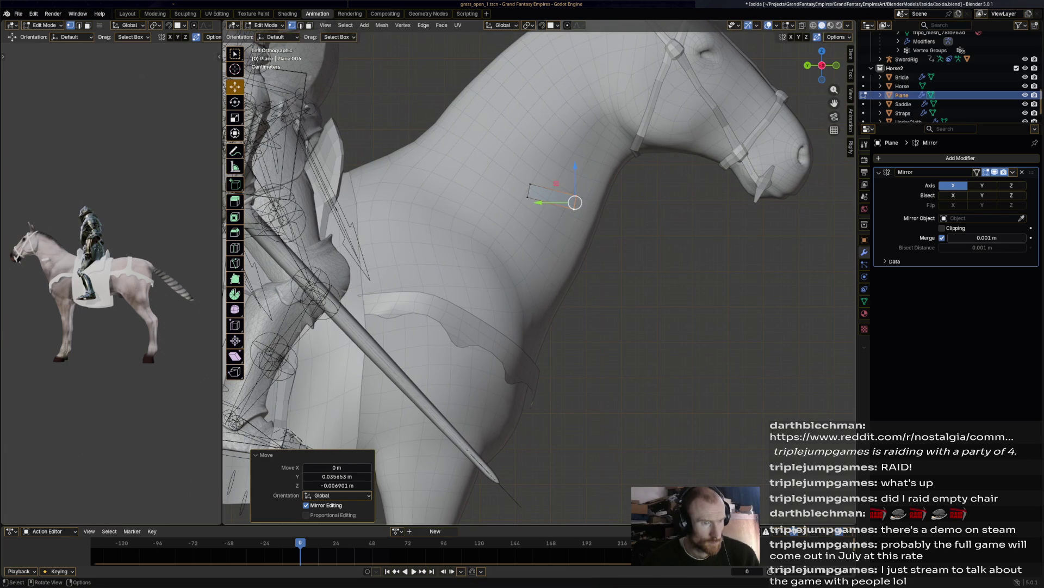
key(ctrl+z)
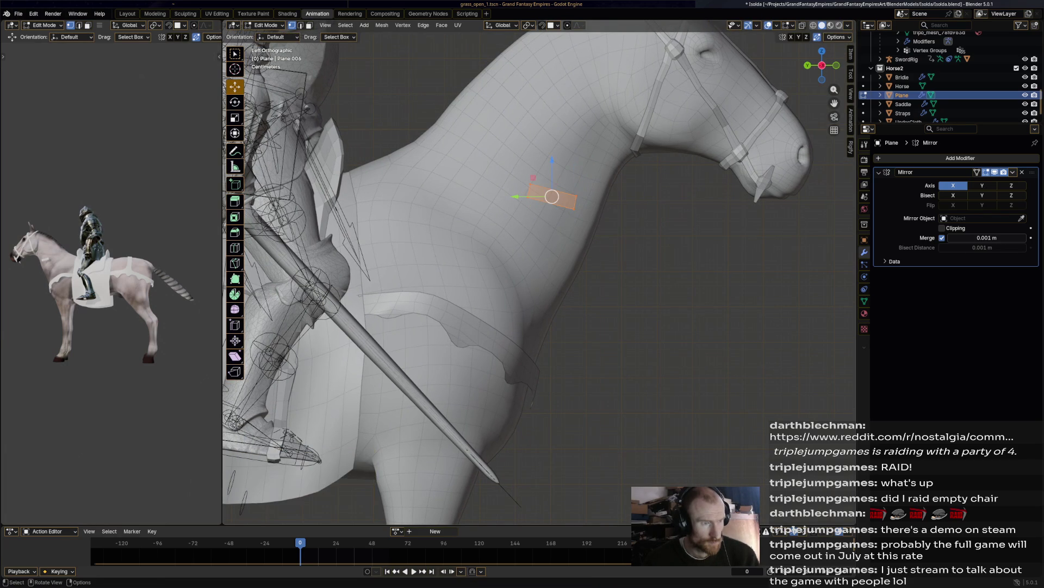
key(g)
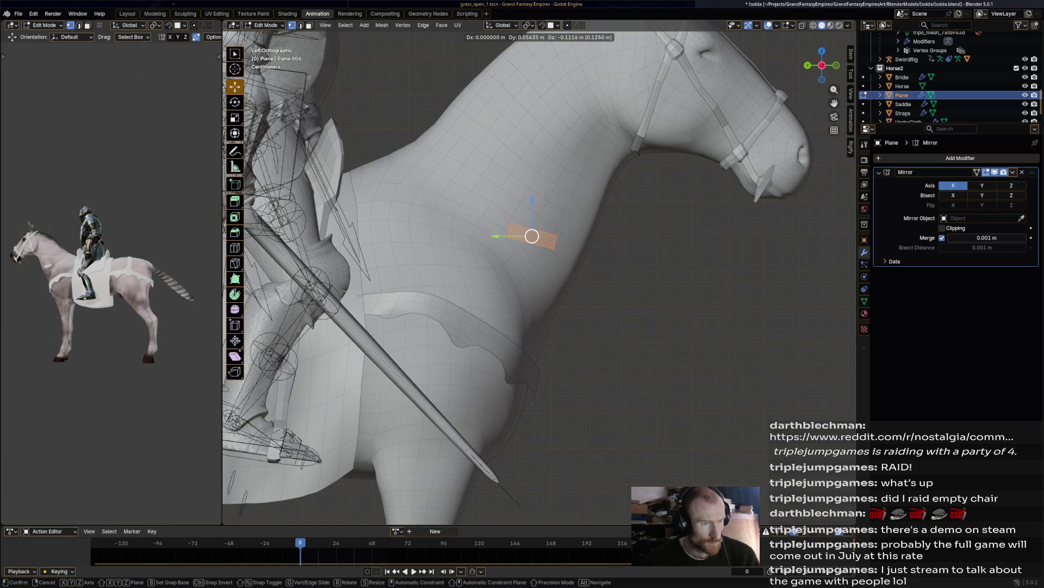
drag(534, 225, 558, 226)
key(ctrl+z)
key(r)
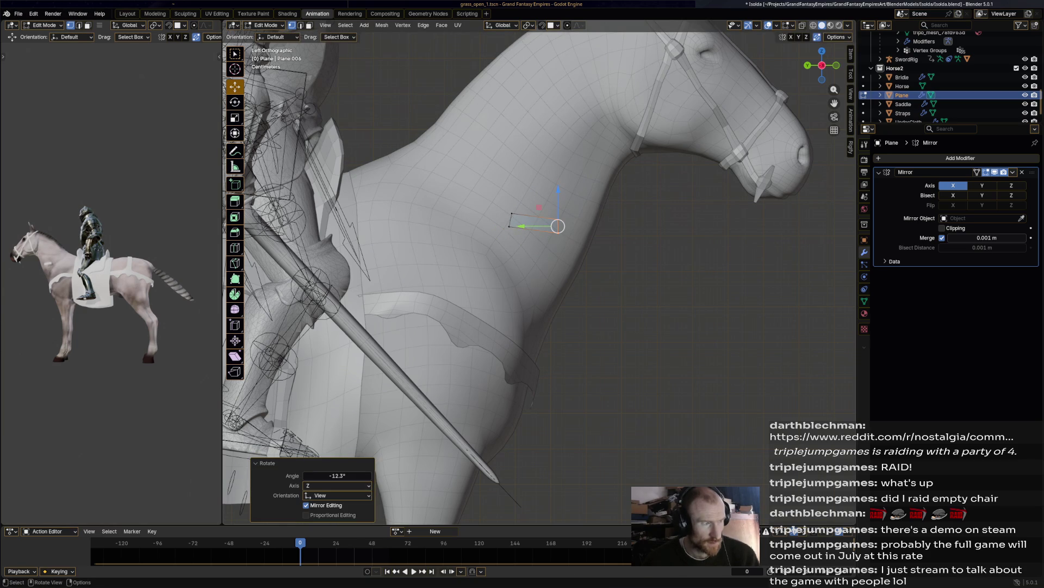
Step: Use Poly Build to extend the strip with new faces along the neck toward the bit
click(235, 279)
mouse_move(558, 225)
mouse_down()
mouse_move(618, 226)
mouse_move(718, 197)
mouse_up()
mouse_move(718, 197)
middle_down()
mouse_move(761, 197)
mouse_move(564, 228)
middle_up()
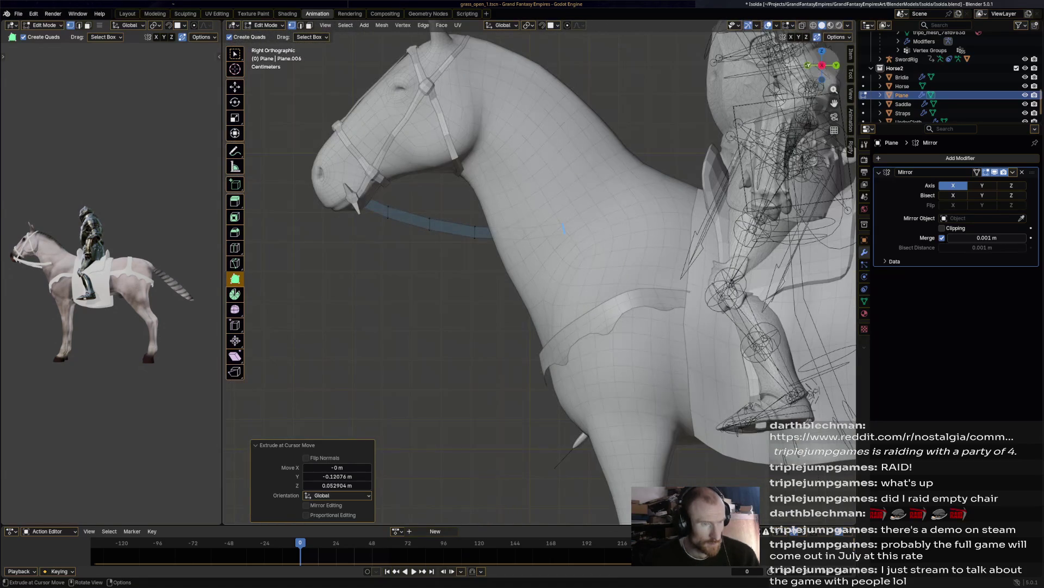
Step: From the opposite side view, extrude the end edge and angle the new segment along the neck
click(822, 65)
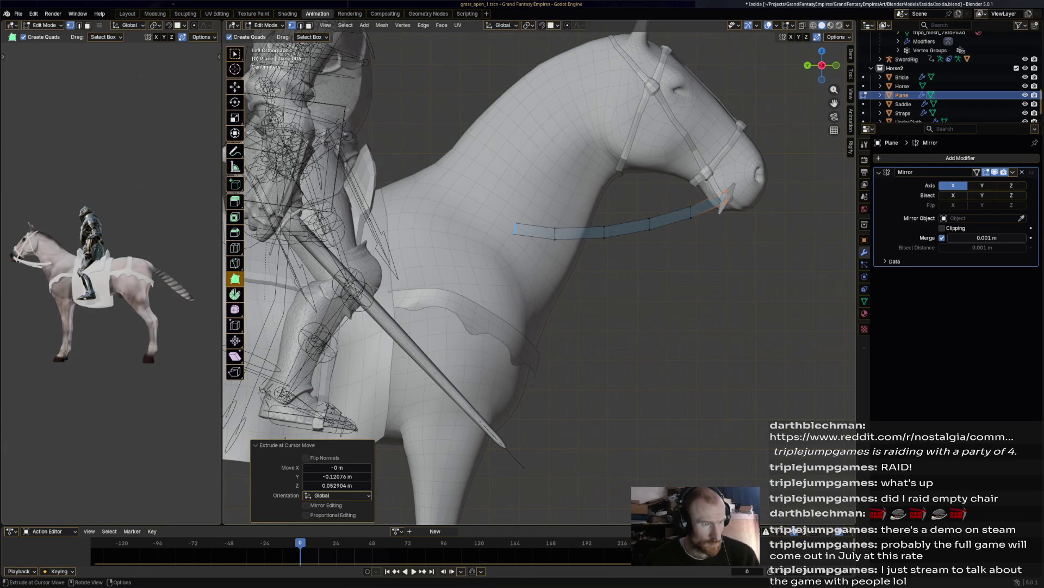
key(e)
key(r)
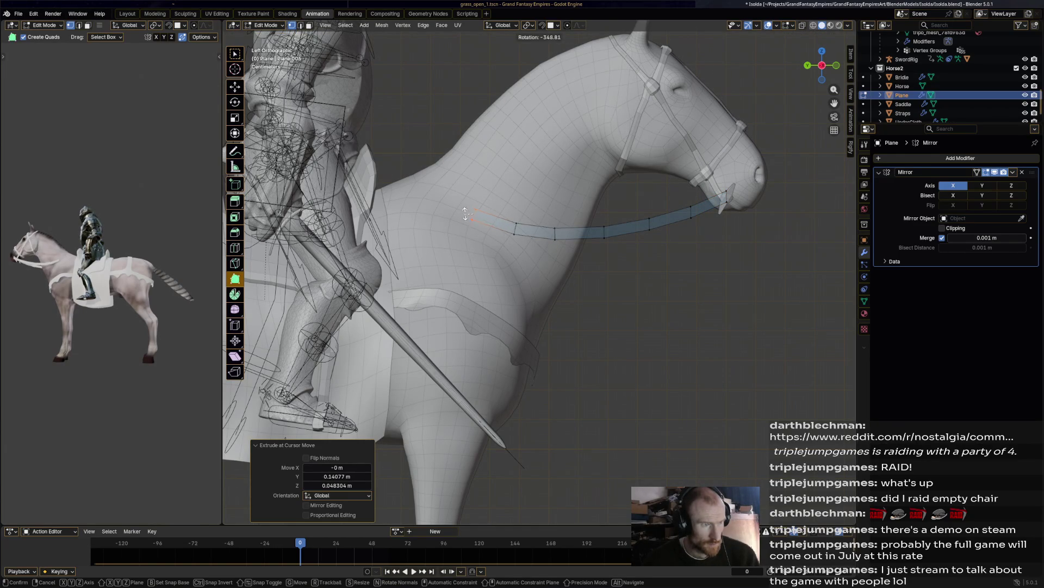
click(465, 213)
key(g)
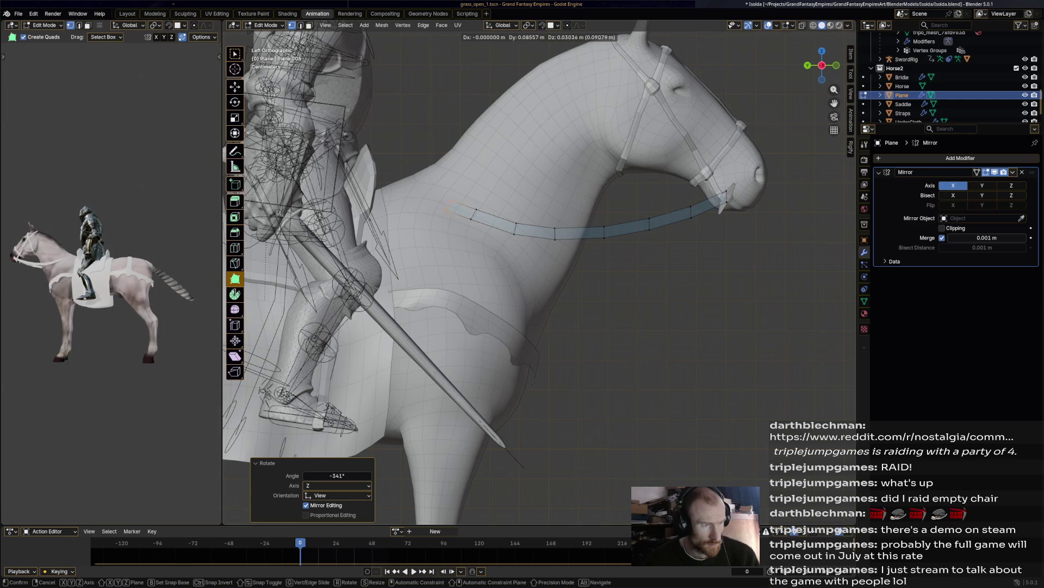
click(455, 188)
key(r)
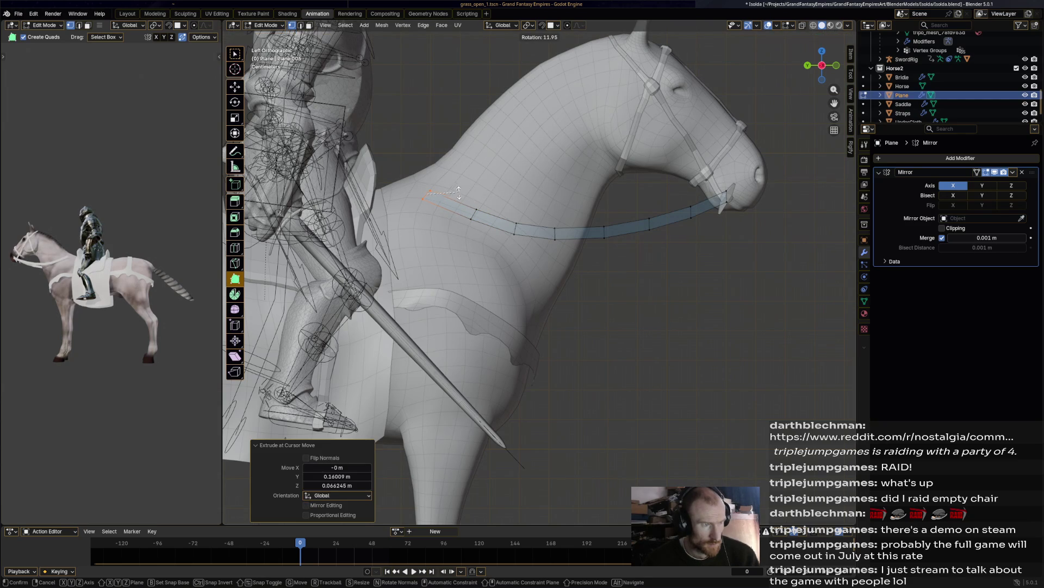
click(459, 191)
Step: With snapping on, move the rein's end vertex along the neck and rotate the end 24.5°
middle_drag(459, 192, 506, 223)
key(shift)
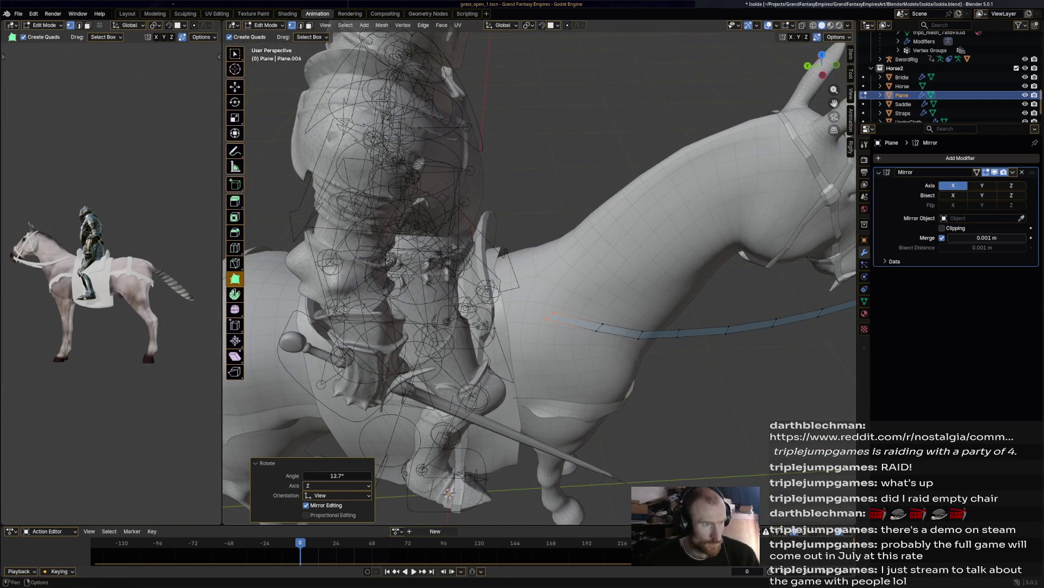
key(shift+Tab)
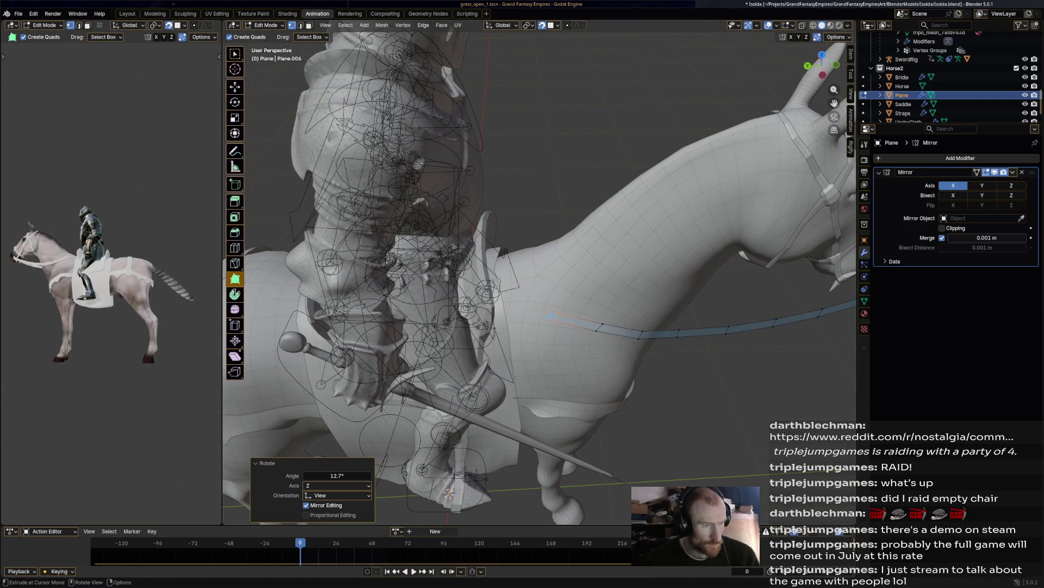
key(g)
click(448, 493)
middle_drag(449, 492, 453, 342)
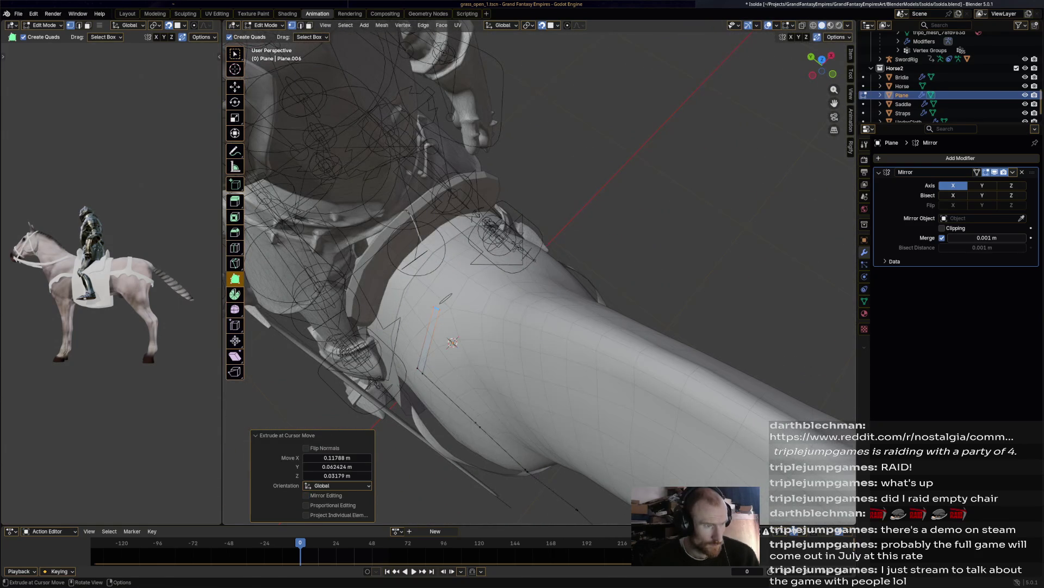
key(g)
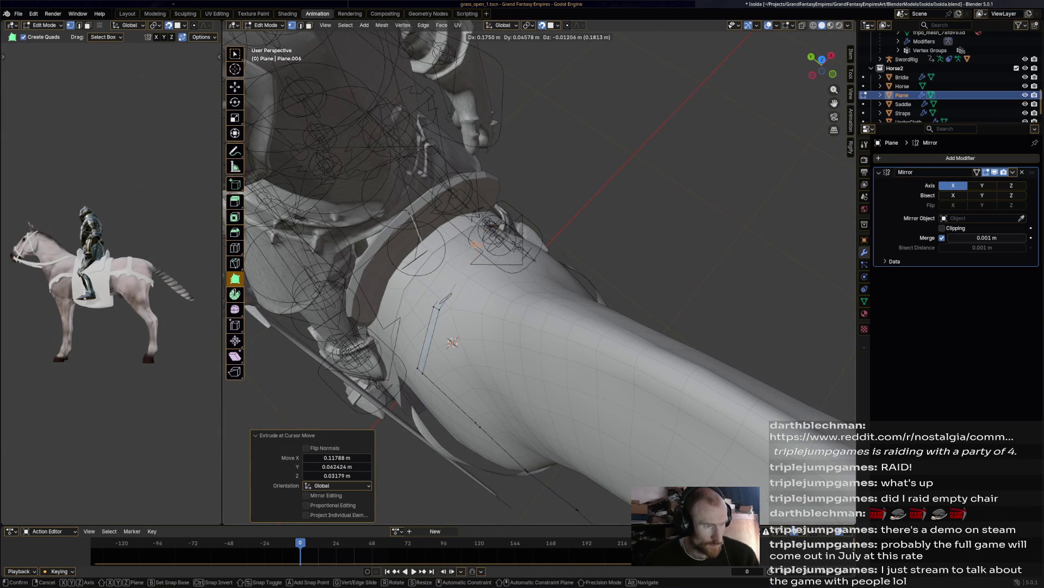
key(Return)
middle_drag(453, 341, 465, 381)
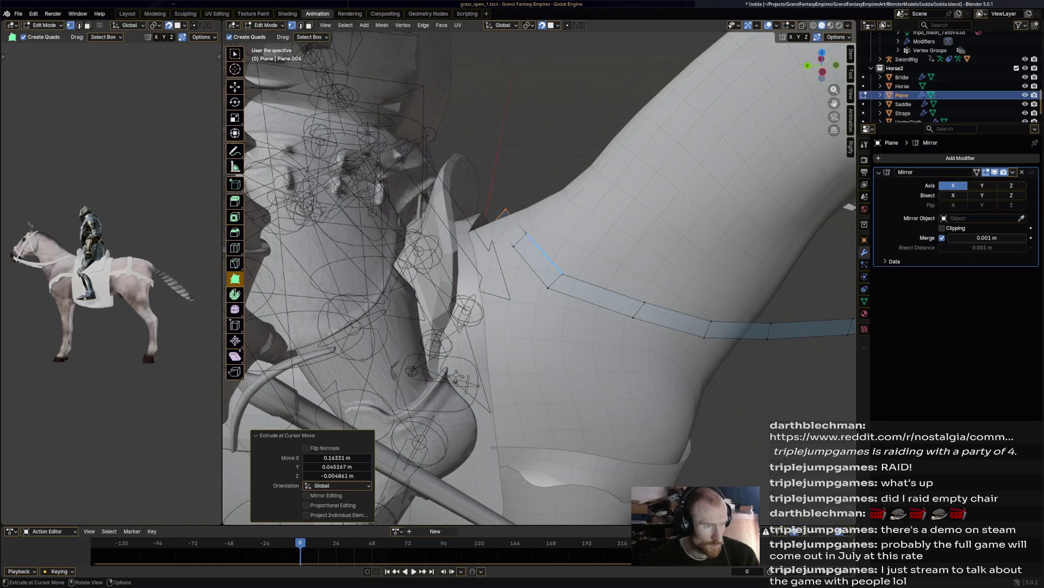
key(r)
key(Return)
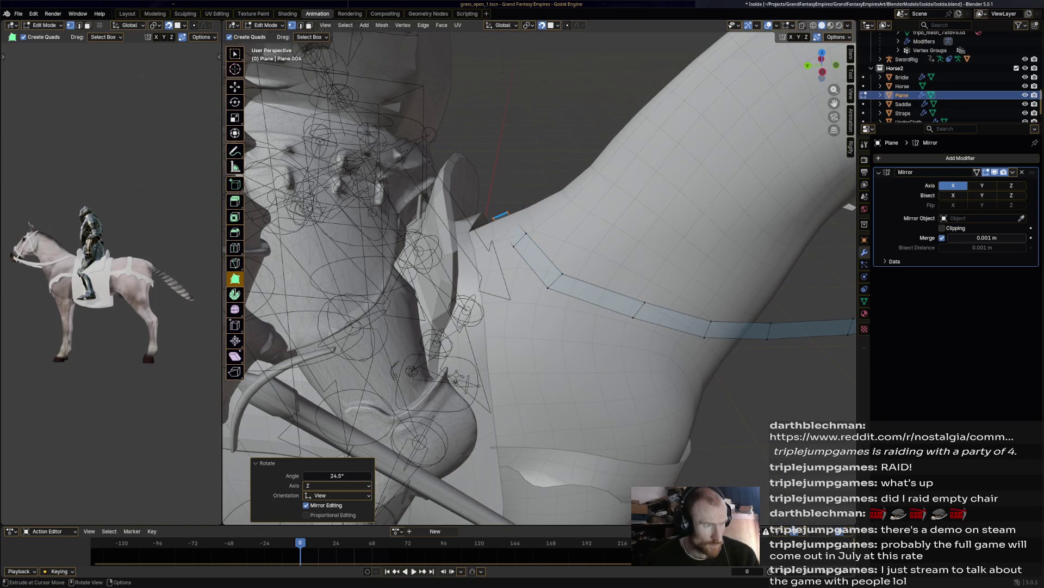
Step: Raise the rein vertex, shift it 0.1104 m along X, and reposition it
key(shift+space)
key(g)
drag(499, 183, 499, 158)
mouse_move(498, 158)
middle_down()
mouse_move(474, 203)
mouse_move(496, 182)
mouse_move(492, 193)
mouse_move(466, 189)
mouse_move(503, 221)
middle_up()
key(g)
key(x)
click(474, 203)
key(g)
click(497, 182)
Step: Place the rein end vertex on the neck and pull it up toward the withers
click(503, 221)
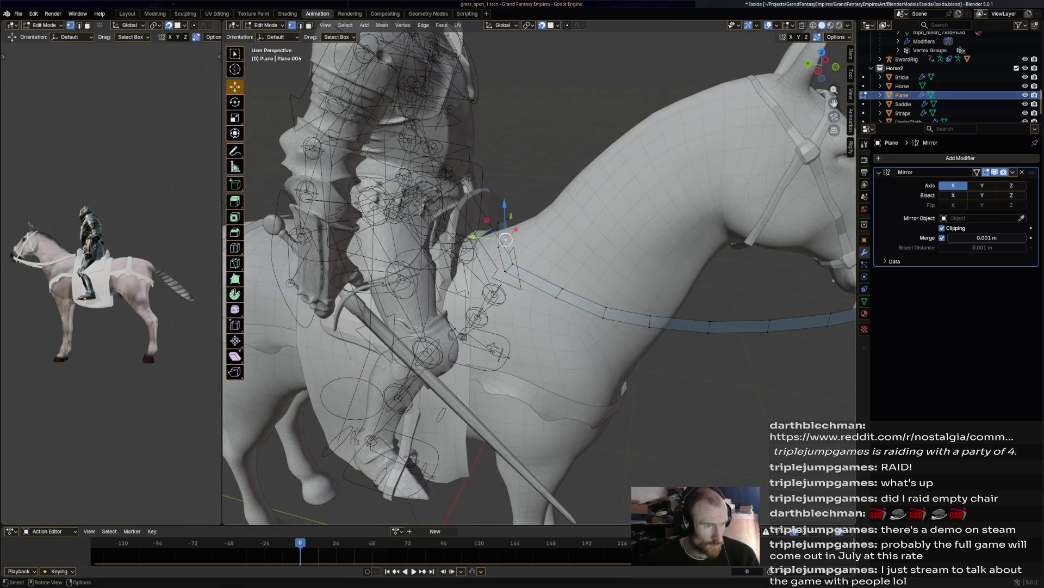
key(g)
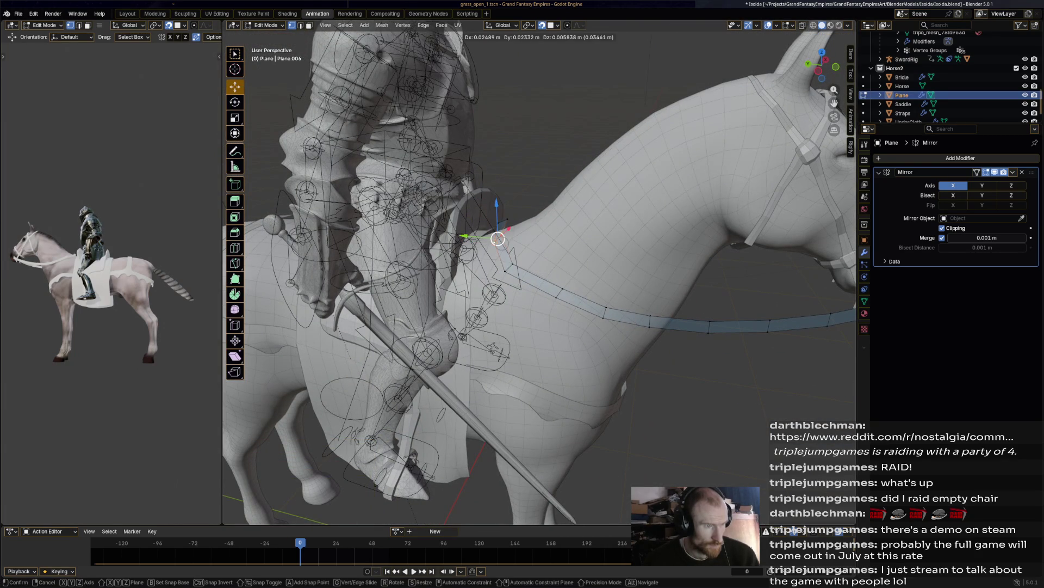
click(507, 219)
mouse_move(507, 219)
mouse_down()
mouse_move(492, 203)
mouse_move(499, 190)
mouse_move(497, 203)
mouse_up()
middle_drag(497, 203, 516, 204)
click(563, 223)
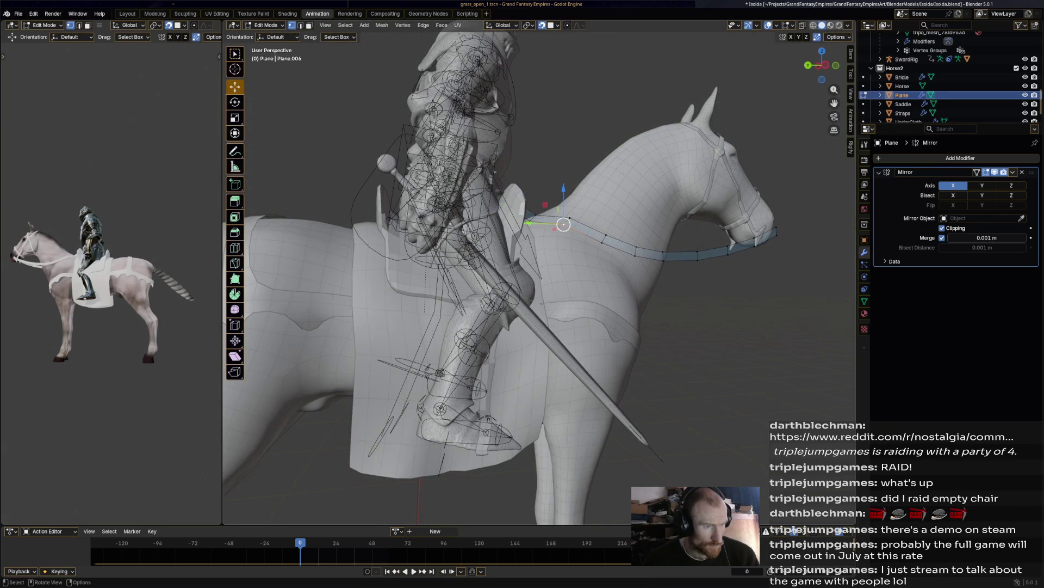
scroll(539, 272, up, 1)
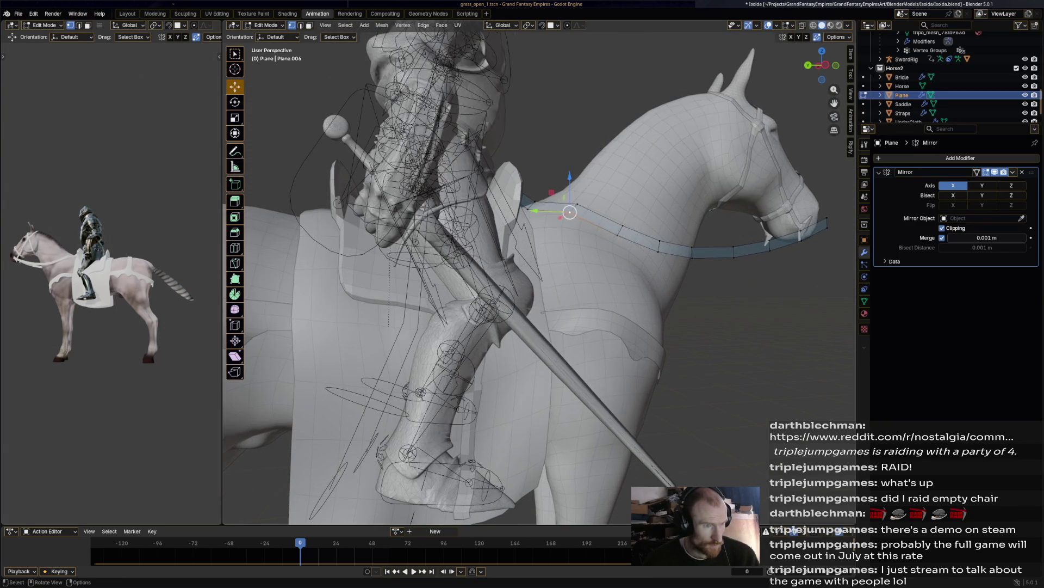
middle_drag(538, 272, 550, 274)
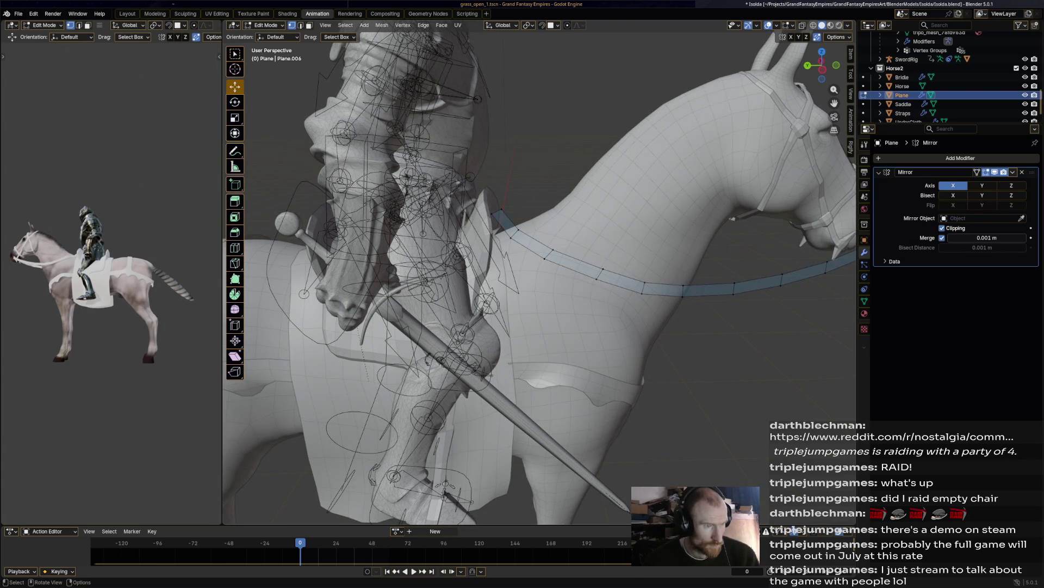
Step: In edge select mode, select two edges of the rein strip
click(300, 25)
middle_drag(539, 272, 435, 229)
click(394, 203)
key(shift)
shift+click(634, 214)
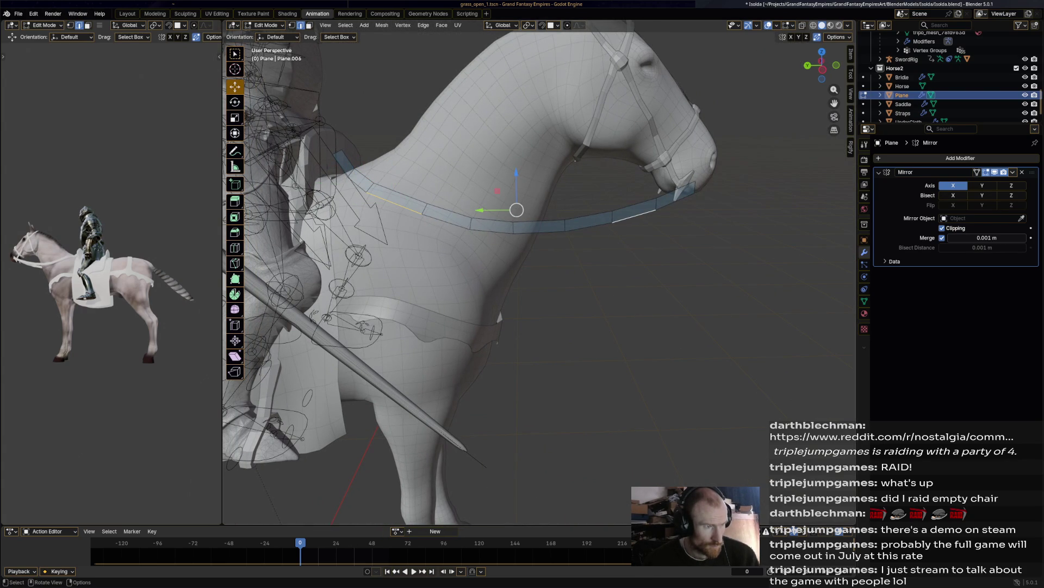
shift+click(634, 214)
shift+click(634, 213)
Step: Extrude the rein's lower edge loop downward into a panel
ctrl+click(634, 214)
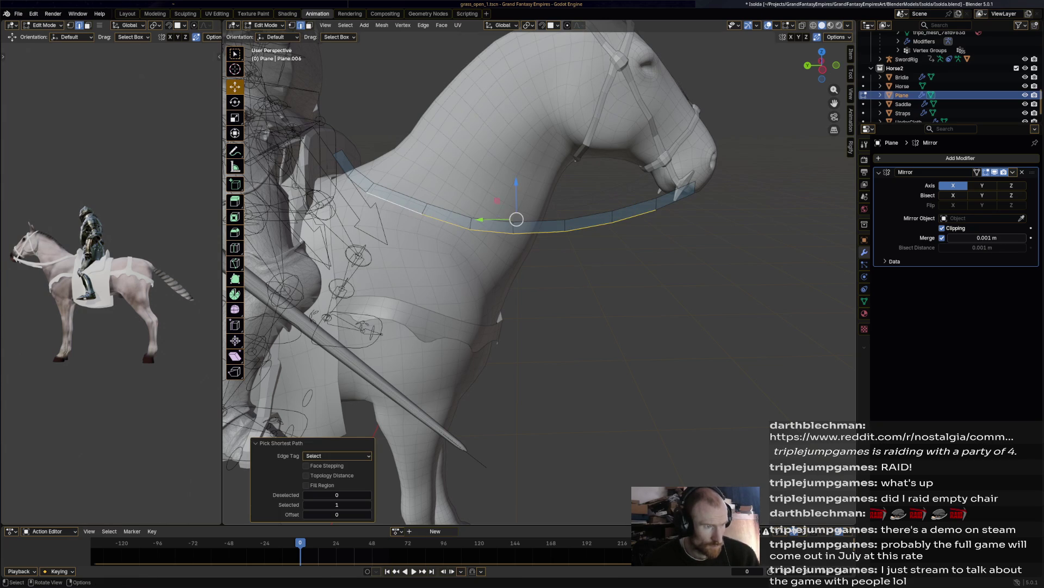
key(e)
key(Return)
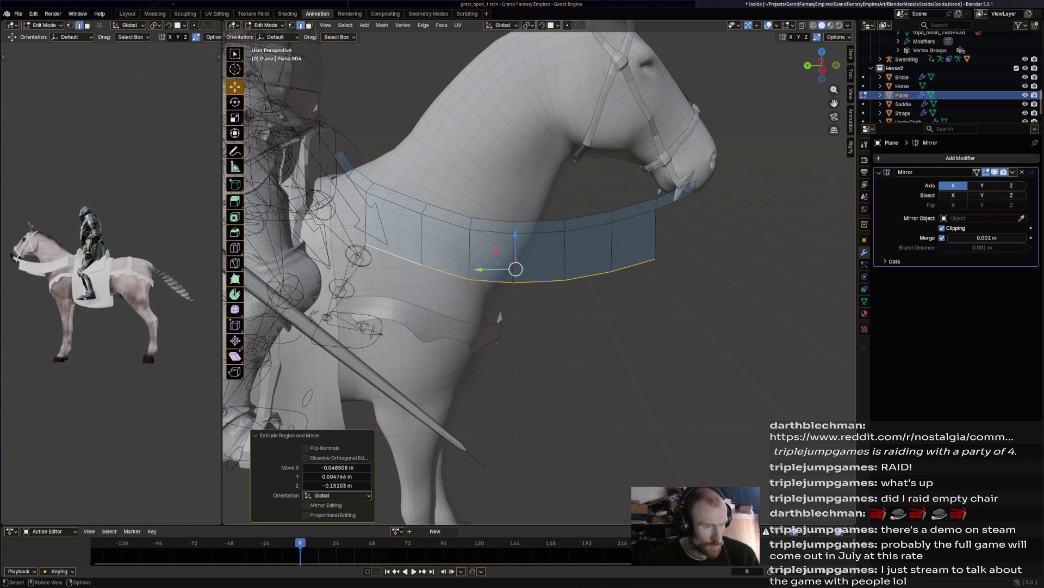
mouse_move(515, 326)
middle_down()
mouse_move(631, 332)
mouse_move(566, 326)
mouse_move(598, 327)
middle_up()
key(g)
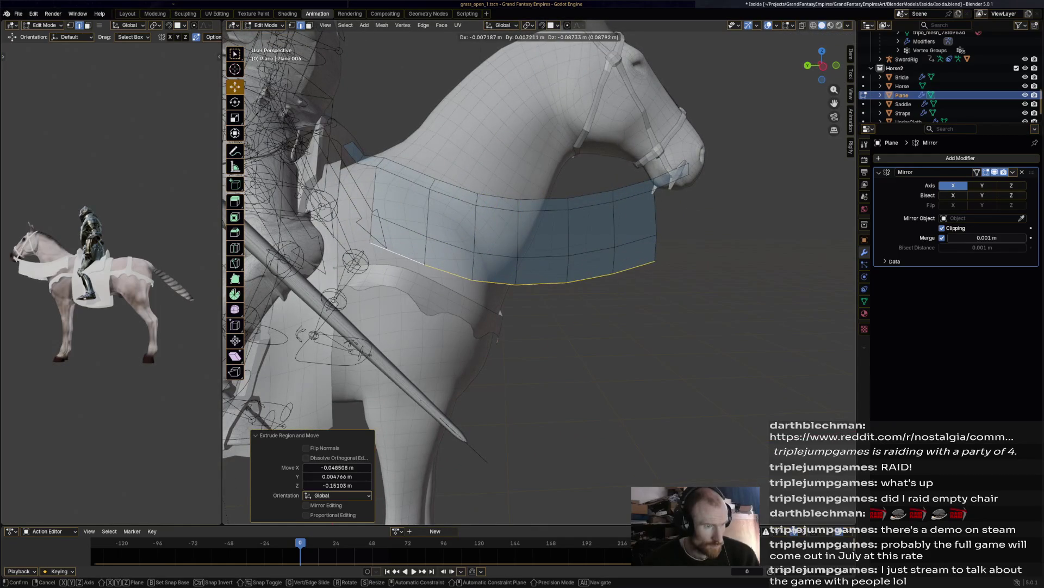
key(Escape)
click(634, 267)
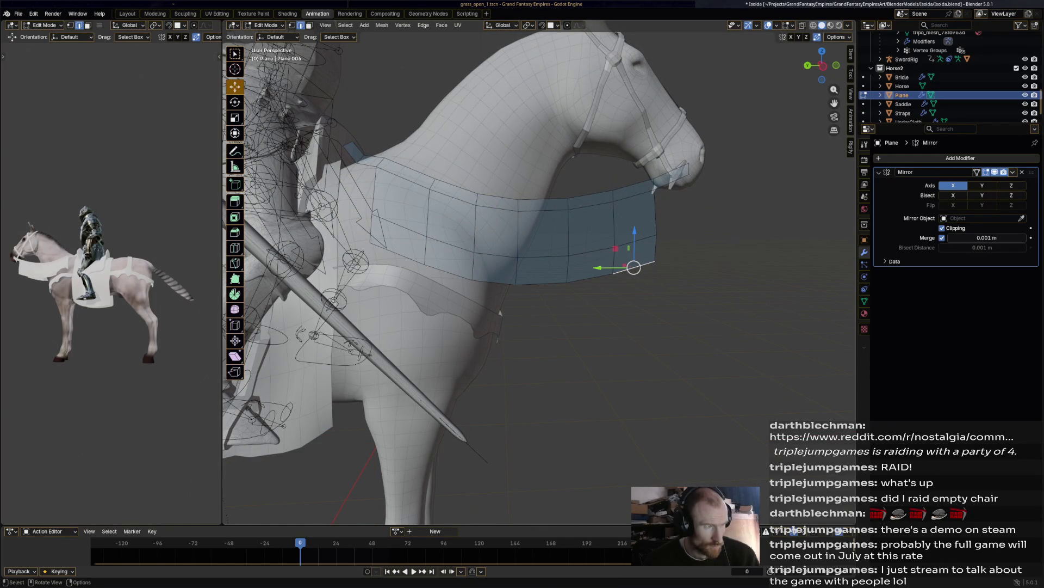
Step: In vertex mode, lift alternate bottom vertices of the panel to form a zigzag edge
key(1)
click(613, 272)
key(g)
click(614, 252)
click(567, 283)
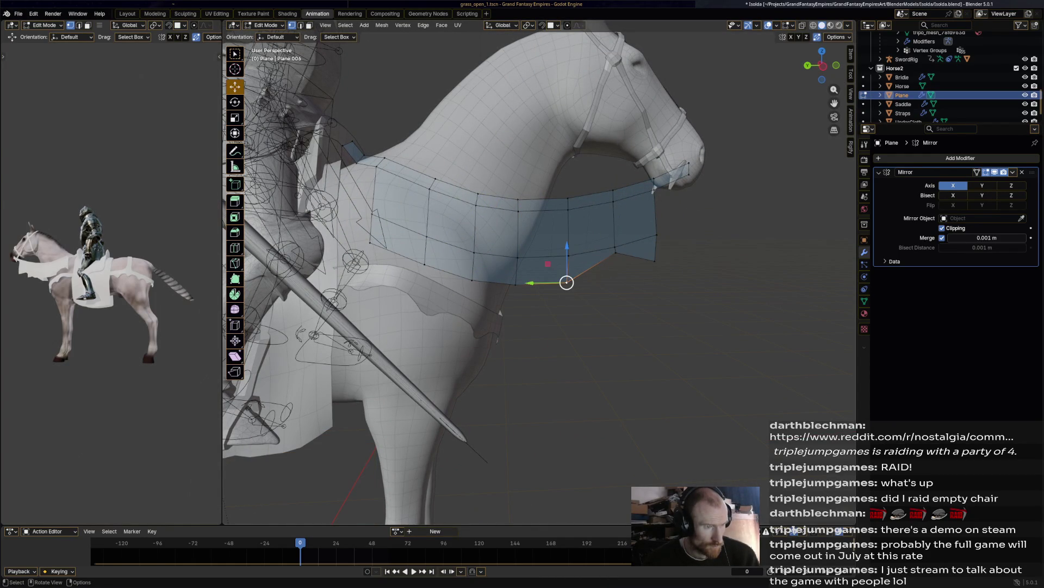
click(516, 284)
key(g)
click(516, 266)
click(424, 264)
key(g)
click(426, 241)
click(370, 242)
middle_drag(370, 243, 419, 244)
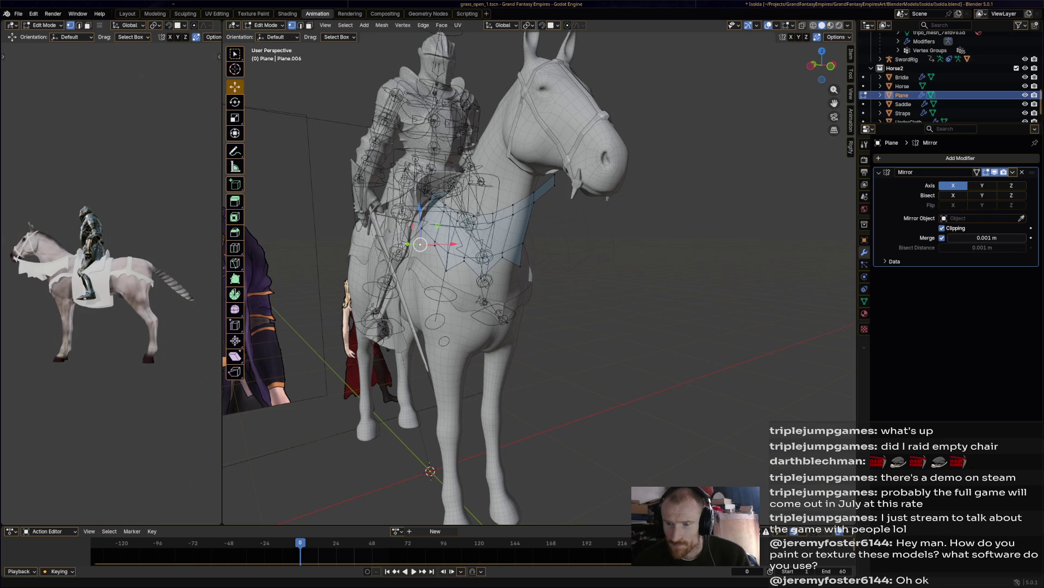
Step: Shift the selected panel vertices 0.060842 m along X
middle_drag(490, 272, 408, 272)
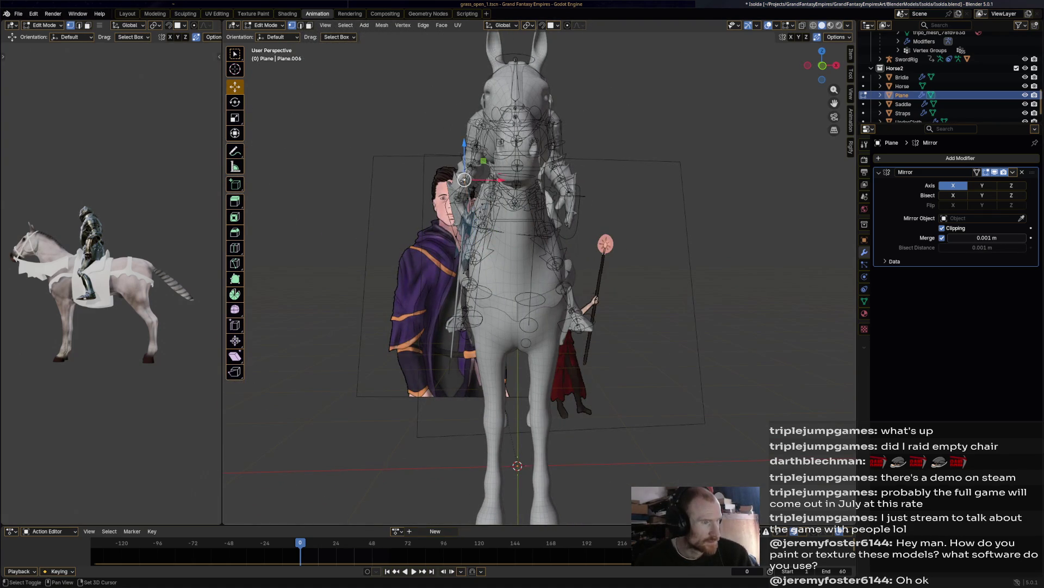
drag(498, 175, 522, 175)
mouse_move(523, 174)
middle_down()
mouse_move(488, 400)
mouse_move(560, 384)
mouse_move(489, 384)
middle_up()
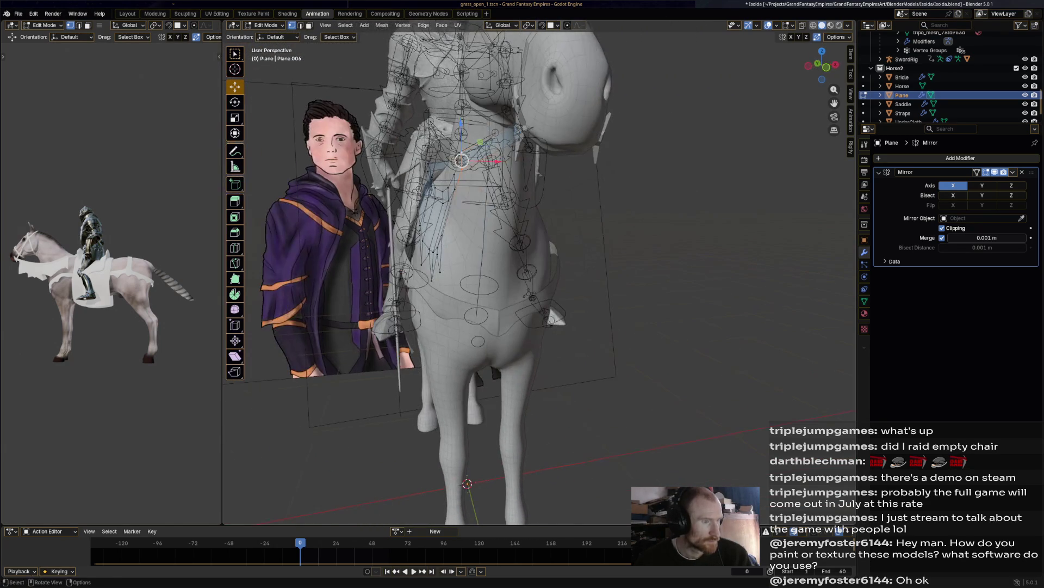
key(g)
key(x)
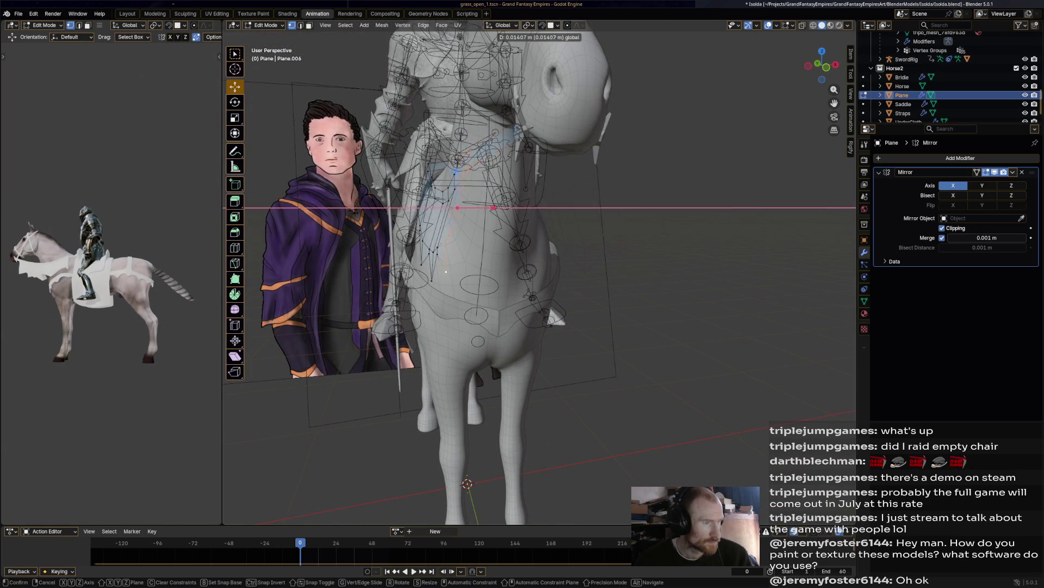
key(Return)
Step: Move a second group of panel vertices sideways along X to fit the neck
click(446, 217)
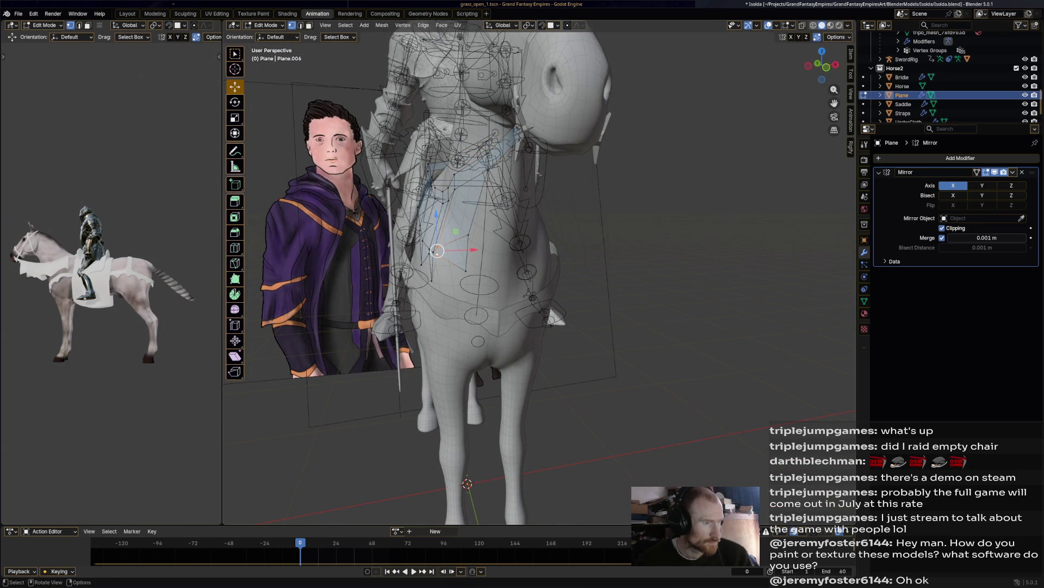
key(g)
key(x)
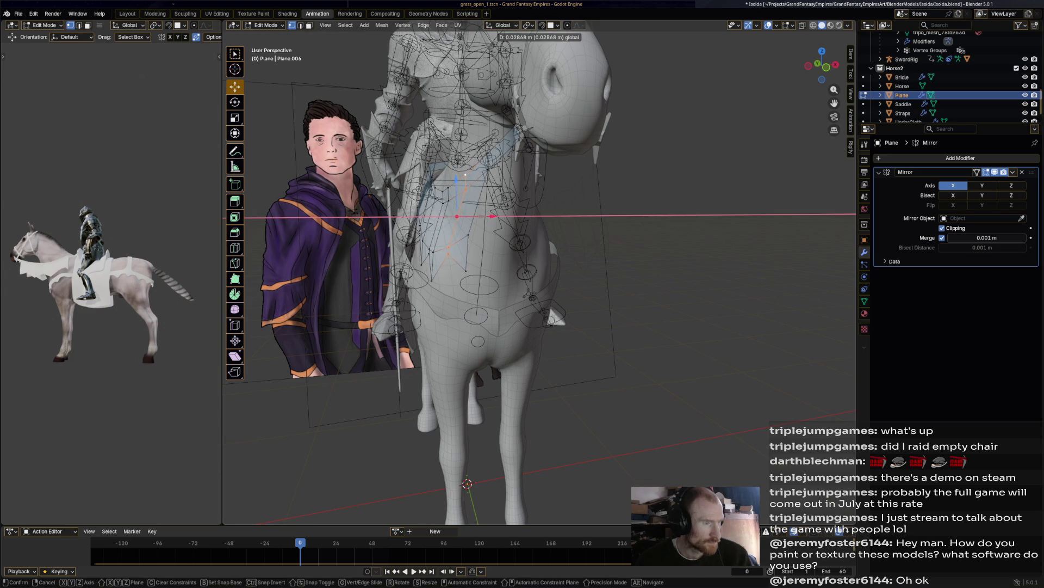
key(Return)
middle_drag(489, 245, 571, 234)
scroll(571, 234, down, 2)
middle_drag(523, 262, 550, 256)
scroll(550, 255, down, 3)
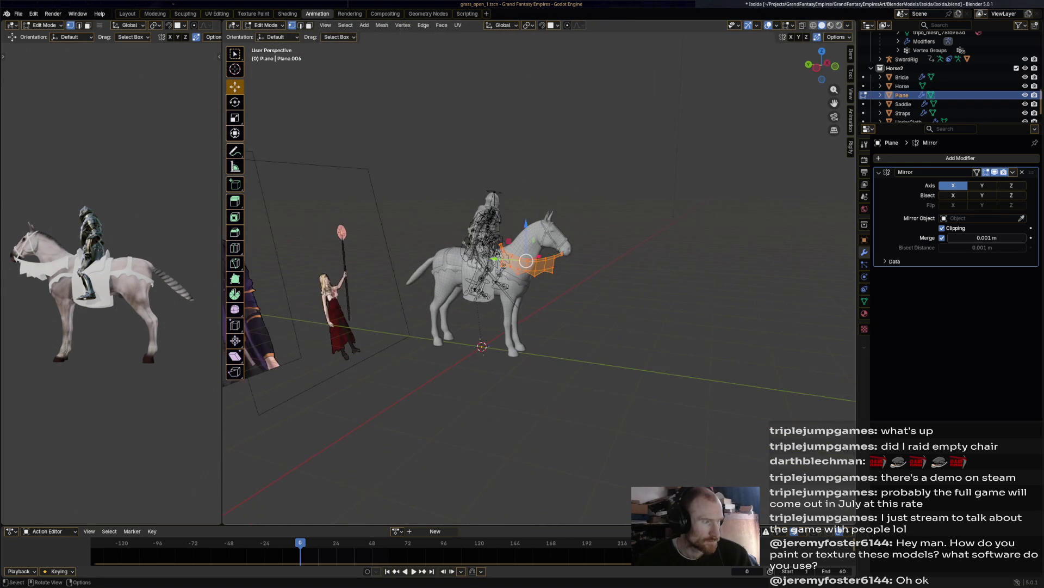
scroll(112, 286, up, 5)
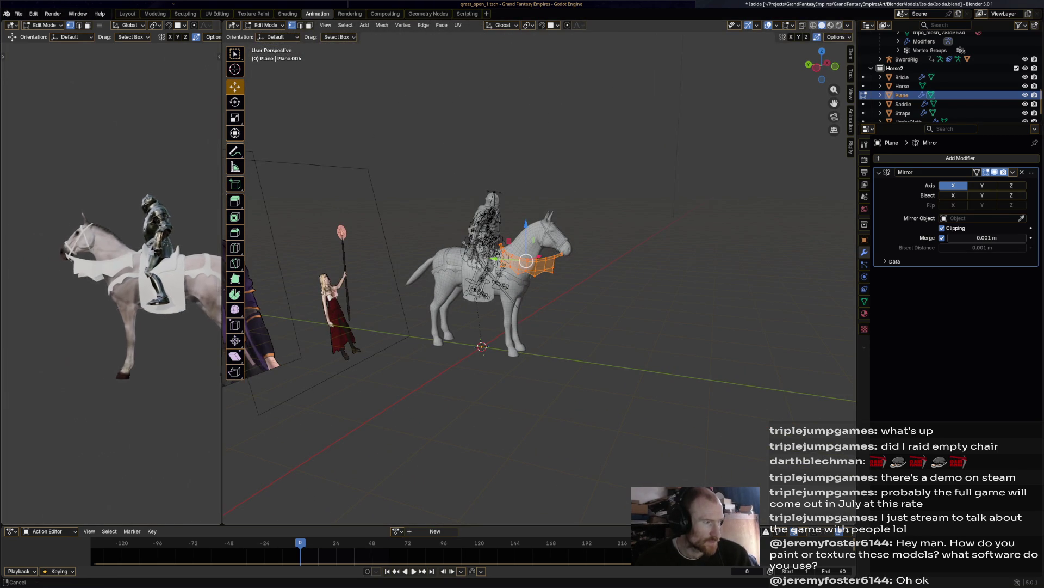
middle_drag(111, 286, 136, 285)
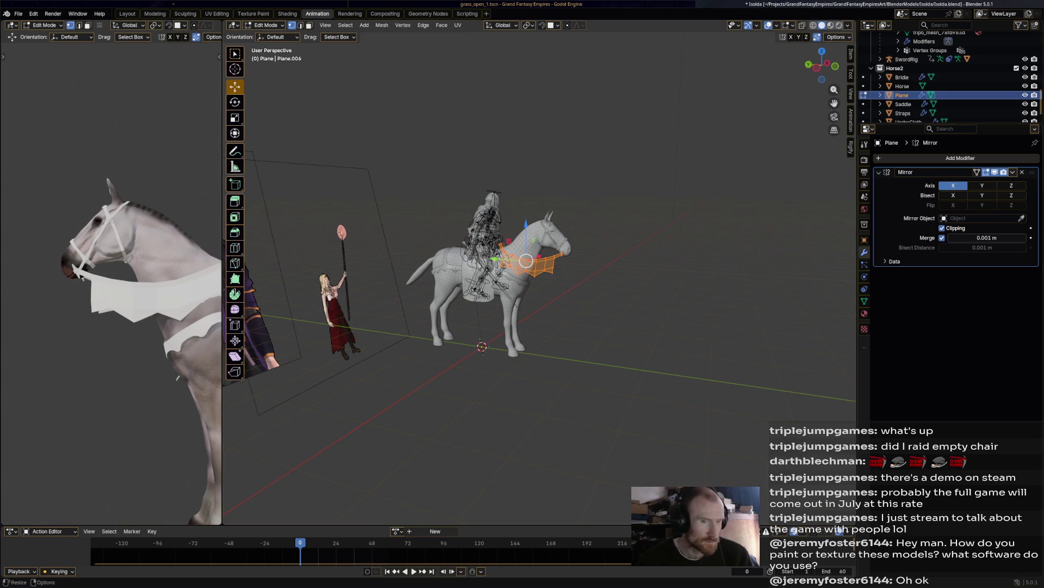
Step: Save Isolda.blend and stack a Catmull-Clark Subdivision Surface (viewport 1, render 2) under the Mirror
key(ctrl+s)
click(958, 159)
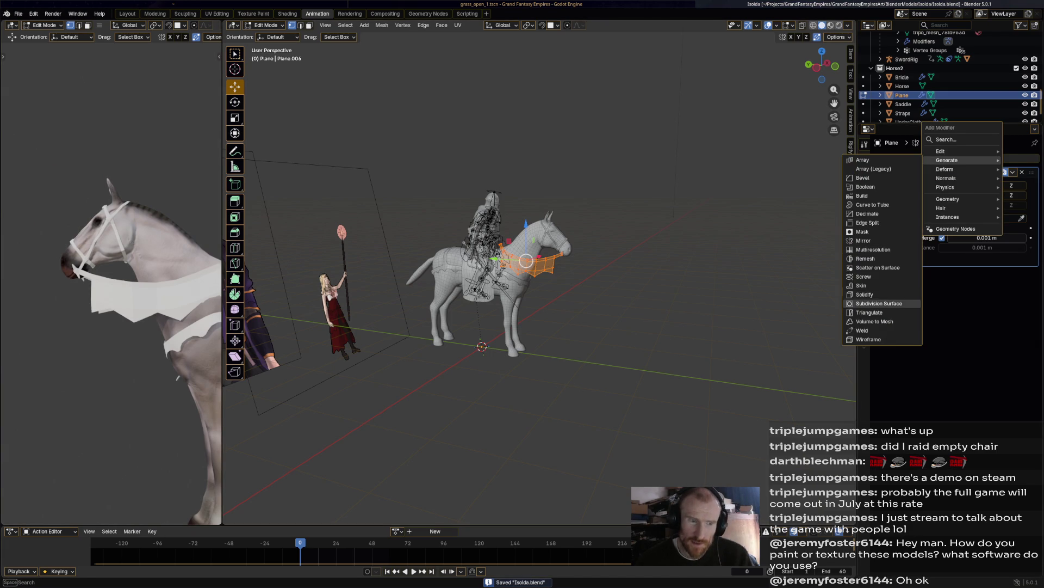
click(879, 303)
middle_drag(111, 286, 204, 285)
scroll(538, 272, down, 2)
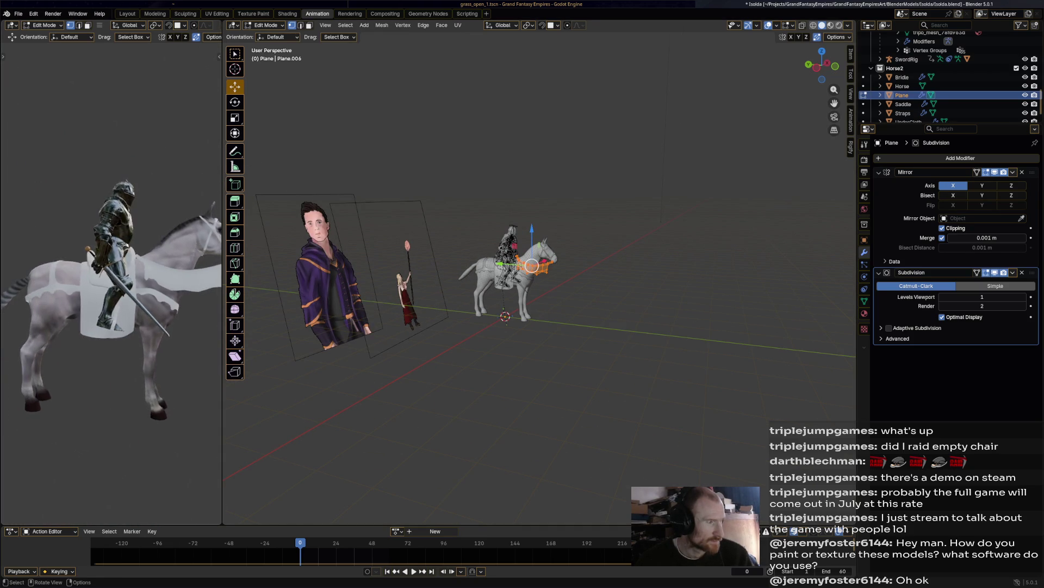
scroll(204, 286, down, 2)
scroll(111, 283, up, 5)
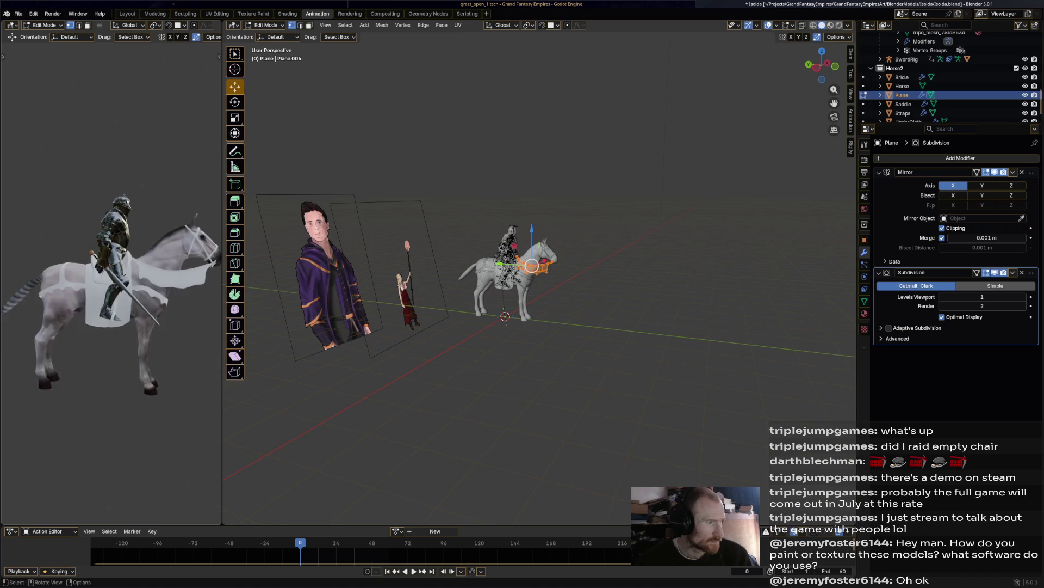
scroll(111, 283, down, 5)
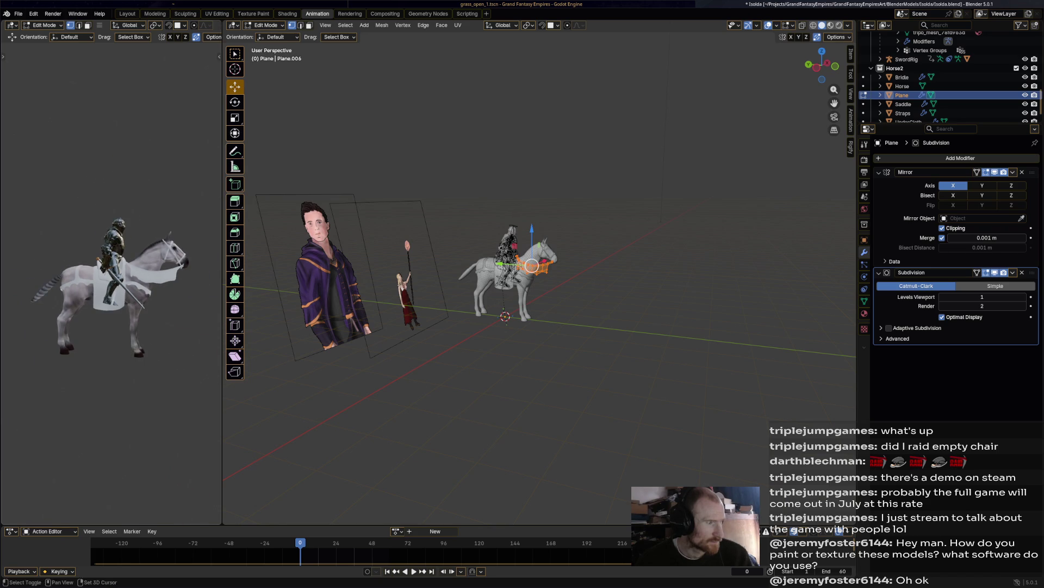
scroll(111, 283, up, 5)
scroll(539, 272, up, 1)
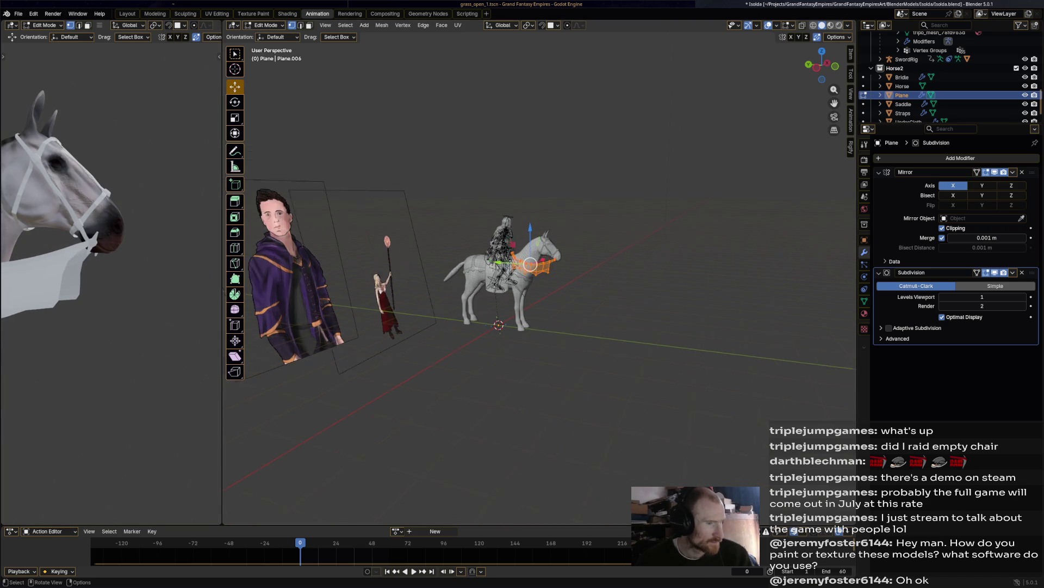
Step: Frame the view on the neck panel and select two of its vertices
key(KP_Decimal)
click(579, 261)
ctrl+click(588, 149)
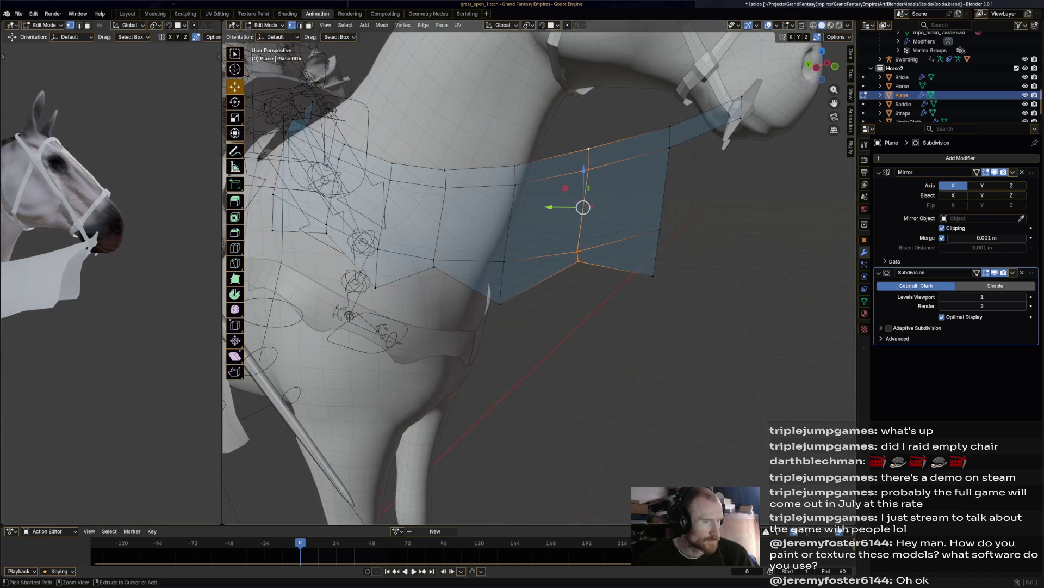
Step: Nudge the upper vertex down, delete the lower faces, and extrude the strip's bottom edge
mouse_move(670, 127)
mouse_down()
mouse_move(662, 163)
mouse_move(666, 145)
mouse_up()
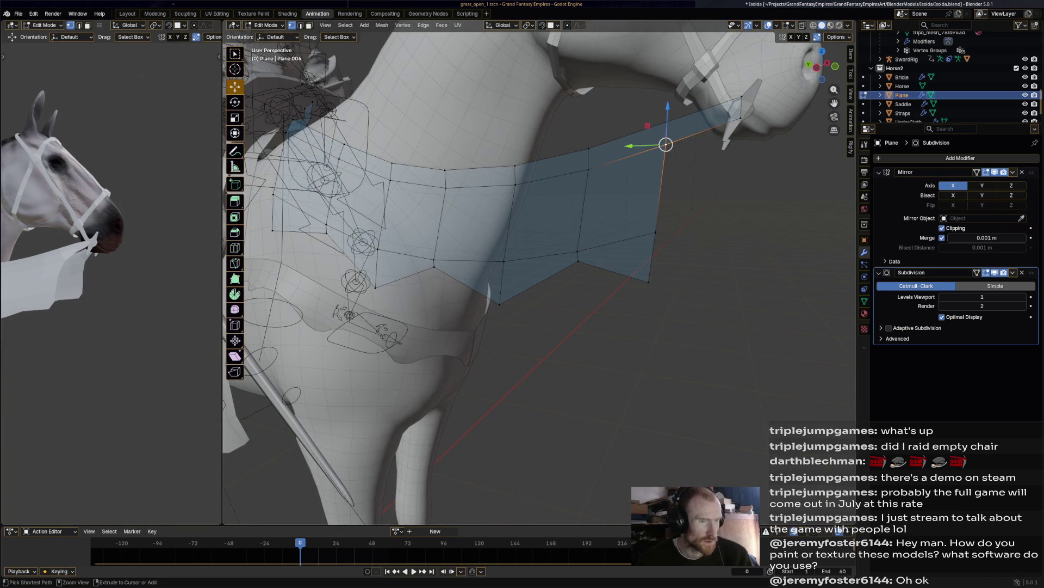
click(578, 261)
key(2)
key(x)
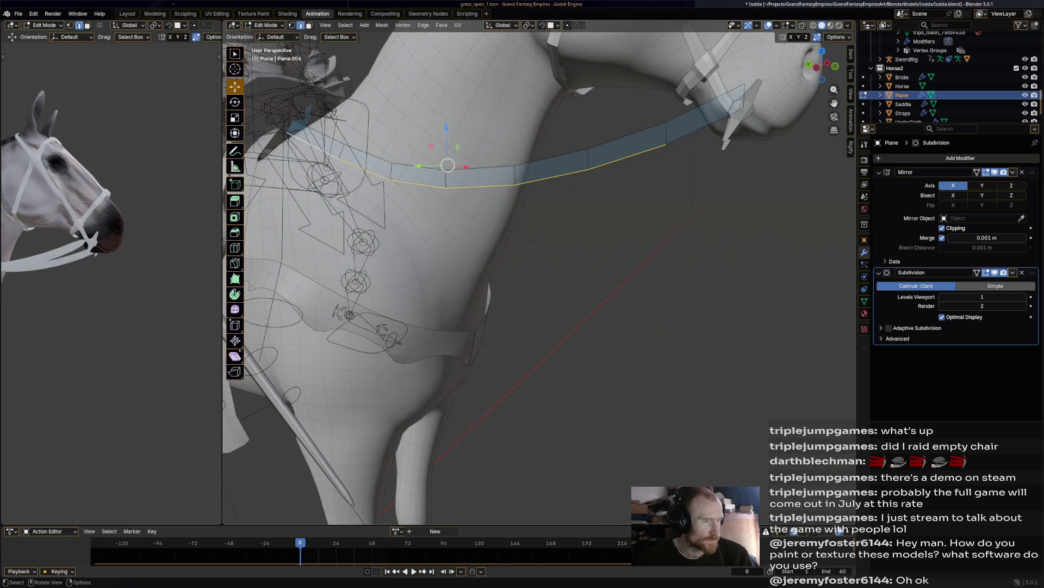
key(e)
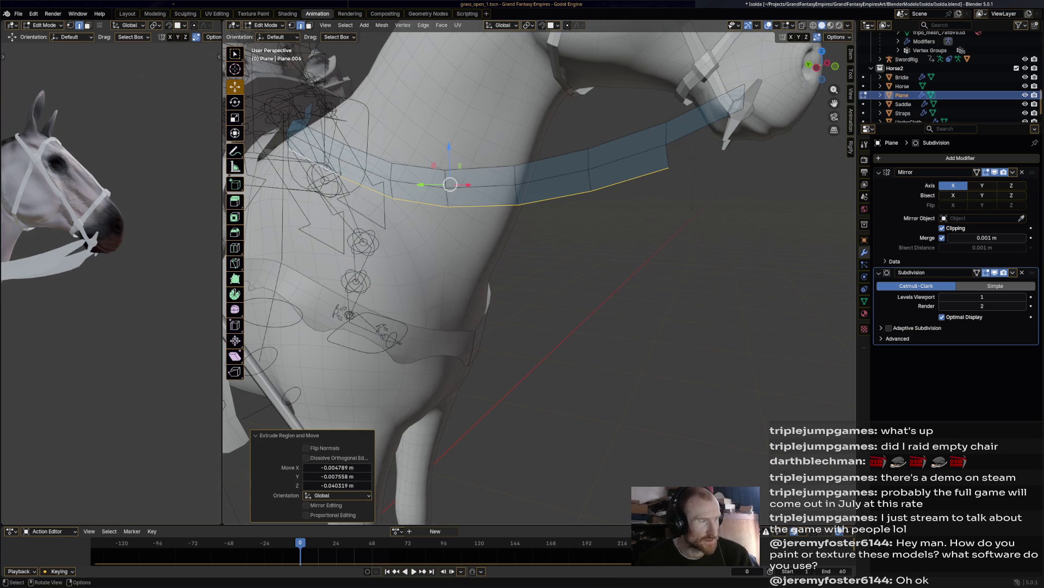
key(1)
Step: Raise three bottom vertices of the strip to curve it along the neck
click(591, 191)
drag(590, 187, 591, 173)
click(449, 206)
drag(449, 206, 447, 193)
click(341, 177)
drag(341, 177, 340, 165)
Step: Select the whole strip and inspect it from around the horse and rider
key(a)
scroll(339, 165, down, 4)
middle_drag(339, 165, 288, 172)
middle_drag(327, 218, 359, 196)
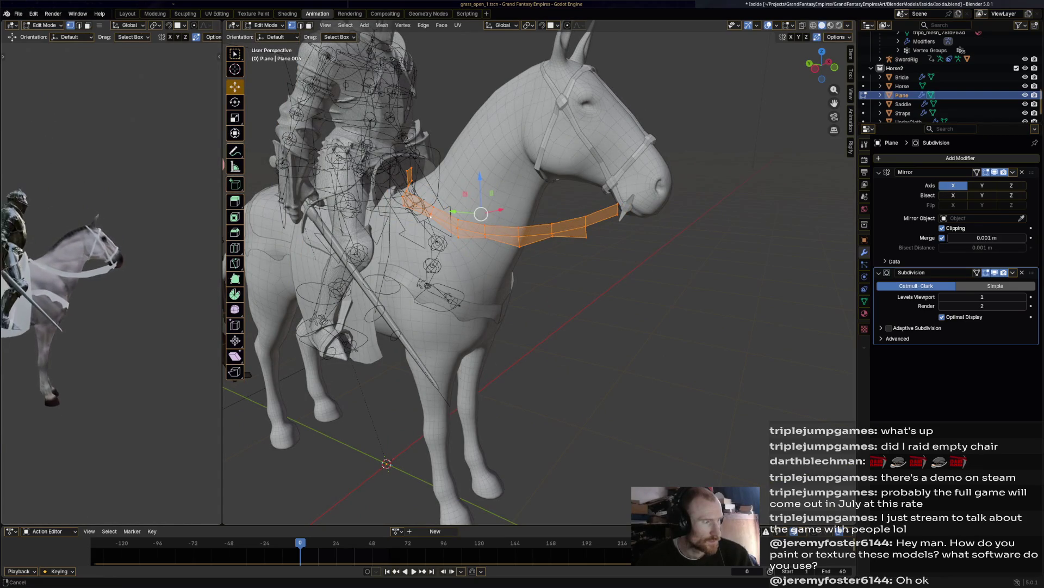
scroll(111, 272, down, 5)
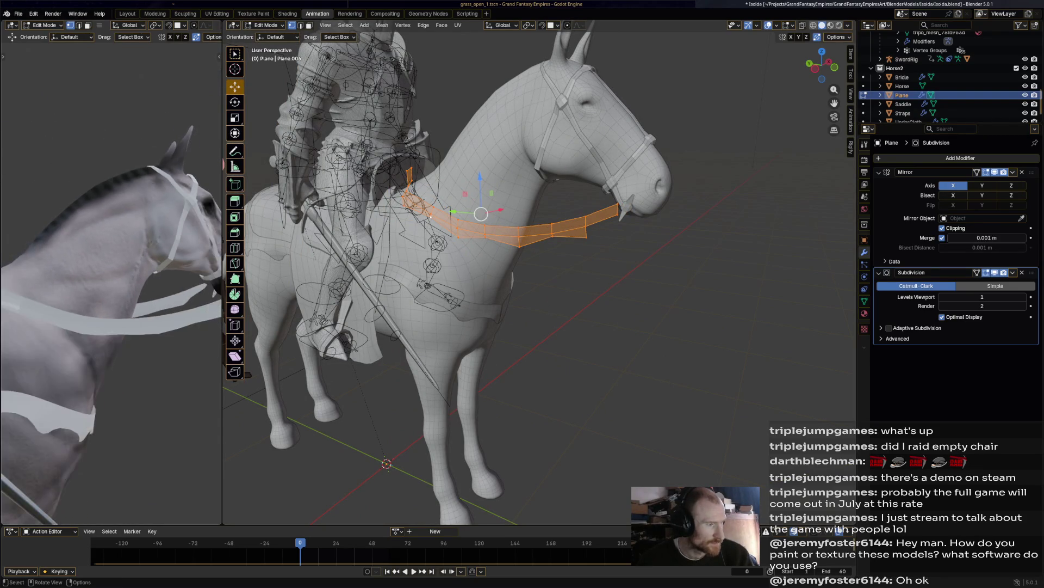
middle_drag(111, 272, 125, 267)
scroll(544, 218, up, 5)
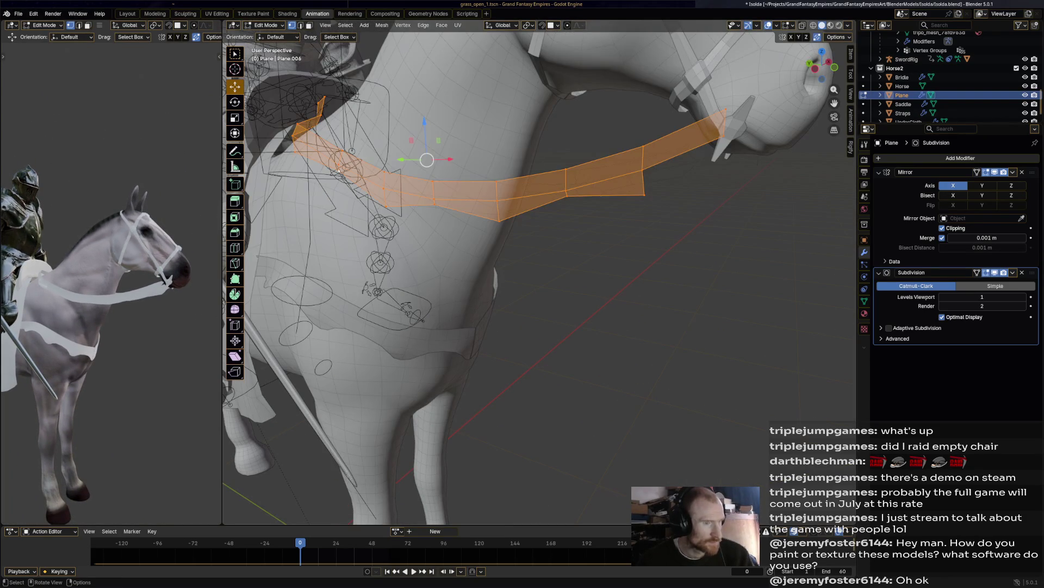
Step: Scale the rein's end edge at the bit to 0.422 and shift it along X
click(724, 136)
mouse_move(724, 136)
middle_down()
mouse_move(664, 117)
mouse_move(544, 125)
middle_up()
key(s)
click(617, 116)
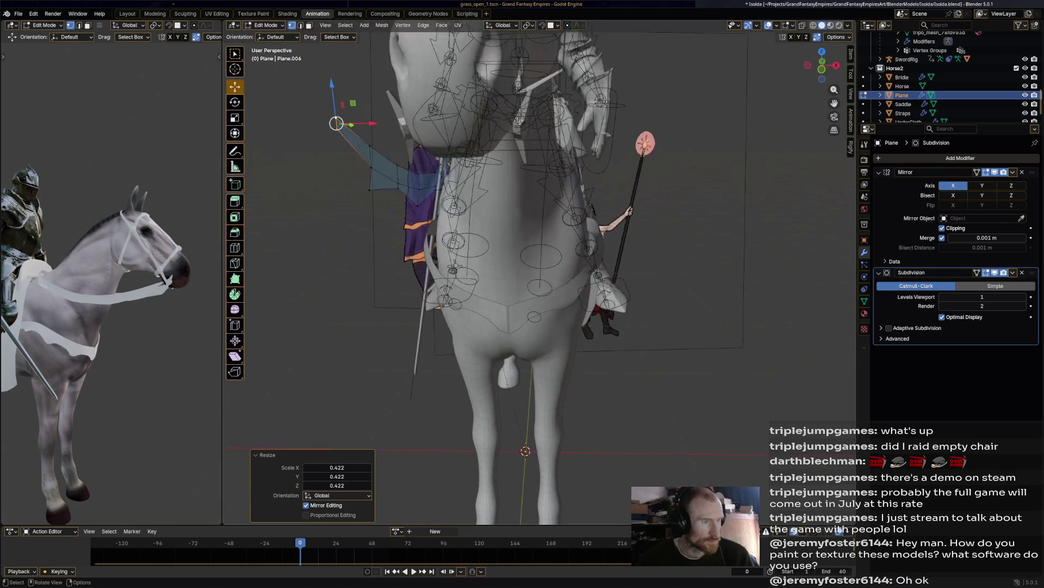
drag(372, 123, 400, 123)
mouse_move(400, 123)
middle_down()
mouse_move(326, 128)
mouse_move(304, 163)
middle_up()
Step: Rotate the lower rein edges by -15.2° and move them into place
drag(479, 405, 549, 311)
middle_drag(550, 311, 544, 312)
middle_drag(574, 373, 582, 375)
key(r)
click(588, 374)
key(g)
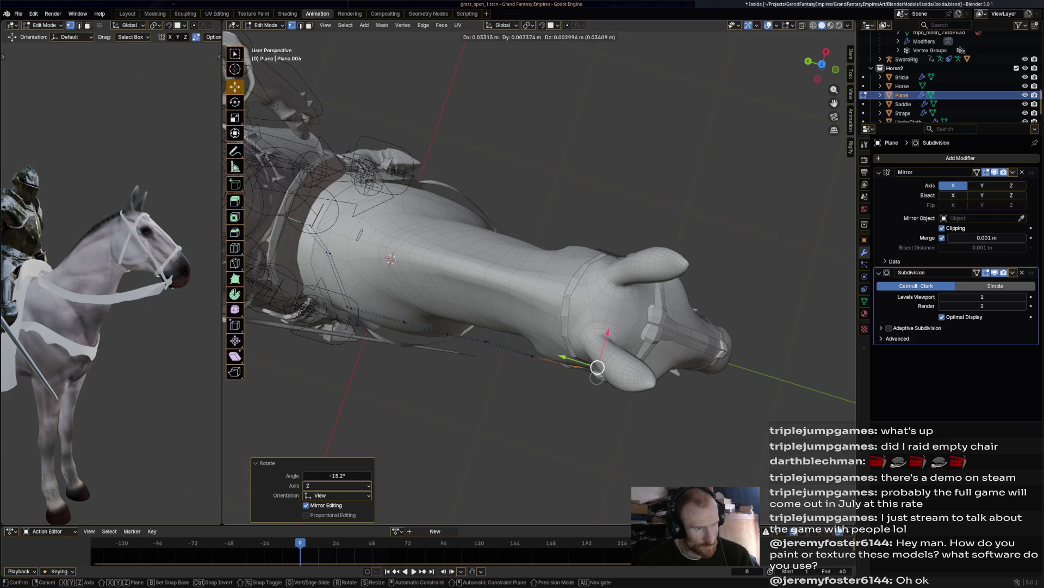
click(599, 364)
Step: Shift the selected strap vertices along the neck and check the textured preview
middle_drag(588, 366, 642, 207)
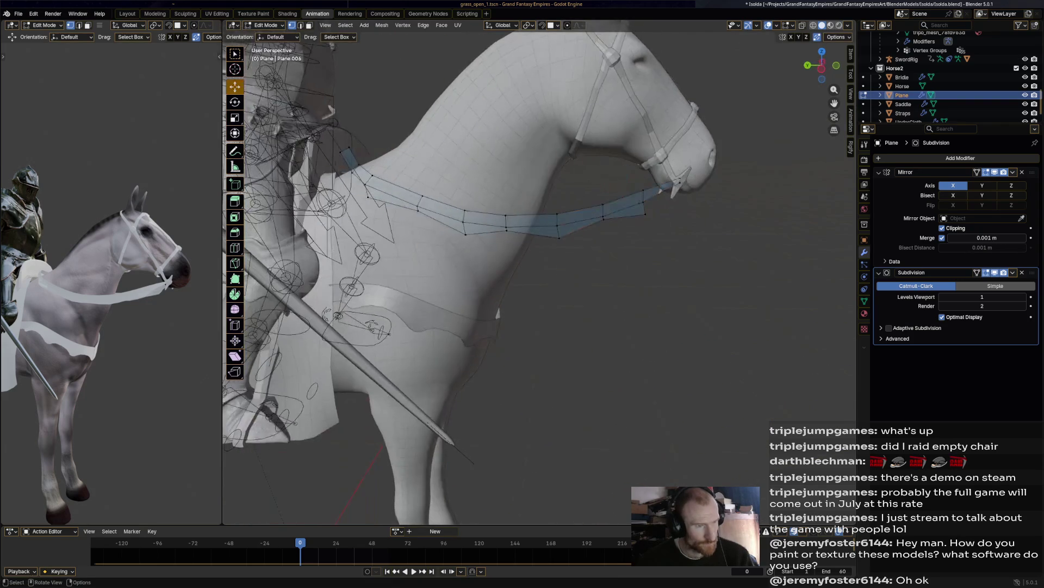
scroll(642, 207, down, 6)
scroll(642, 207, up, 4)
drag(626, 225, 619, 231)
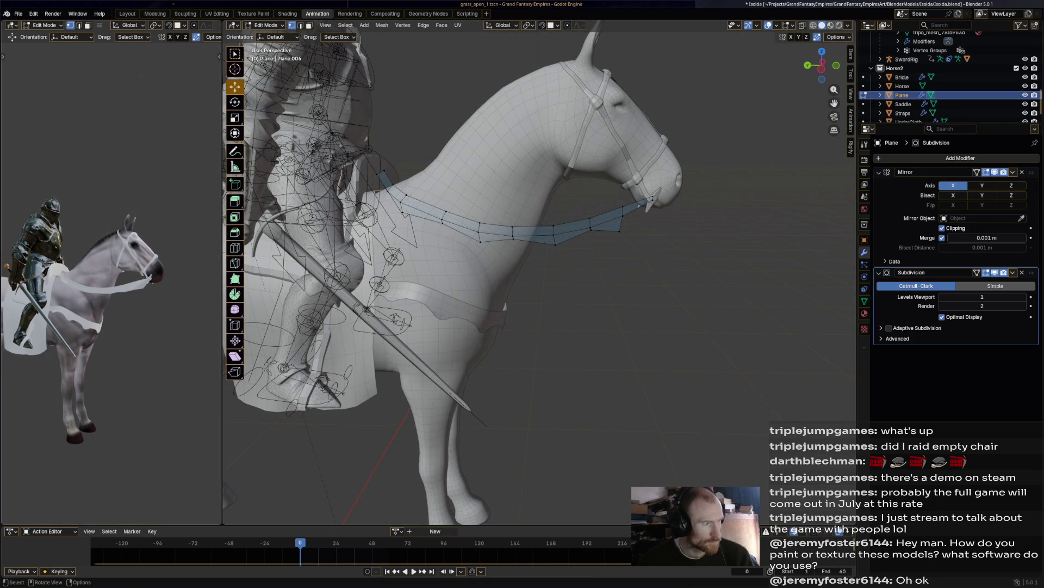
scroll(109, 272, up, 6)
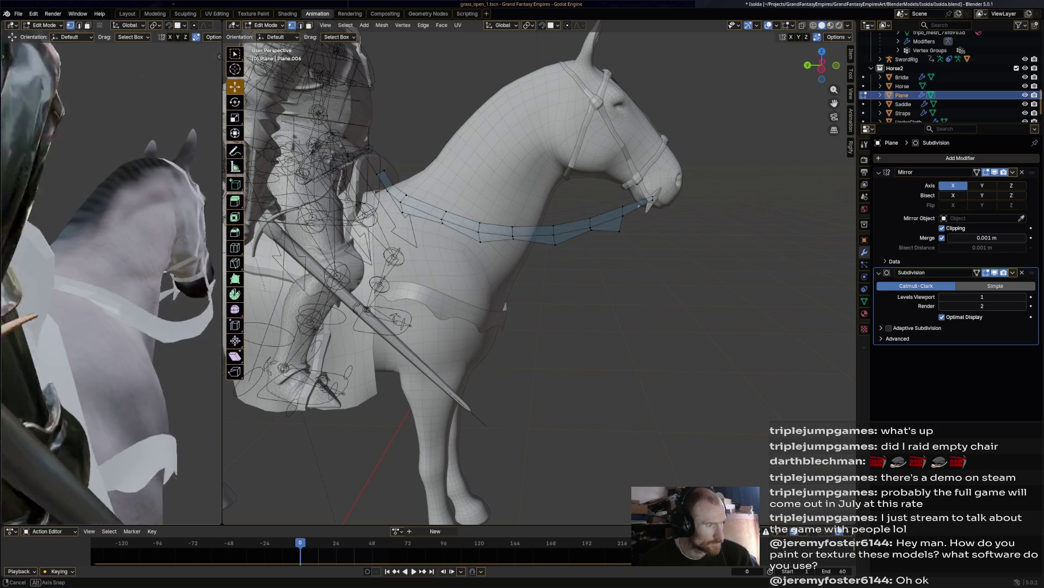
middle_drag(109, 272, 163, 274)
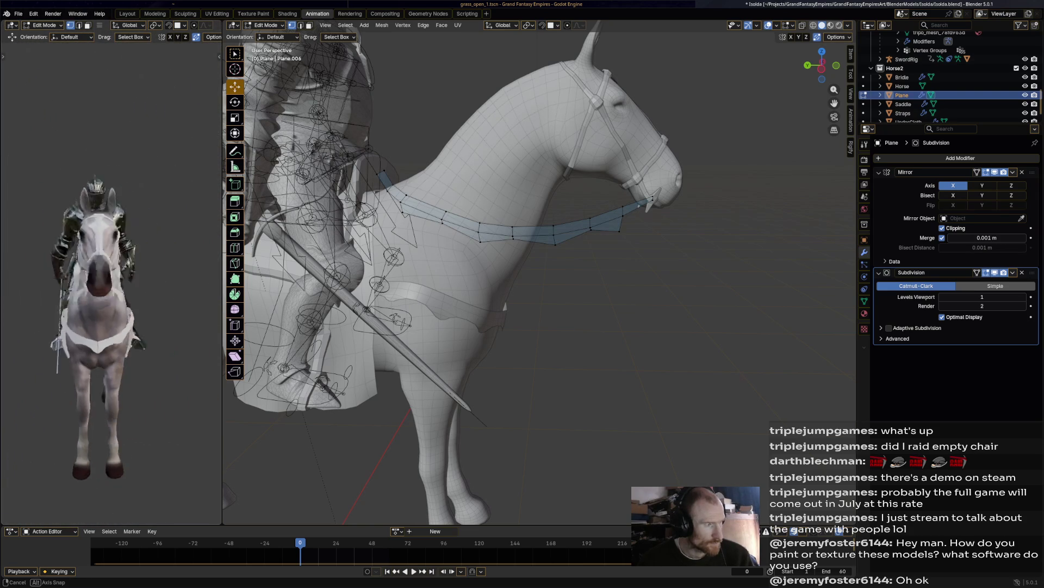
shift+middle_drag(490, 272, 544, 223)
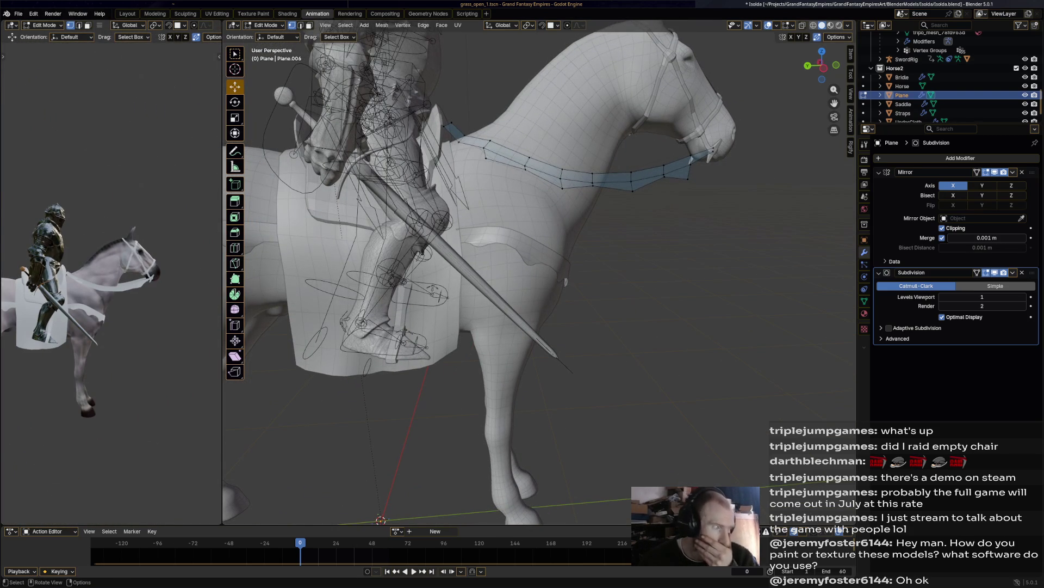
Step: Save Isolda.blend and inspect the mirrored reins from side and front views
shift+middle_drag(490, 326, 653, 228)
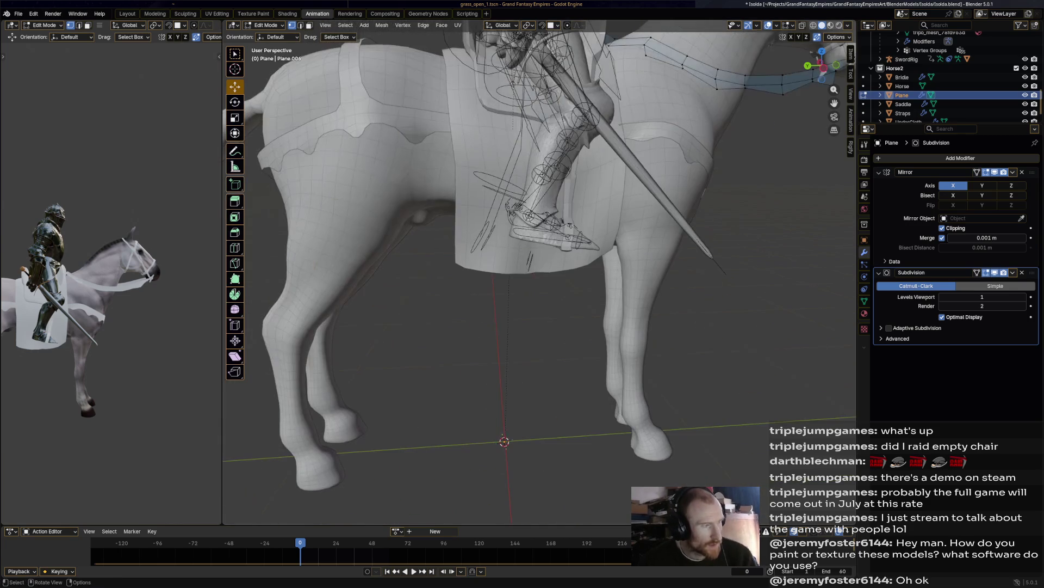
key(ctrl+s)
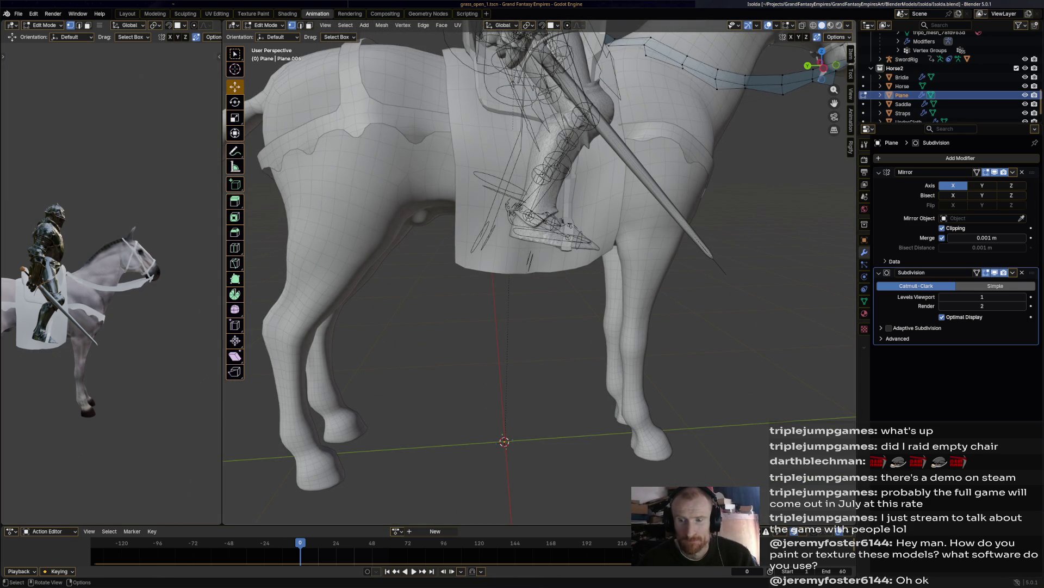
scroll(538, 261, down, 6)
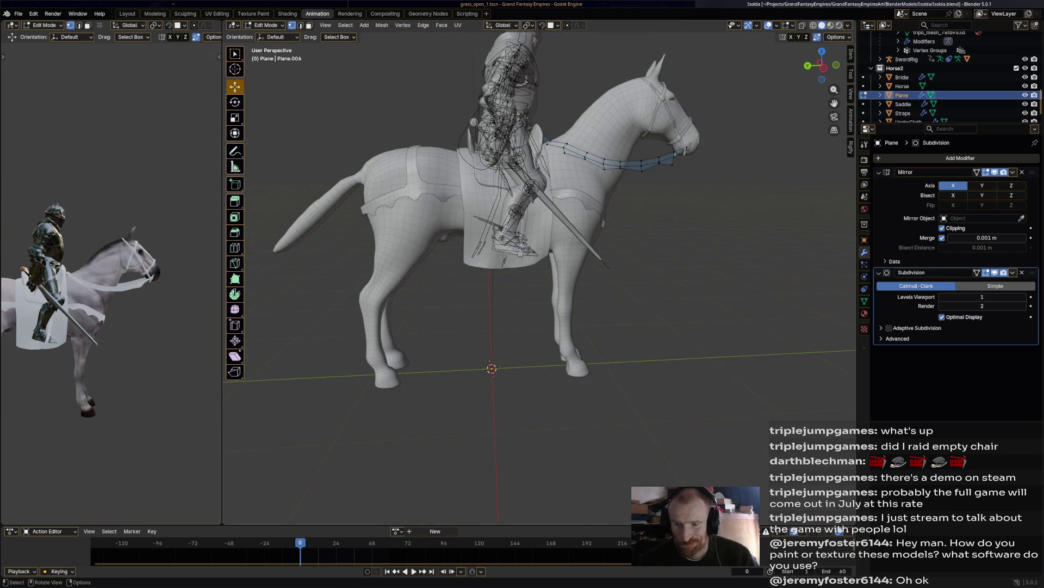
mouse_move(517, 245)
middle_down()
mouse_move(485, 240)
mouse_move(500, 243)
middle_up()
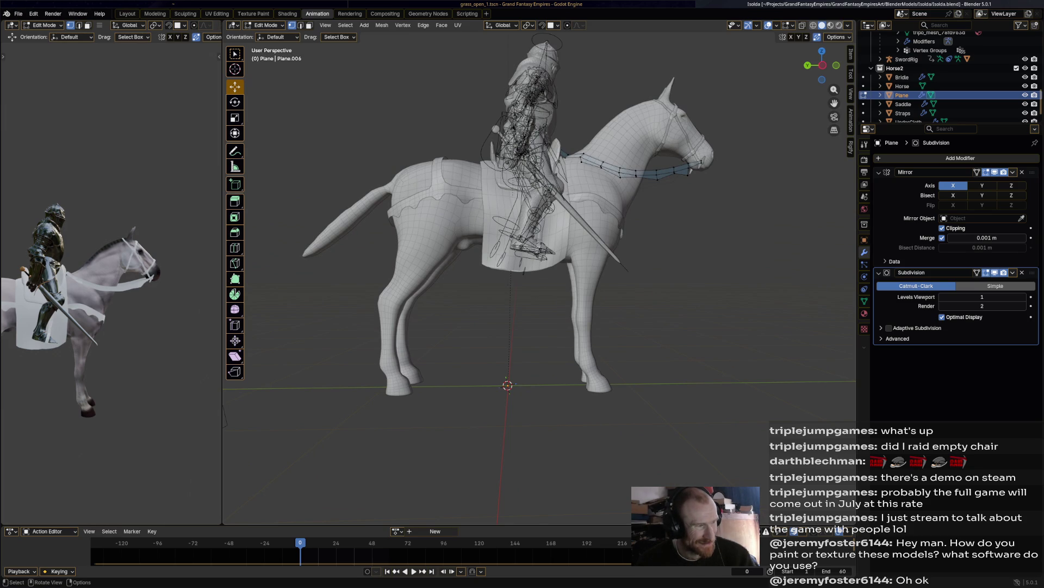
mouse_move(500, 242)
middle_down()
mouse_move(421, 245)
mouse_move(696, 243)
middle_up()
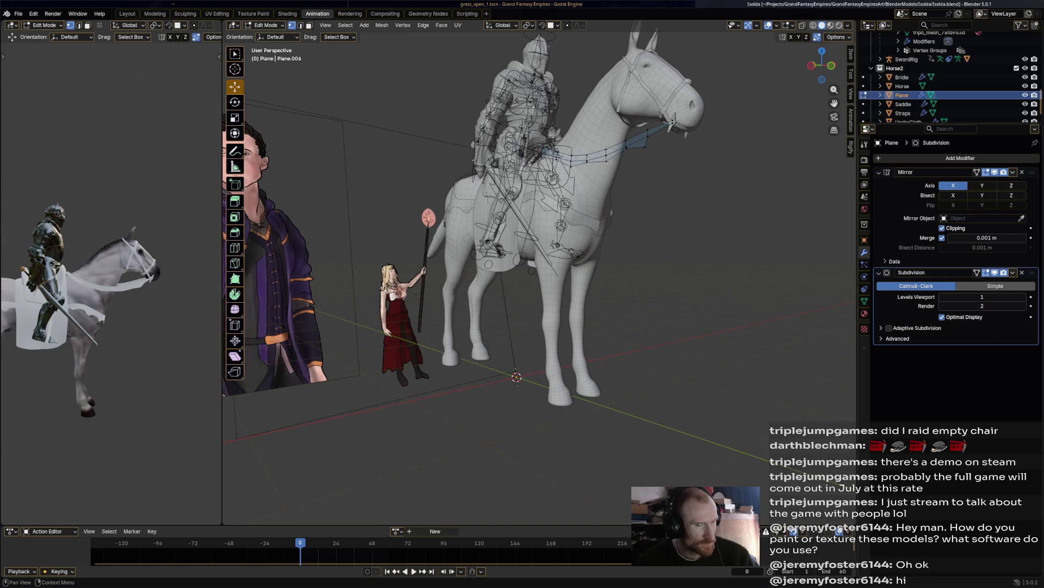
click(266, 25)
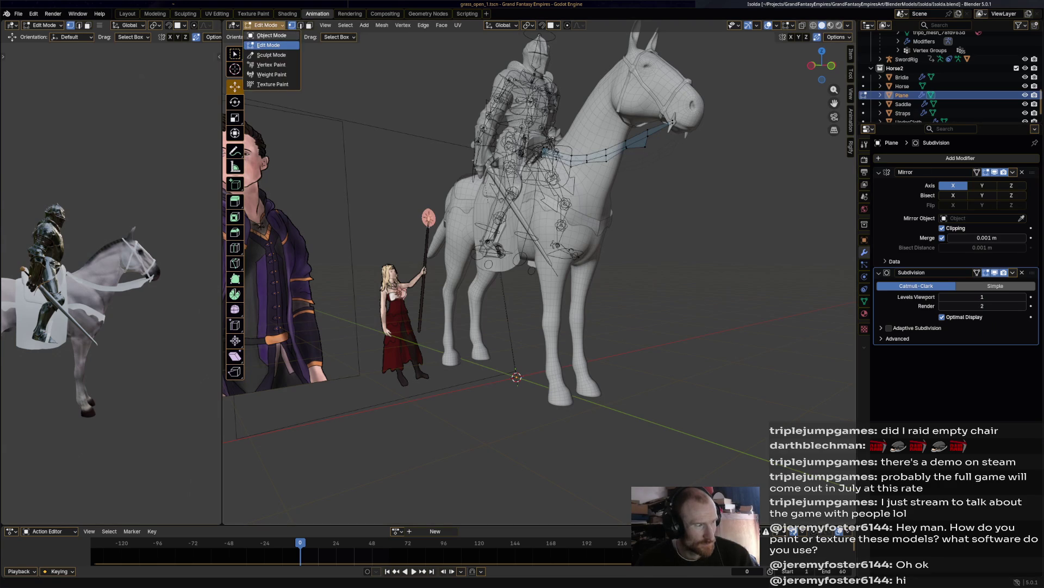
Step: In Object Mode, apply the Subdivision and Mirror modifiers and frame the rein
click(271, 36)
click(1012, 272)
click(979, 283)
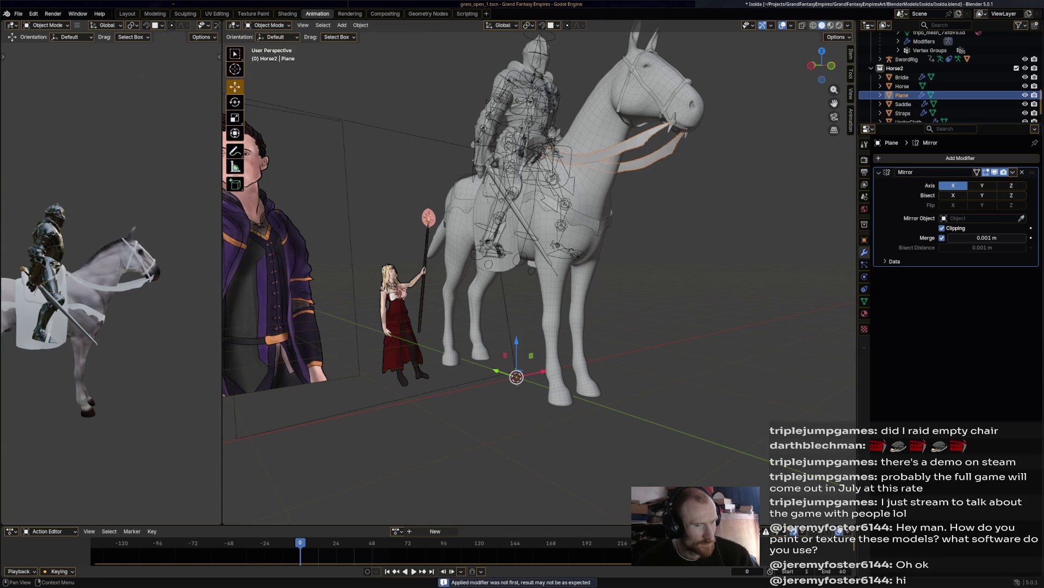
click(1013, 172)
click(979, 182)
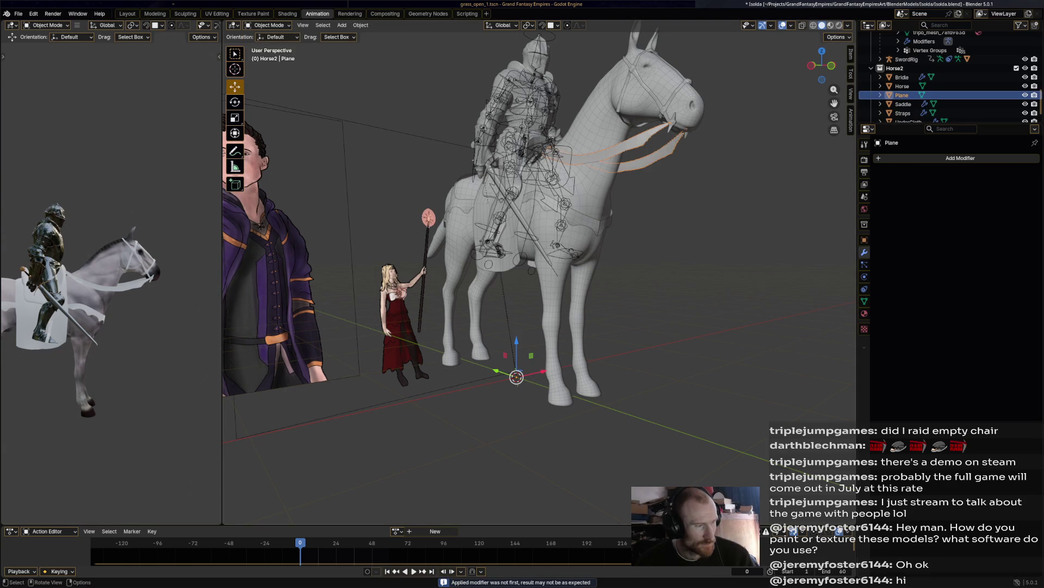
mouse_move(538, 272)
middle_down()
mouse_move(598, 256)
mouse_move(625, 234)
middle_up()
key(KP_Decimal)
scroll(539, 272, down, 8)
mouse_move(539, 272)
middle_down()
mouse_move(582, 264)
mouse_move(544, 326)
mouse_move(544, 283)
middle_up()
Step: Undo the Mirror apply, then in Edit Mode move rein vertices about 0.03 m along X
key(ctrl+z)
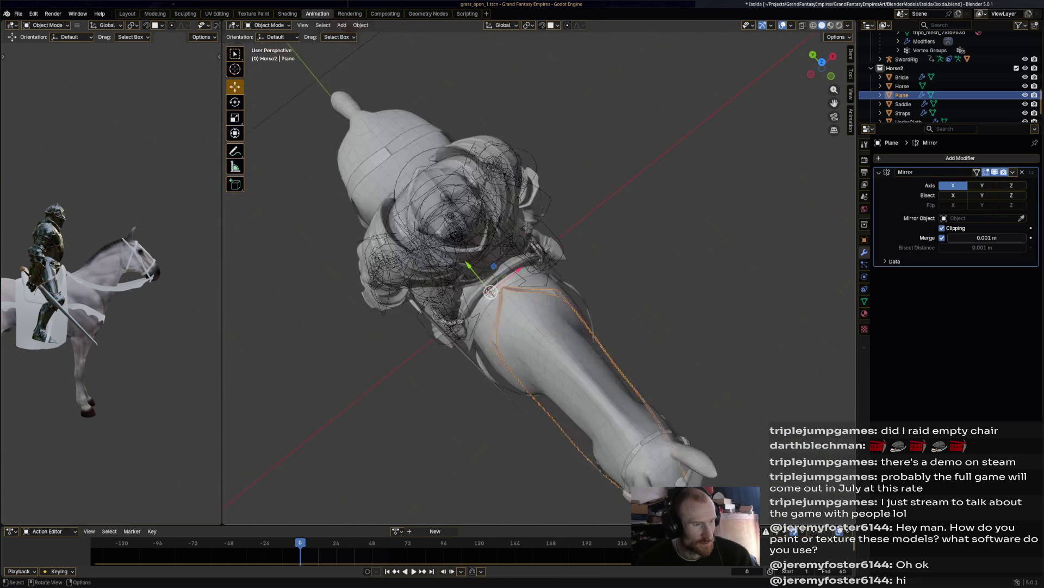
key(KP_Decimal)
click(266, 25)
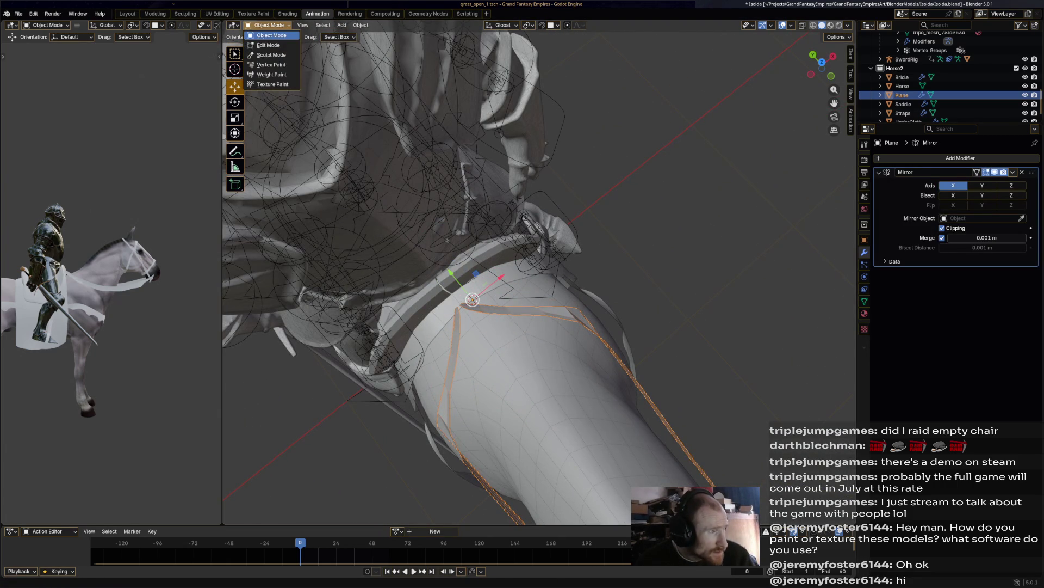
click(269, 46)
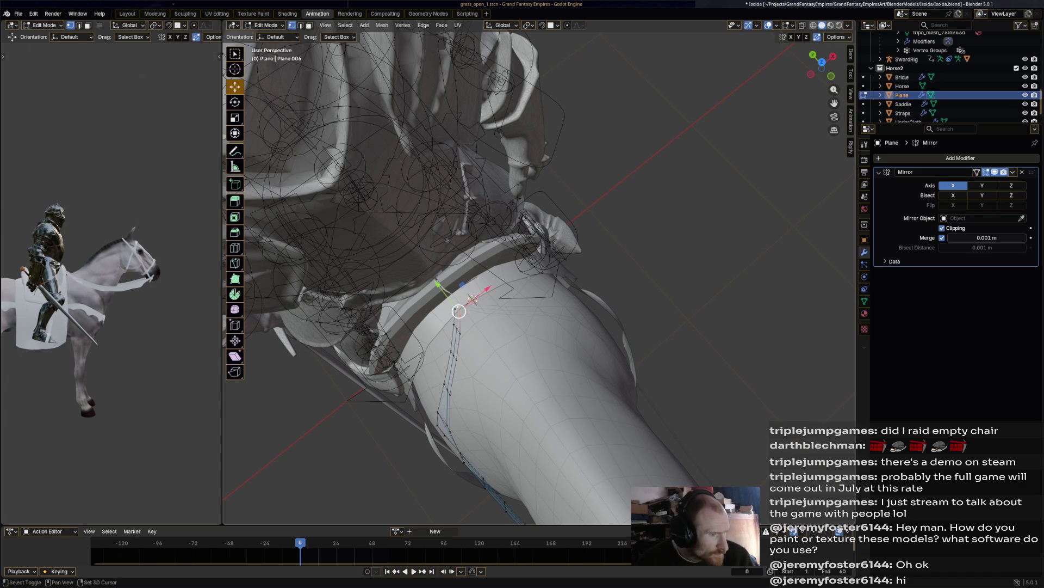
key(g)
key(x)
click(473, 300)
Step: Save Isolda.blend and return the rein strap to Object Mode
mouse_move(472, 299)
middle_down()
mouse_move(509, 272)
mouse_move(489, 283)
middle_up()
key(alt+a)
key(ctrl+s)
key(shift)
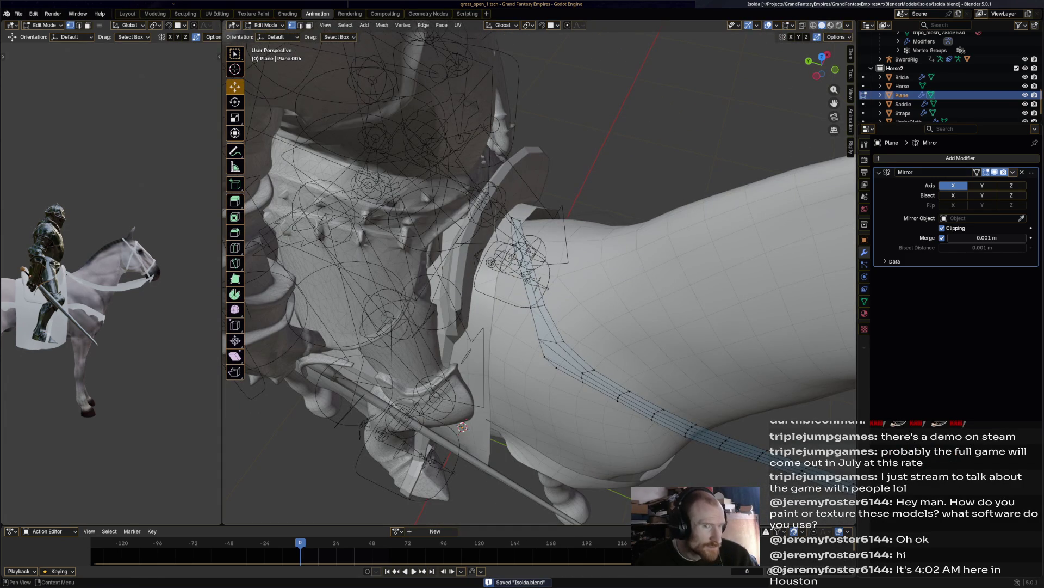
click(1013, 172)
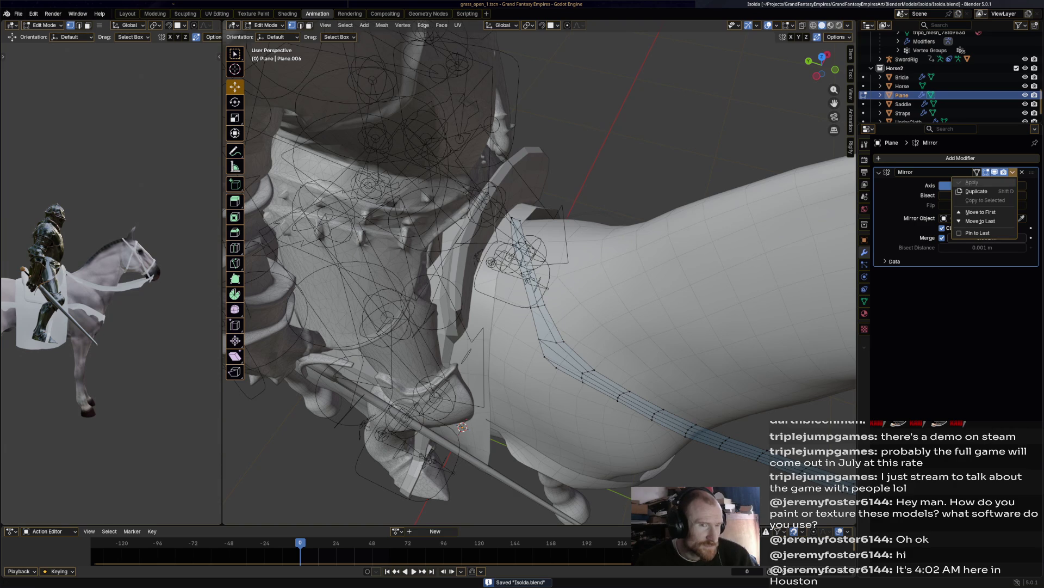
click(265, 25)
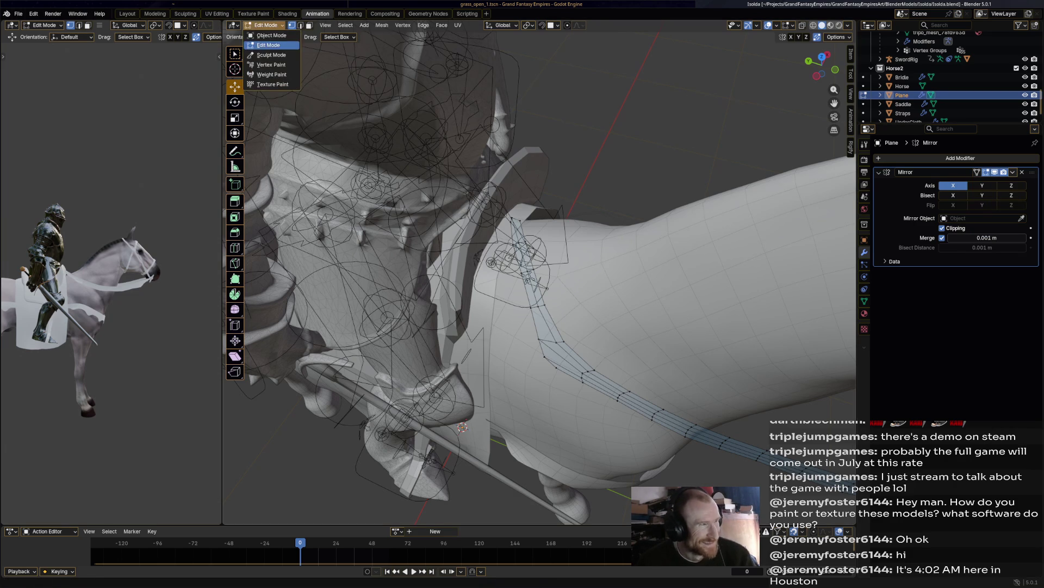
click(270, 34)
key(shift)
scroll(463, 427, down, 5)
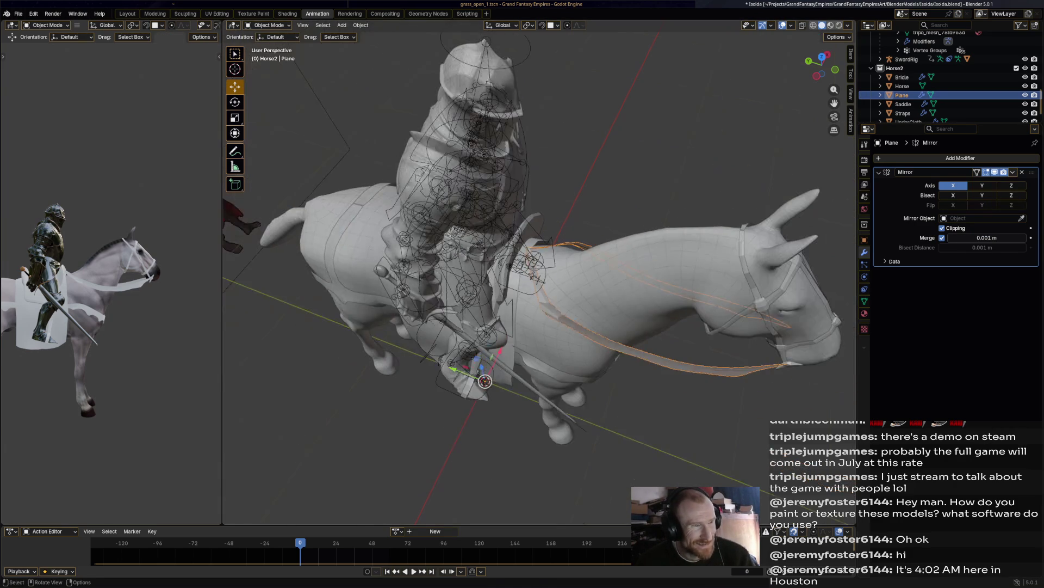
Step: Save Isolda.blend and apply the Mirror modifier, baking both reins into the Plane mesh
middle_drag(462, 427, 490, 348)
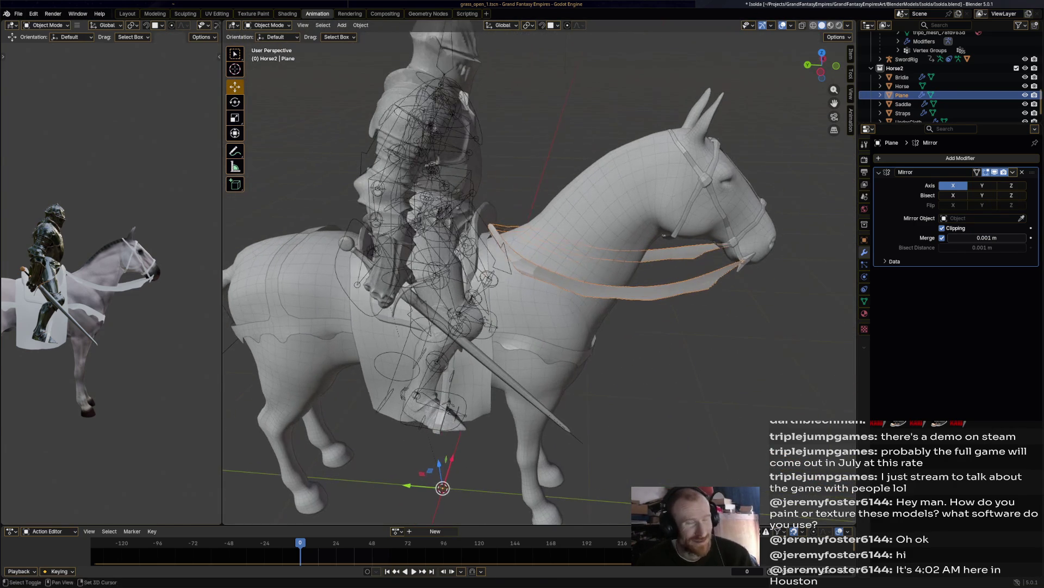
key(ctrl+s)
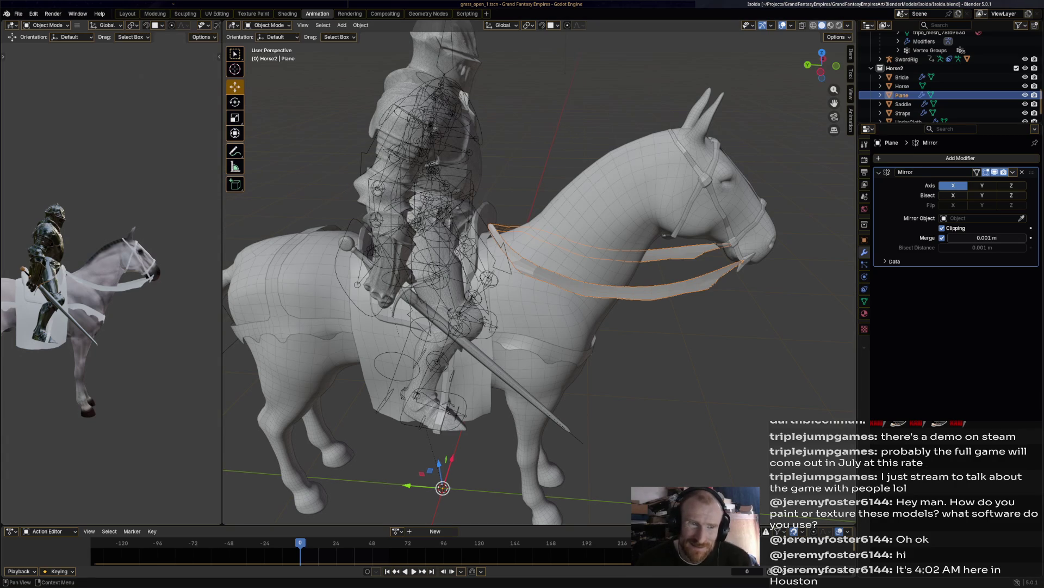
click(1022, 172)
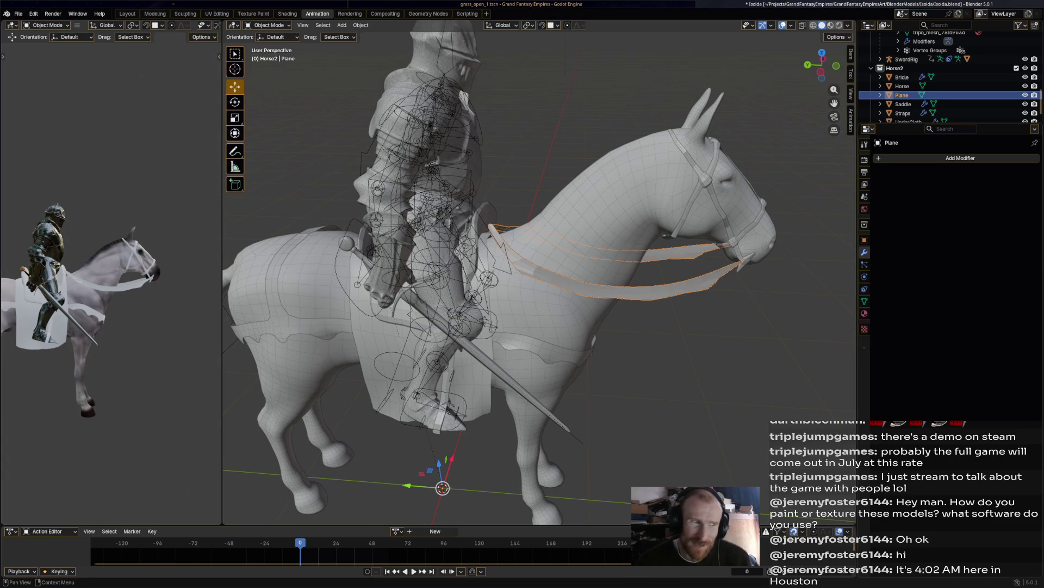
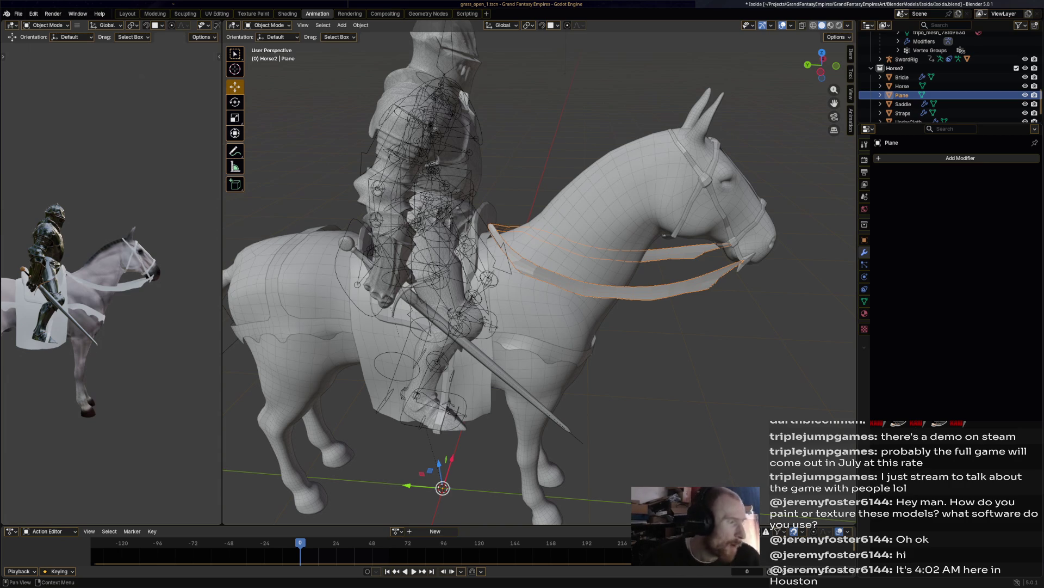
Step: Select the Straps object instead of the Plane and put it into Edit Mode
scroll(539, 272, up, 5)
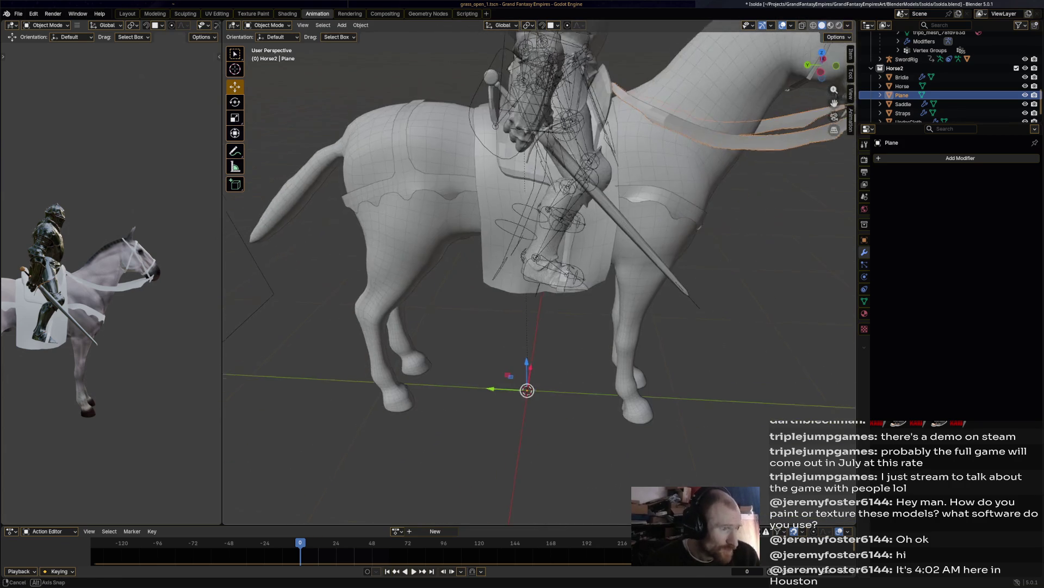
middle_drag(539, 272, 435, 277)
click(267, 25)
click(266, 46)
click(267, 25)
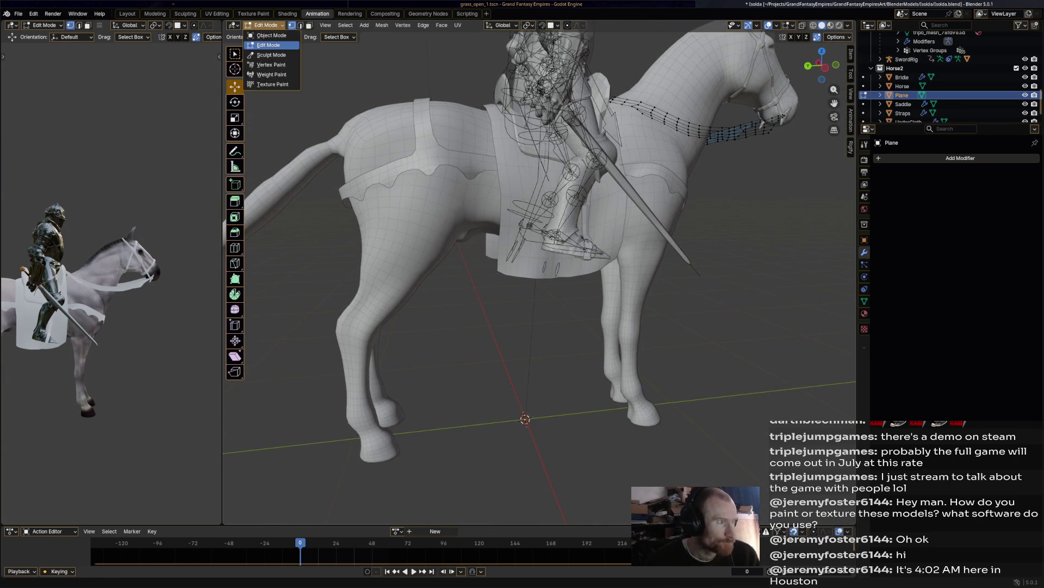
click(271, 36)
click(903, 113)
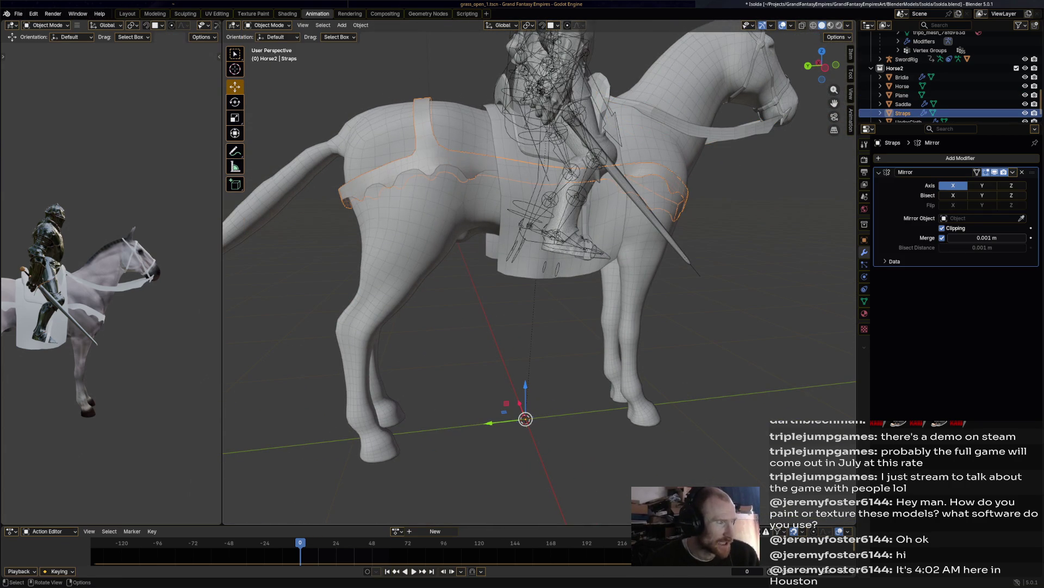
click(267, 25)
click(266, 46)
Step: Briefly switch Straps to Sculpt Mode, then return it to Edit Mode at the hindquarters
middle_drag(490, 272, 397, 280)
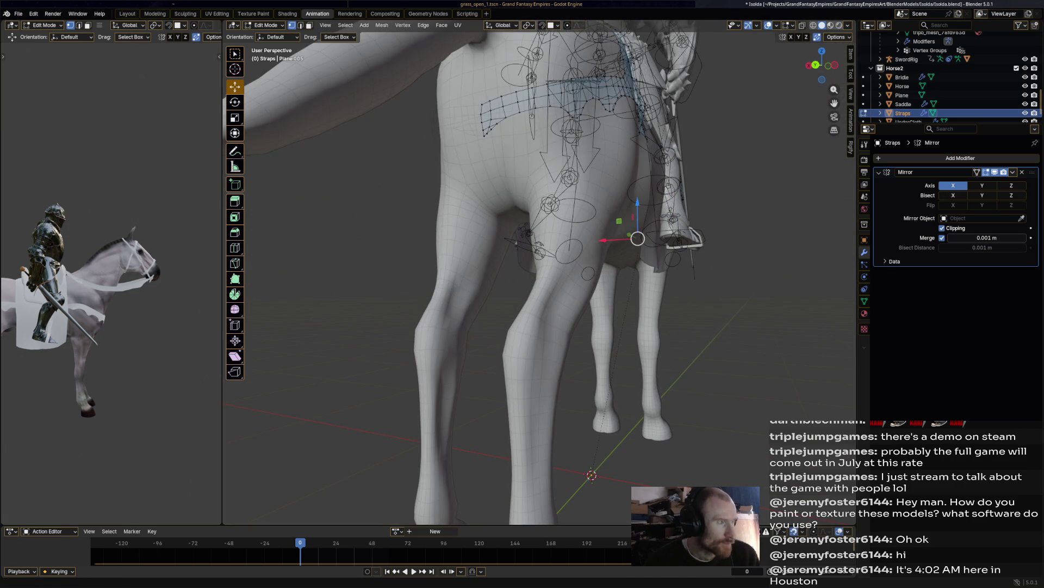
click(266, 25)
click(267, 55)
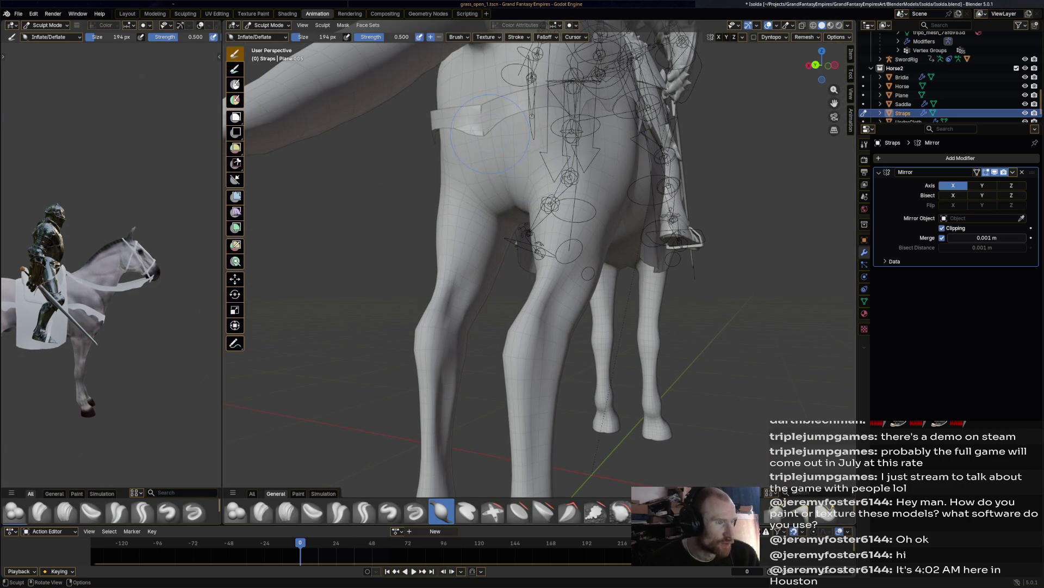
click(266, 25)
click(267, 46)
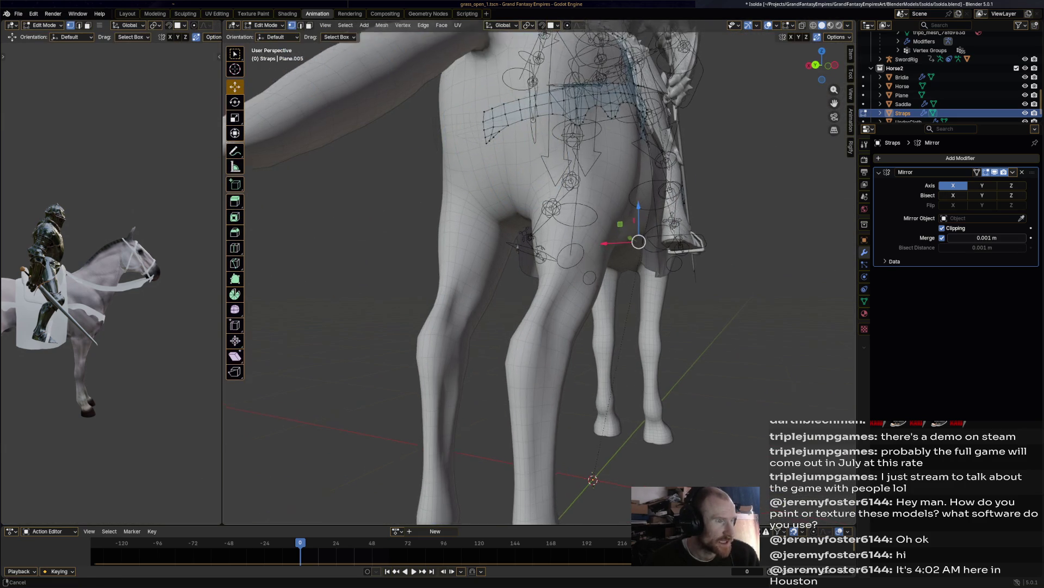
scroll(539, 272, up, 5)
mouse_move(538, 272)
middle_down()
mouse_move(576, 264)
mouse_move(547, 264)
middle_up()
Step: Nudge the strap's top corner vertex and a lower vertex closer to the hindquarters
click(443, 91)
drag(444, 91, 439, 90)
click(443, 215)
drag(443, 214, 444, 214)
mouse_move(444, 214)
middle_down()
mouse_move(517, 256)
mouse_move(483, 253)
mouse_move(464, 287)
mouse_move(577, 266)
middle_up()
scroll(464, 287, up, 3)
scroll(464, 288, down, 3)
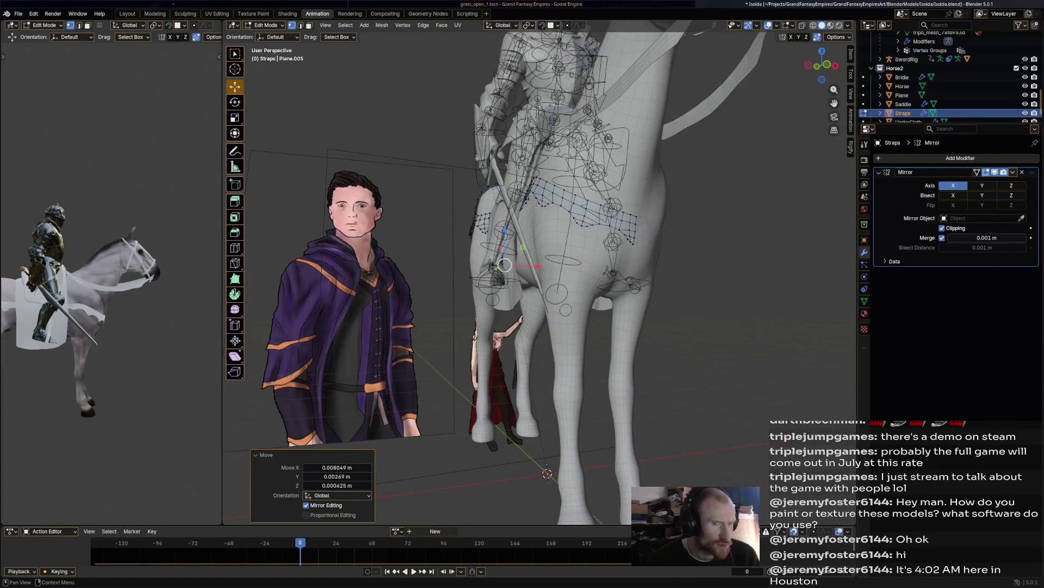
Step: Return Straps to Object Mode, view the horse from behind, and re-enter Edit Mode
click(1013, 172)
click(267, 25)
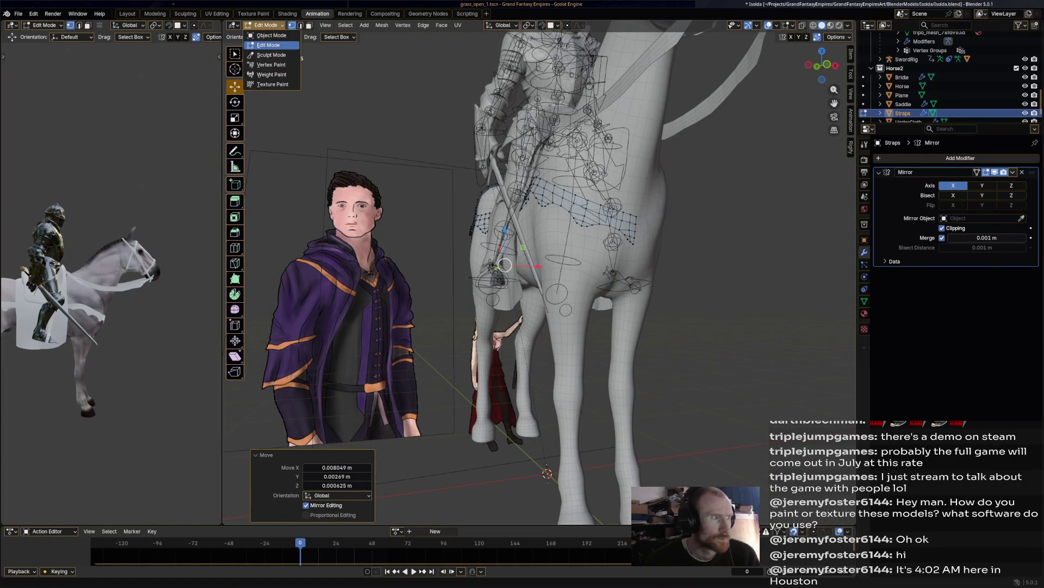
click(267, 36)
middle_drag(462, 261, 490, 250)
middle_drag(539, 272, 560, 256)
click(268, 25)
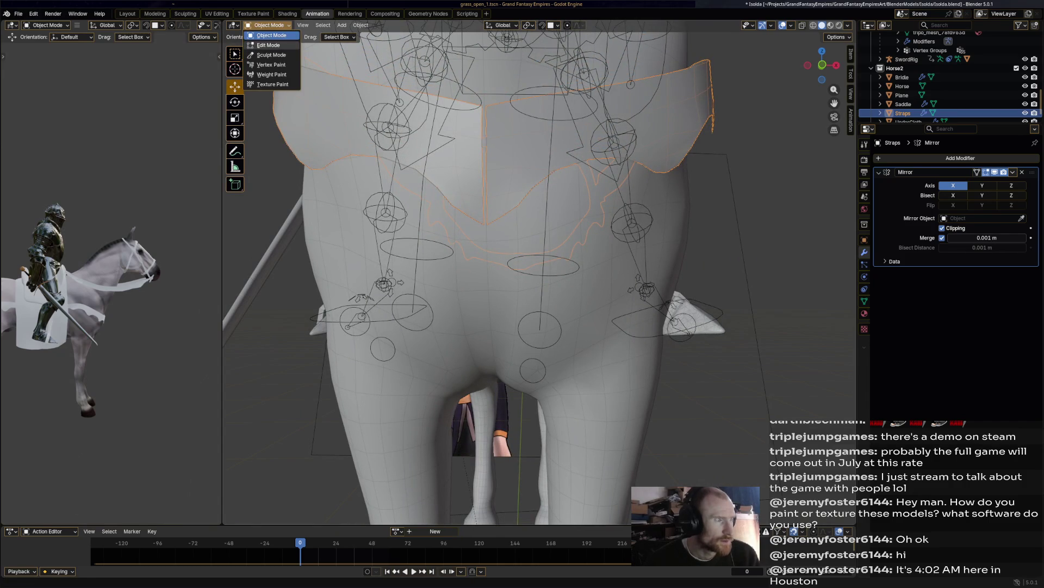
click(267, 46)
Step: Shift the strap's centre seam vertices slightly along X, about 0.0129 m
key(g)
key(x)
key(Return)
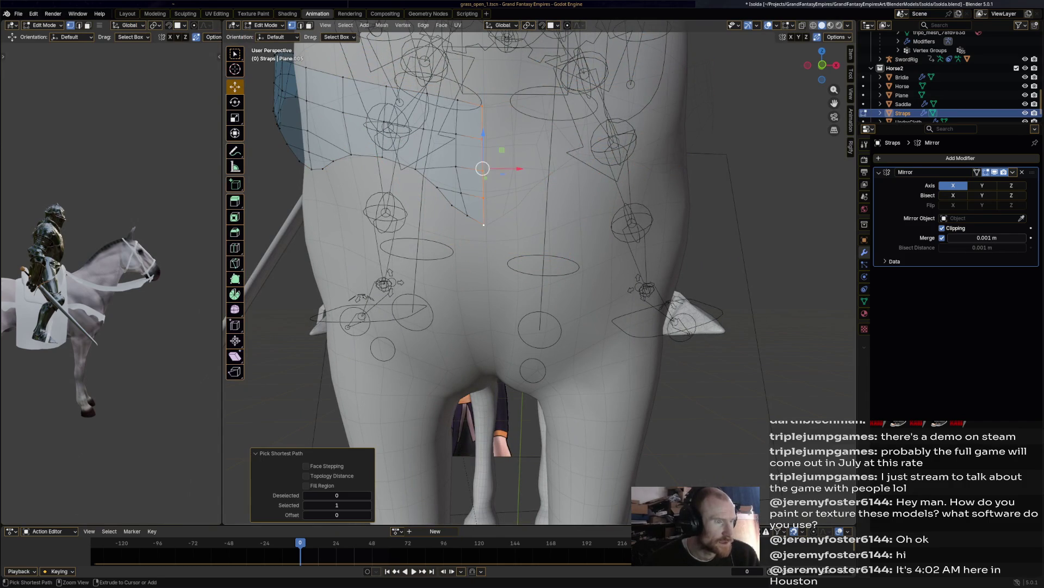
key(g)
key(x)
key(Return)
Step: Shortest-path select a row of seam vertices, move them 0.097 m along X, and return to Object Mode
middle_drag(538, 272, 582, 174)
click(457, 199)
ctrl+click(442, 161)
key(g)
key(x)
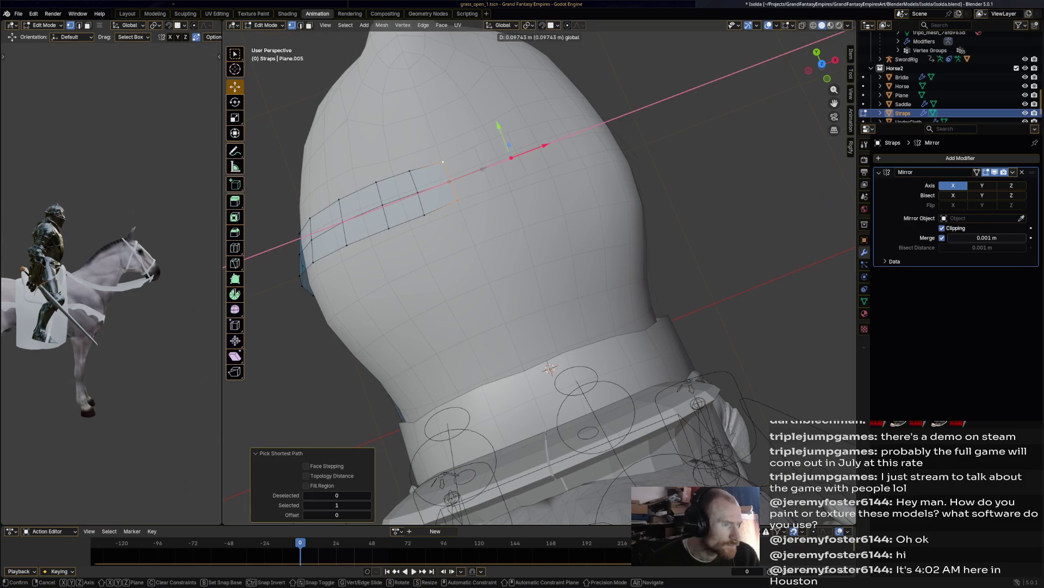
key(Return)
click(265, 25)
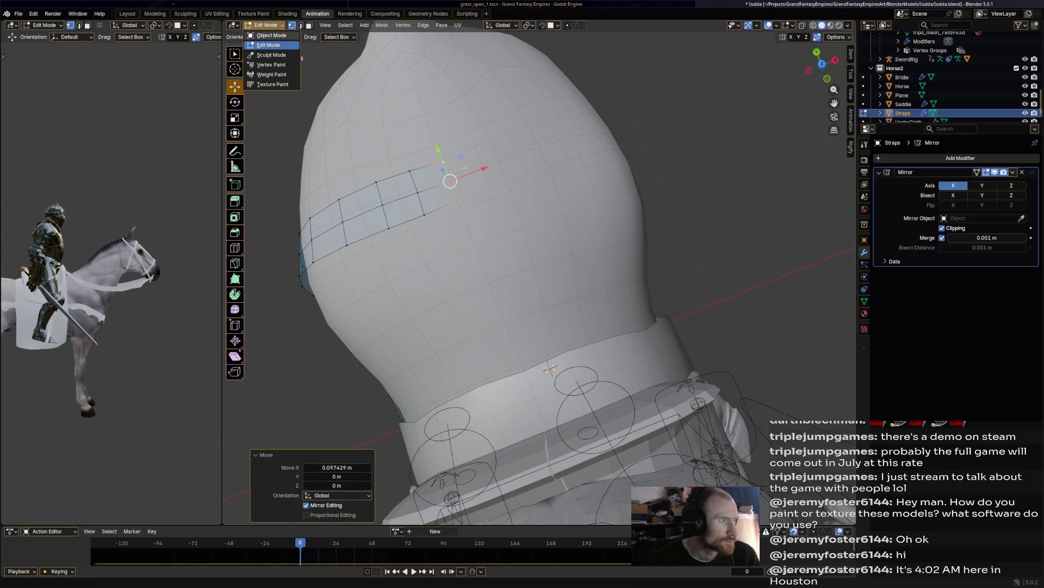
click(272, 35)
mouse_move(489, 272)
middle_down()
mouse_move(565, 255)
mouse_move(669, 275)
middle_up()
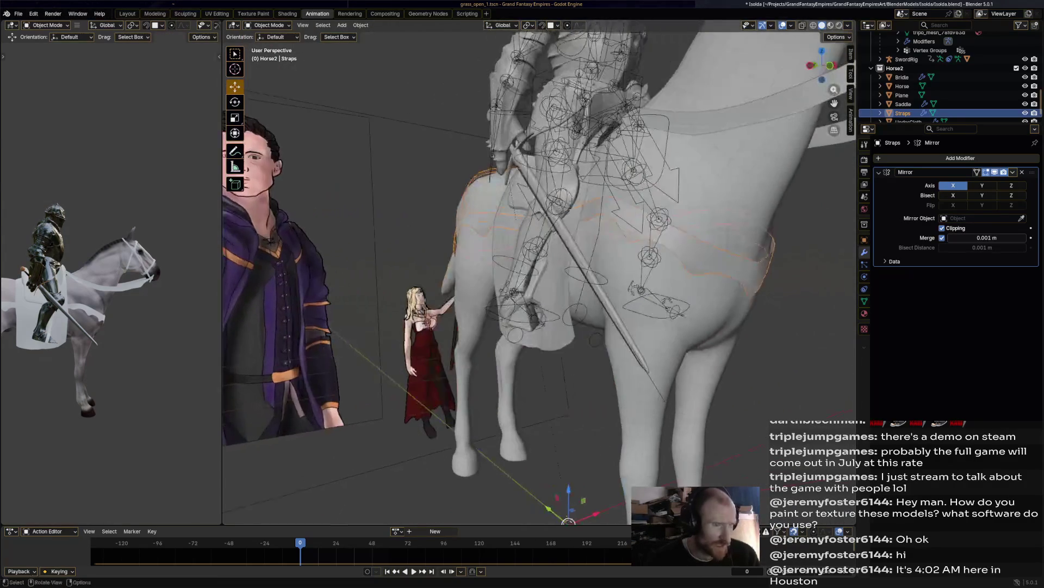
Step: Apply both Mirror modifiers on Straps so the stack is empty, then enter Sculpt Mode
click(1013, 171)
click(979, 204)
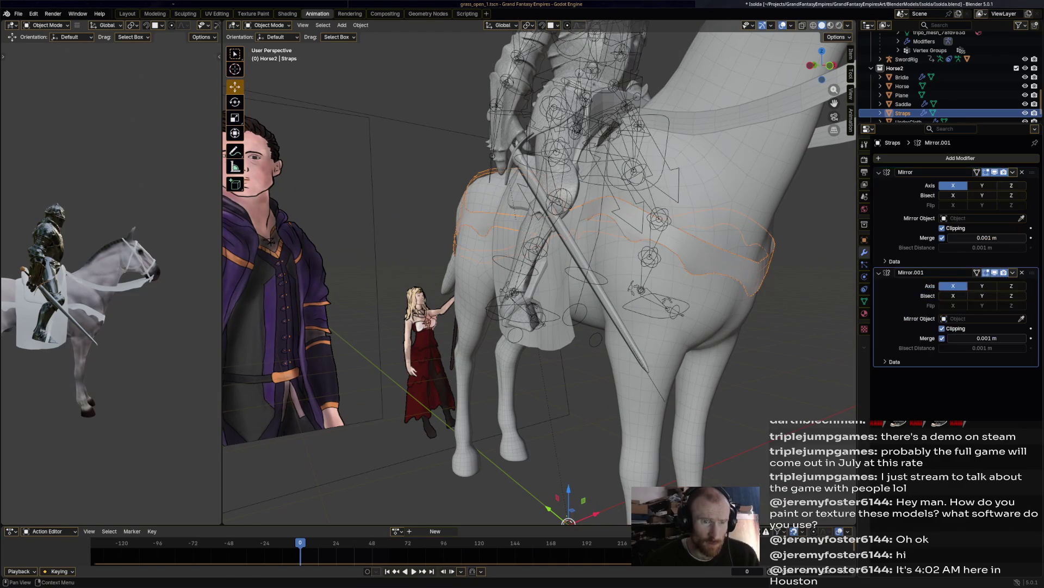
click(1023, 272)
click(1013, 172)
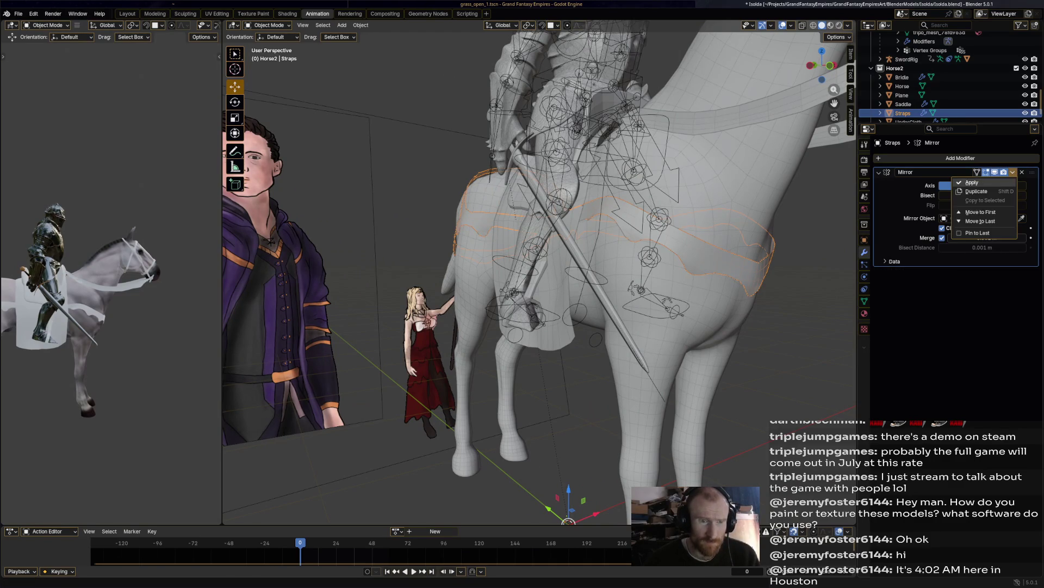
click(980, 183)
mouse_move(544, 272)
middle_down()
mouse_move(479, 278)
mouse_move(574, 289)
mouse_move(555, 287)
middle_up()
click(266, 25)
click(266, 55)
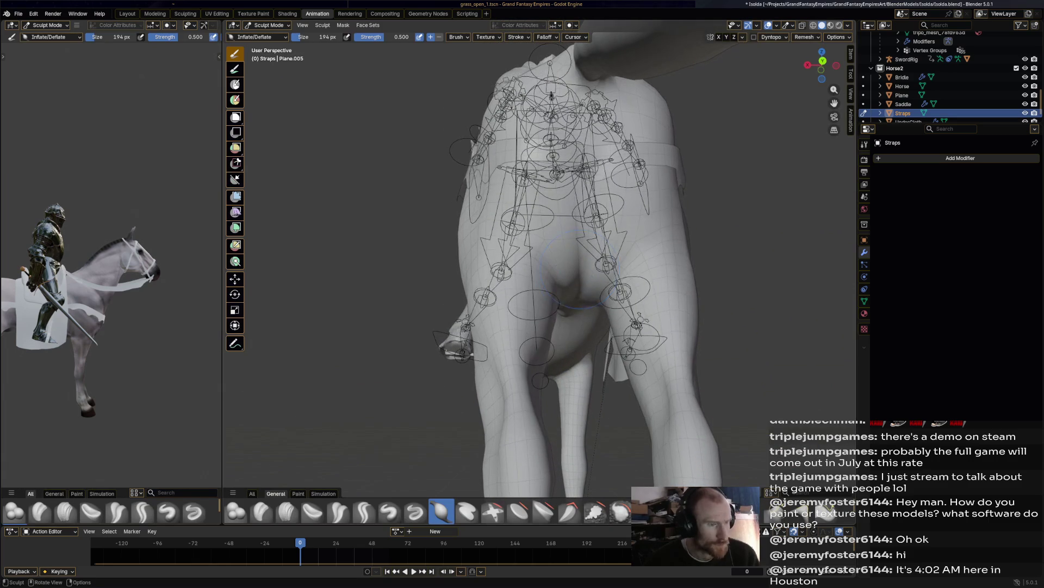
Step: Pull the strap over the hindquarters with Elastic Grab and Elastic Snake Hook strokes
click(441, 511)
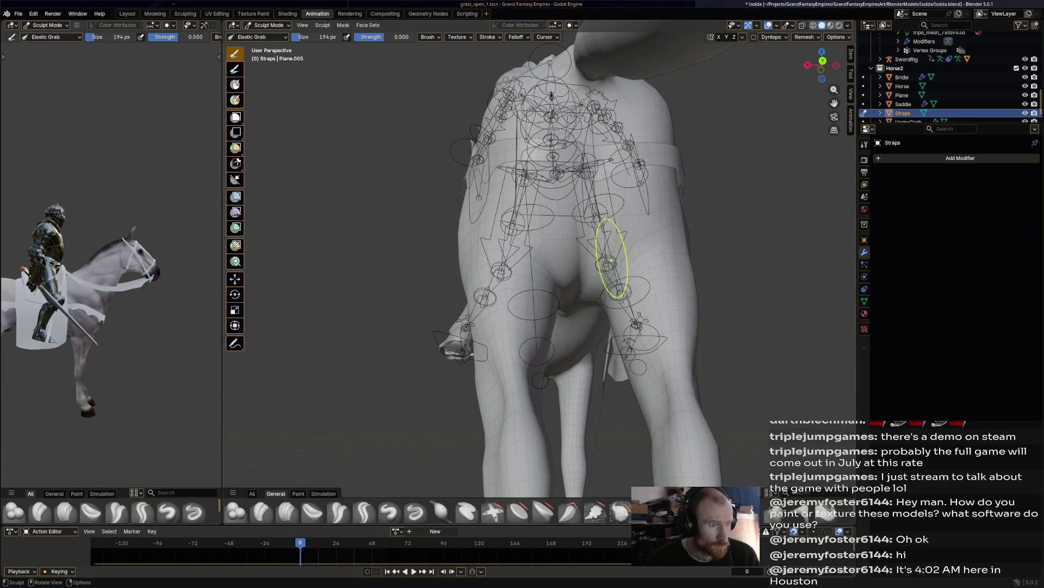
mouse_move(592, 181)
mouse_down()
mouse_move(612, 188)
mouse_move(604, 179)
mouse_up()
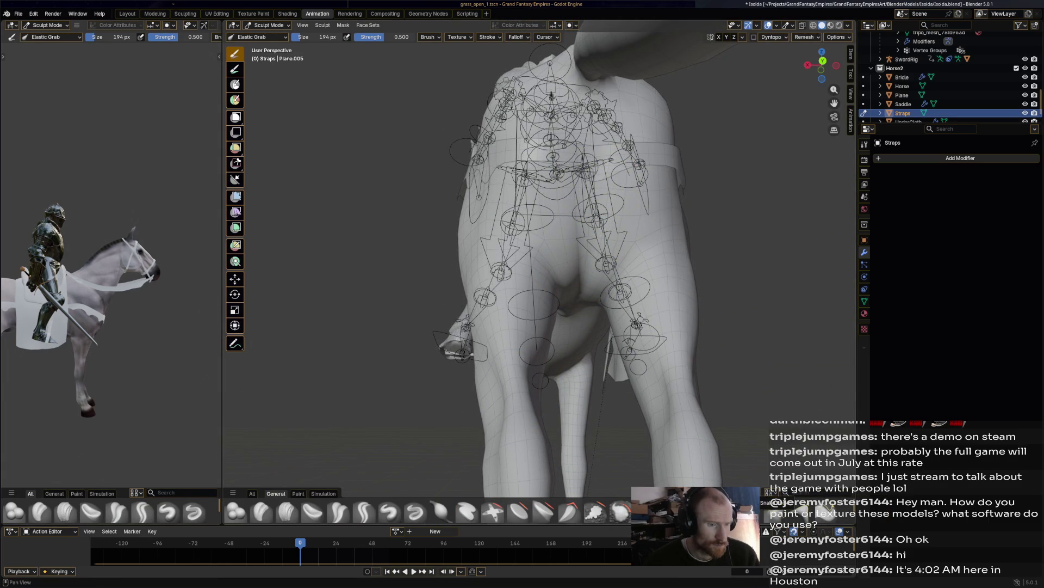
key(k)
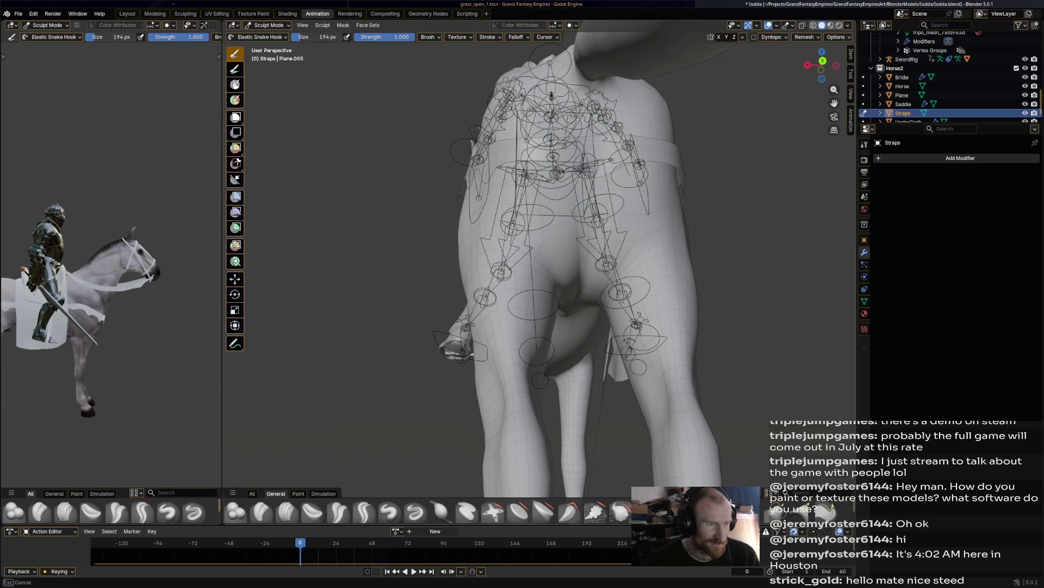
mouse_move(597, 177)
mouse_down()
mouse_move(563, 182)
mouse_move(596, 182)
mouse_move(629, 147)
mouse_up()
mouse_move(626, 174)
middle_down()
mouse_move(542, 246)
mouse_move(604, 247)
mouse_move(451, 326)
mouse_move(470, 317)
middle_up()
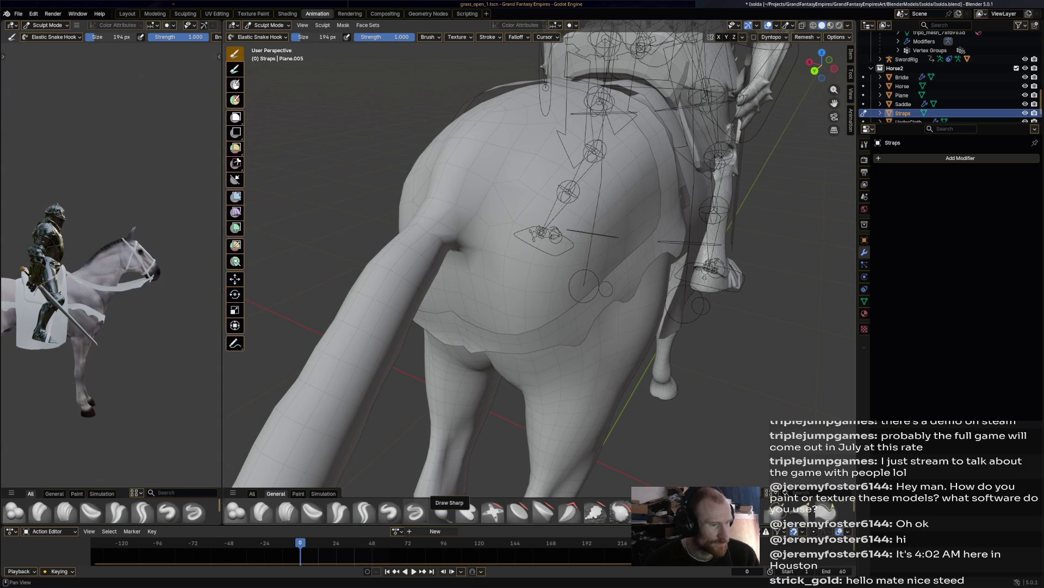
Step: Try Inflate/Deflate, then undo a pointed flap pulled down with Elastic Grab
click(441, 511)
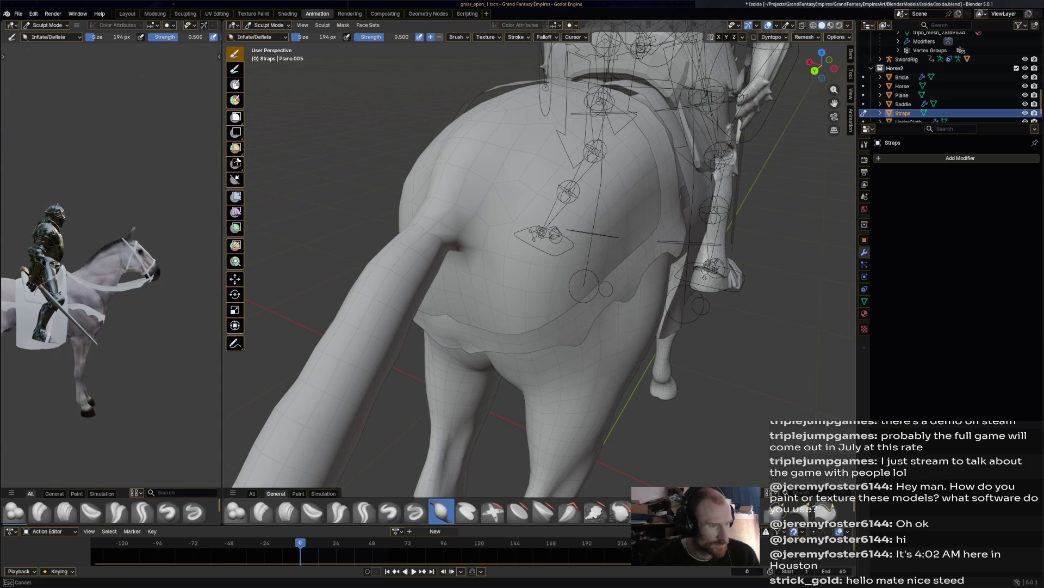
middle_drag(469, 351, 471, 300)
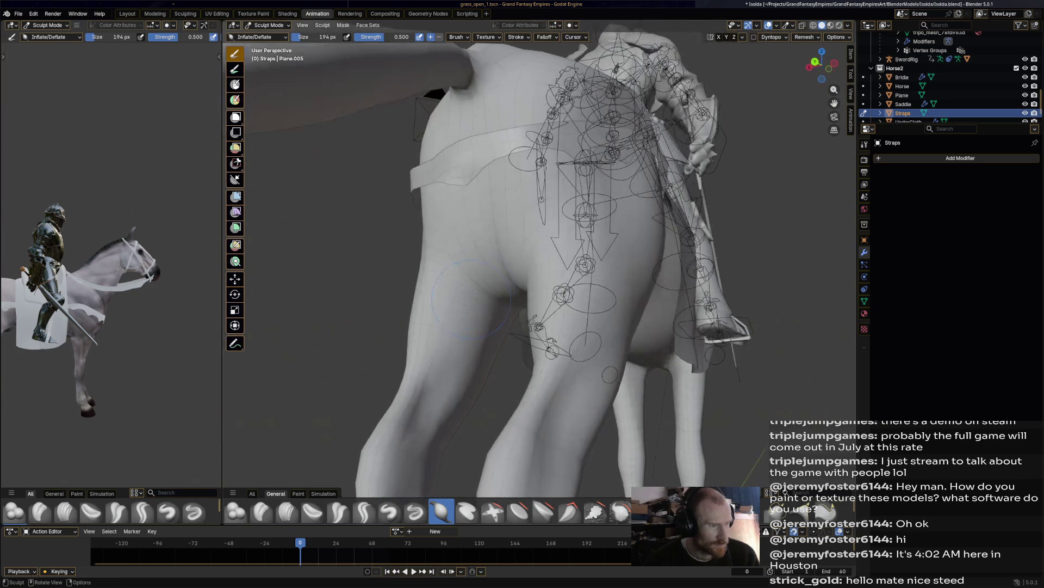
middle_drag(470, 202, 470, 202)
middle_drag(470, 201, 470, 202)
key(g)
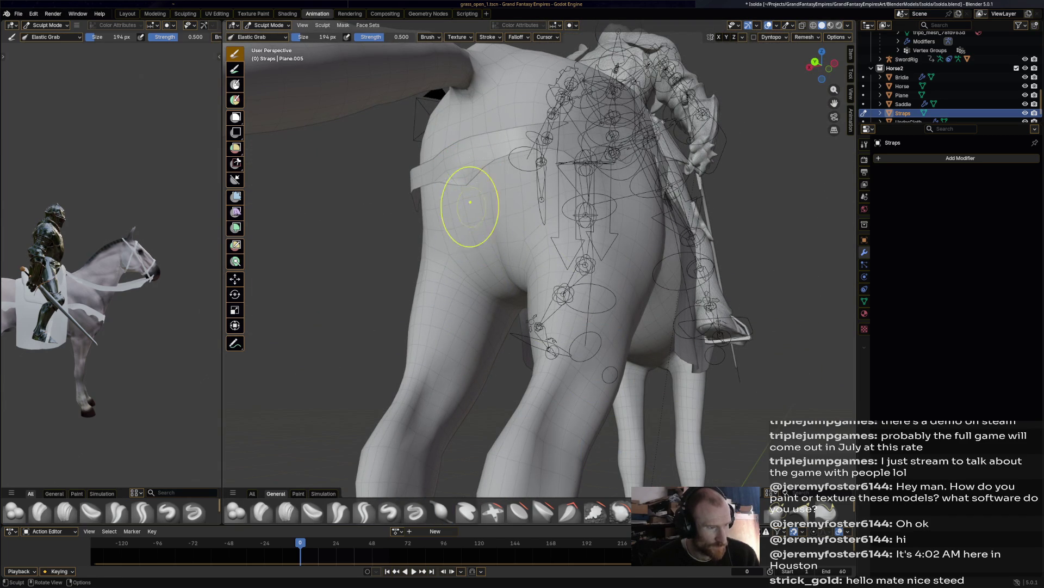
drag(466, 173, 450, 272)
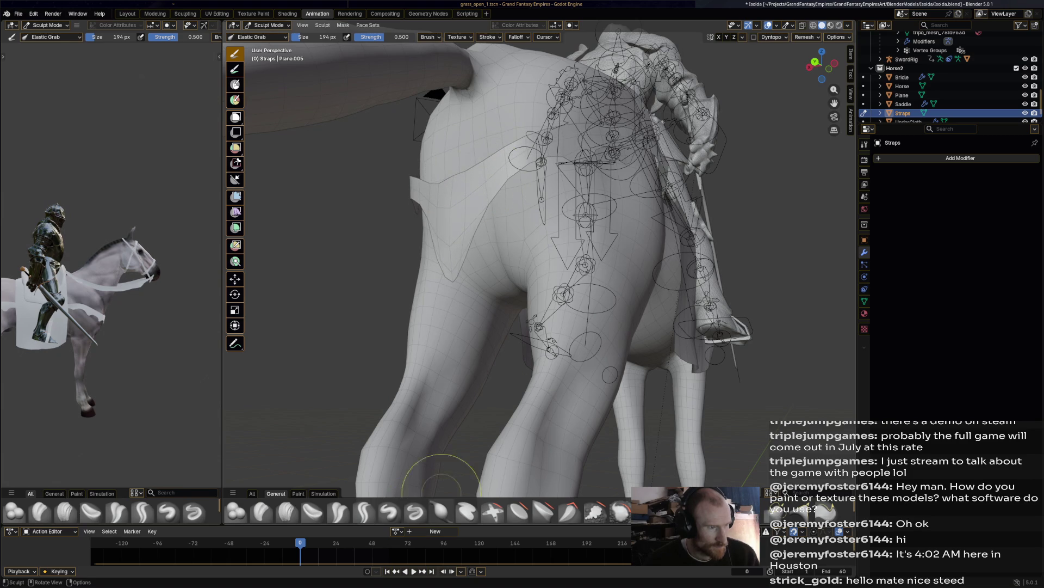
key(ctrl+z)
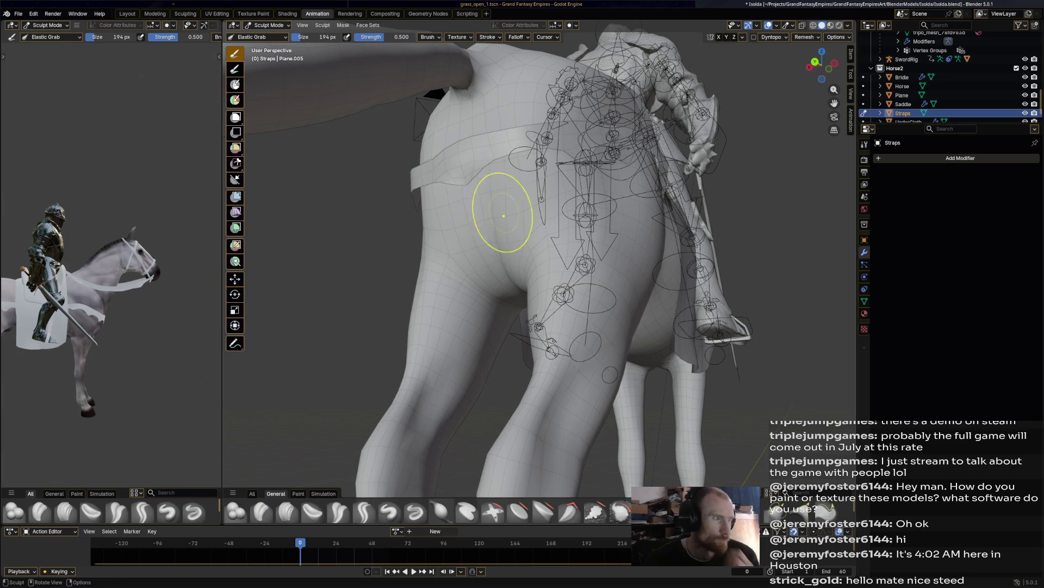
click(267, 25)
Step: Box-select the rump strap vertices in Edit Mode, then Elastic Grab the strap back in Sculpt Mode
click(267, 37)
drag(447, 167, 485, 200)
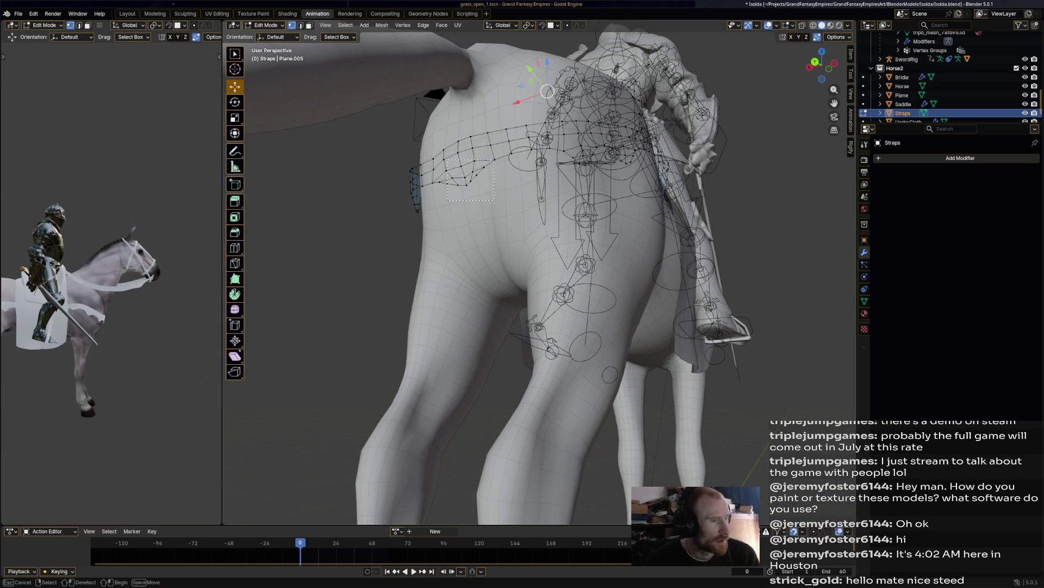
mouse_move(485, 200)
middle_down()
mouse_move(435, 217)
mouse_move(392, 256)
mouse_move(549, 234)
mouse_move(505, 212)
mouse_move(571, 185)
middle_up()
key(r)
right_click(393, 266)
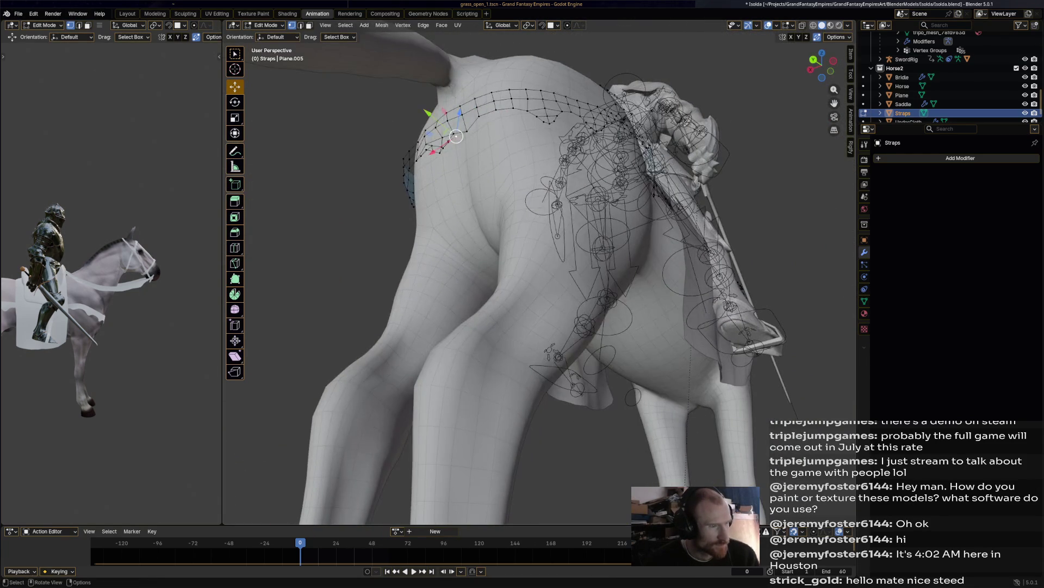
key(ctrl+Tab)
mouse_move(456, 136)
middle_down()
mouse_move(428, 106)
mouse_move(459, 192)
middle_up()
mouse_move(459, 192)
mouse_down()
mouse_move(459, 175)
mouse_move(460, 192)
mouse_up()
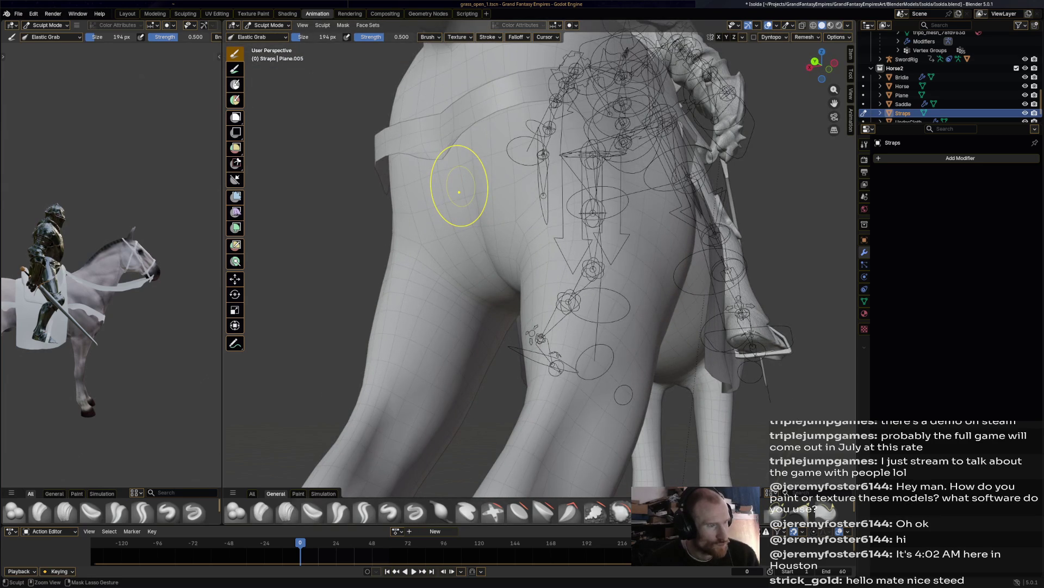
Step: Smooth out the fold in the hip strap and save the blend file
scroll(459, 192, up, 5)
middle_drag(459, 192, 417, 144)
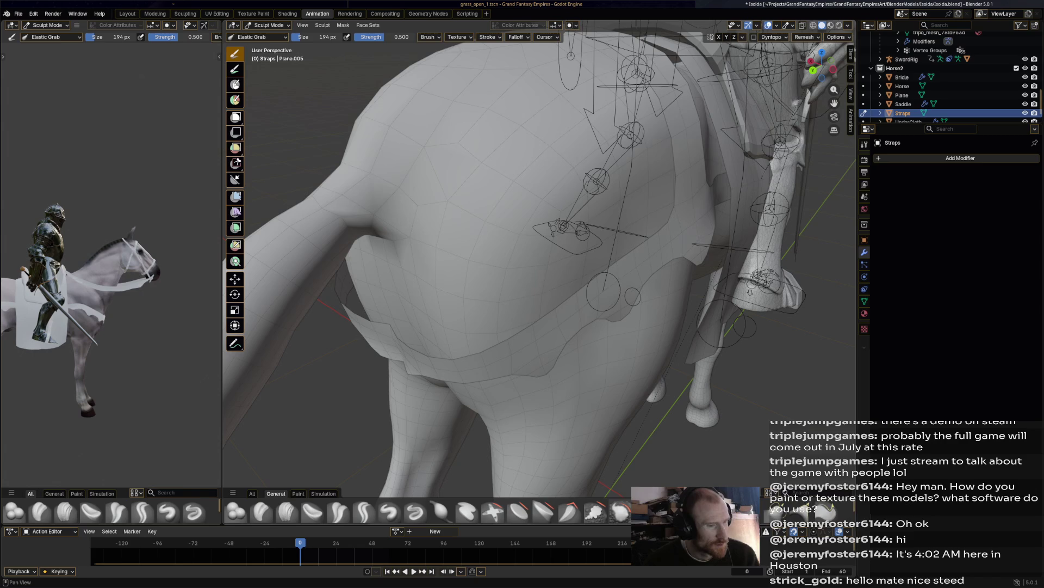
key(shift)
drag(381, 341, 390, 346)
middle_drag(541, 412, 484, 223)
key(ctrl+s)
drag(487, 197, 478, 198)
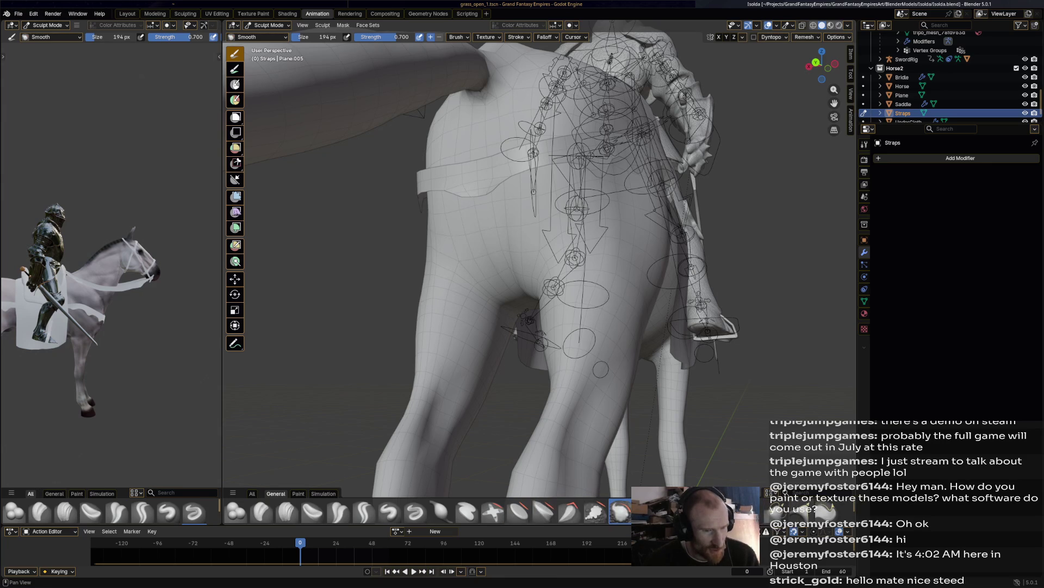
Step: Shrink the brush and test silhouette and 2D grab strokes on the strap flap, undoing one
click(825, 511)
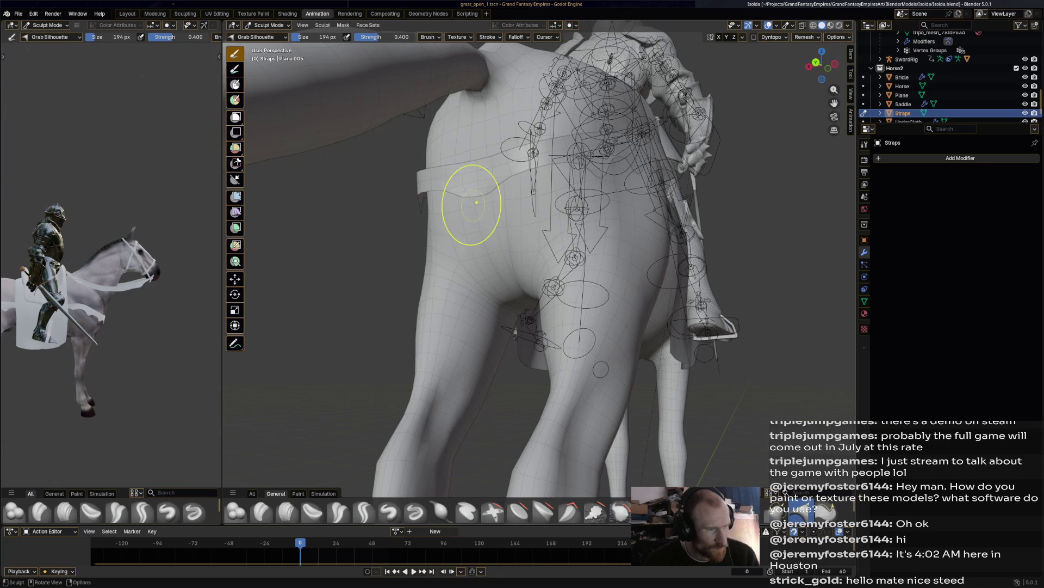
drag(321, 37, 277, 37)
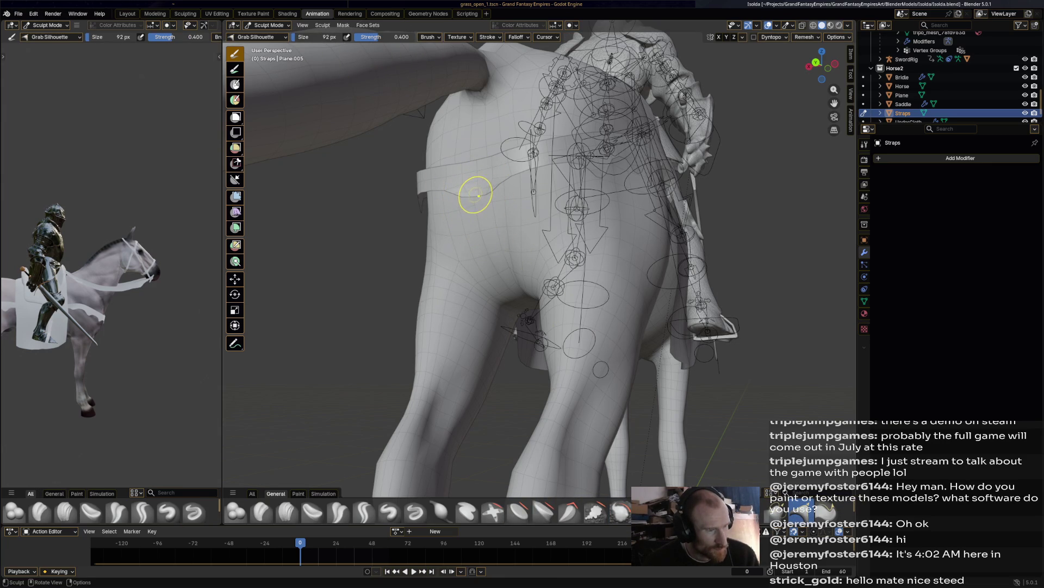
drag(479, 228, 466, 194)
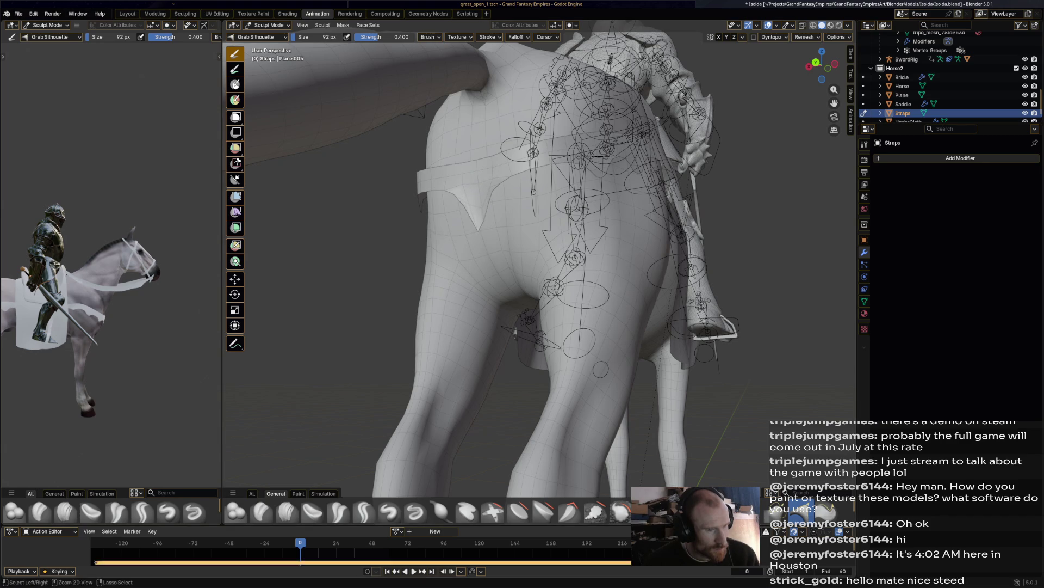
click(798, 512)
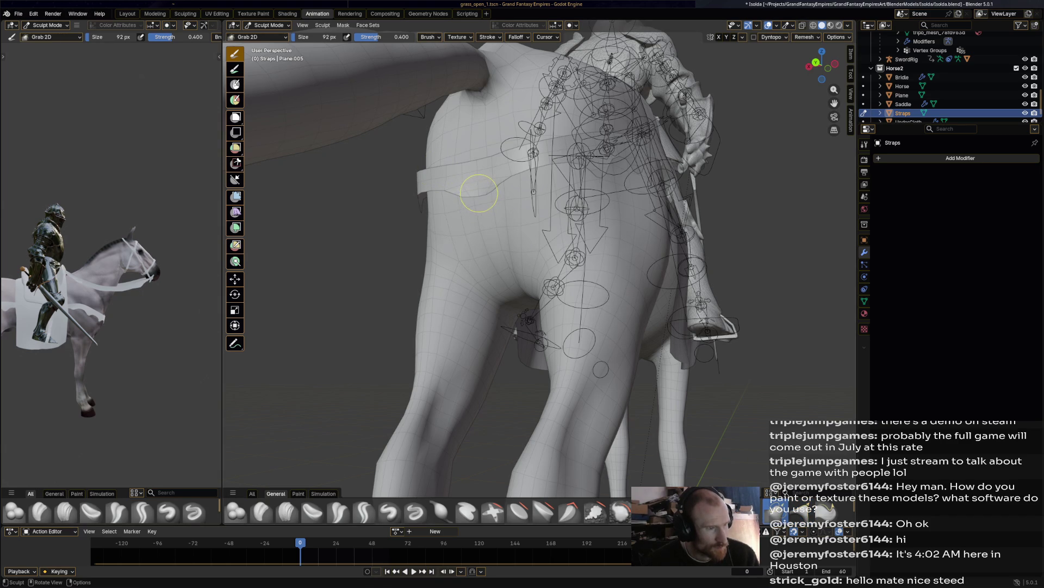
key(ctrl+z)
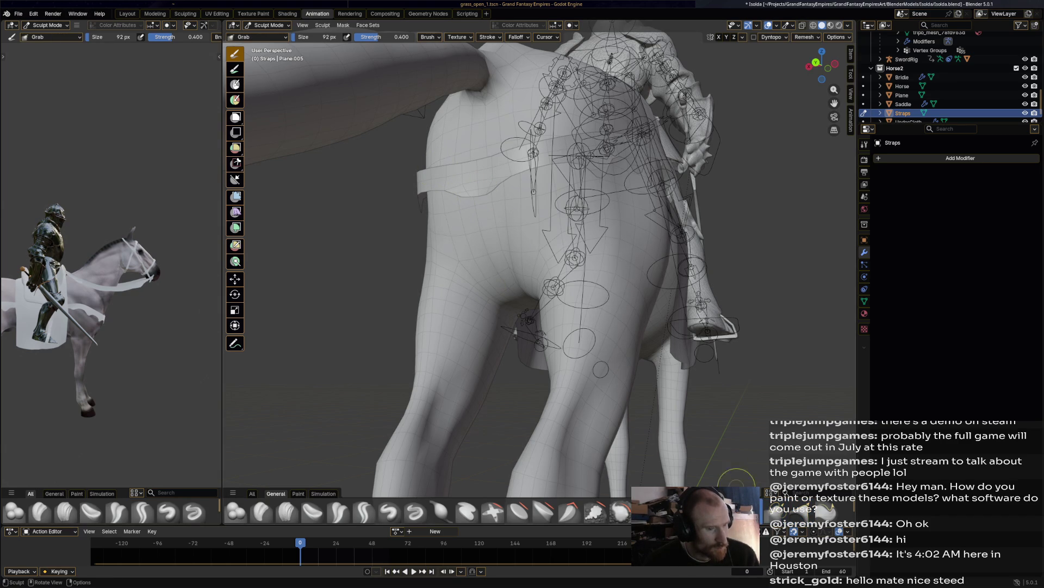
drag(478, 189, 469, 195)
Step: Set the Grab brush to 131 px and pull the rear strap edge
key(f)
click(435, 185)
middle_drag(435, 185, 338, 190)
middle_drag(533, 188, 571, 187)
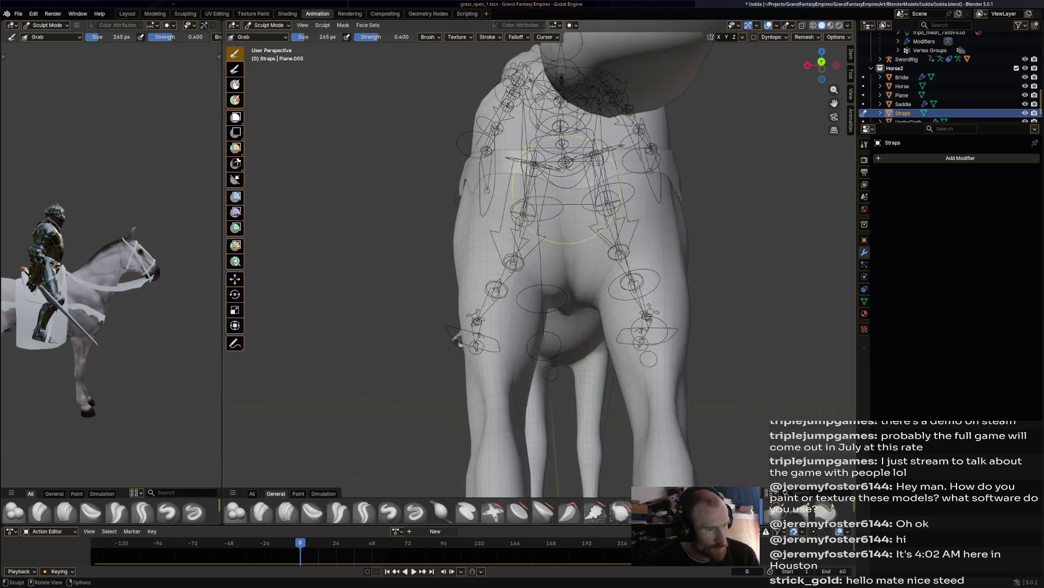
drag(571, 186, 566, 196)
key(f)
click(522, 179)
drag(575, 181, 576, 183)
middle_drag(576, 183, 505, 229)
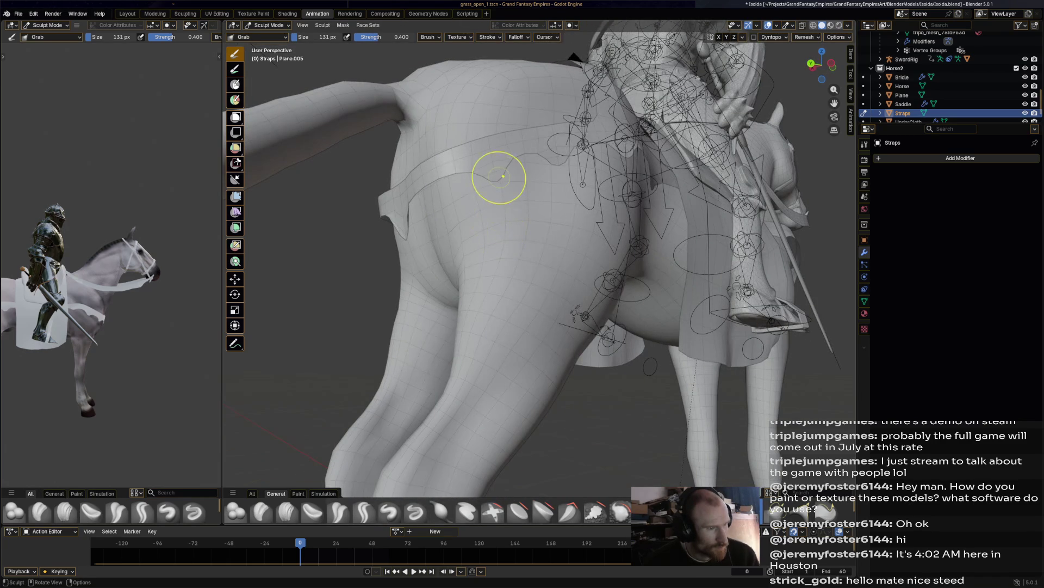
Step: Pull the hip strap's lower edge down into the first spikes
drag(496, 176, 500, 183)
drag(552, 163, 560, 222)
middle_drag(613, 194, 636, 185)
middle_drag(550, 187, 537, 184)
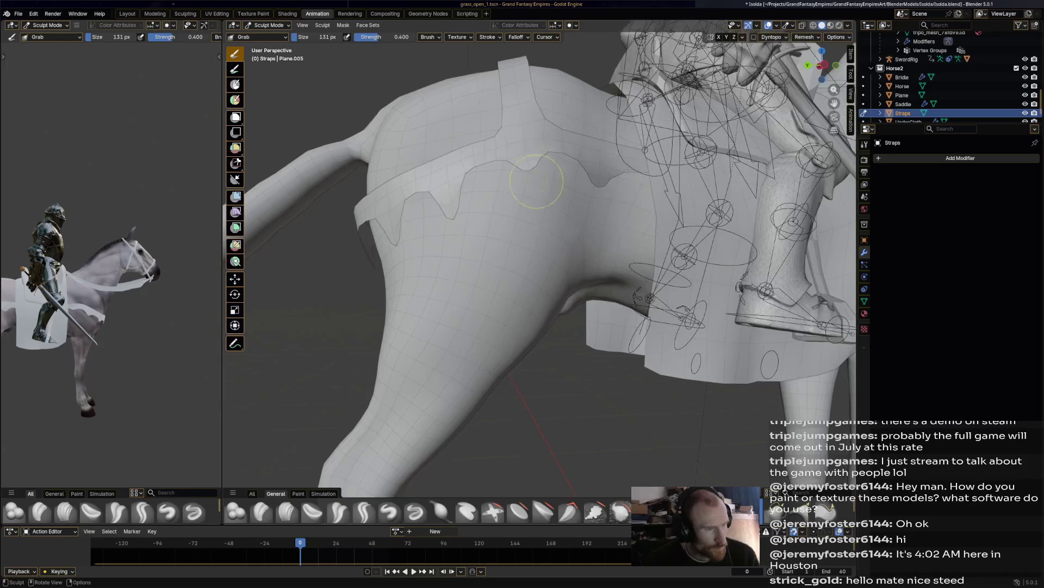
drag(528, 172, 526, 197)
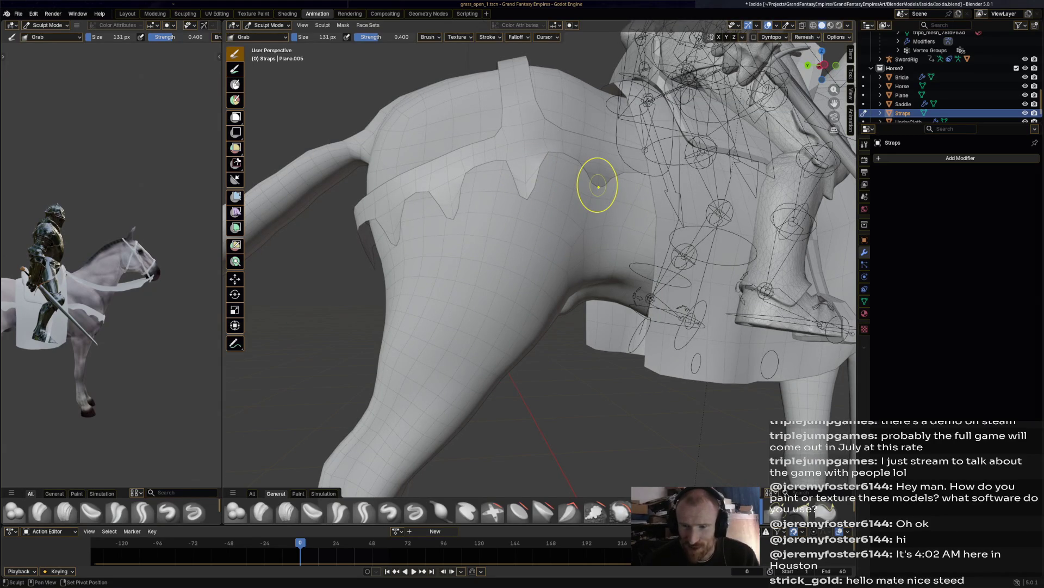
scroll(602, 249, down, 5)
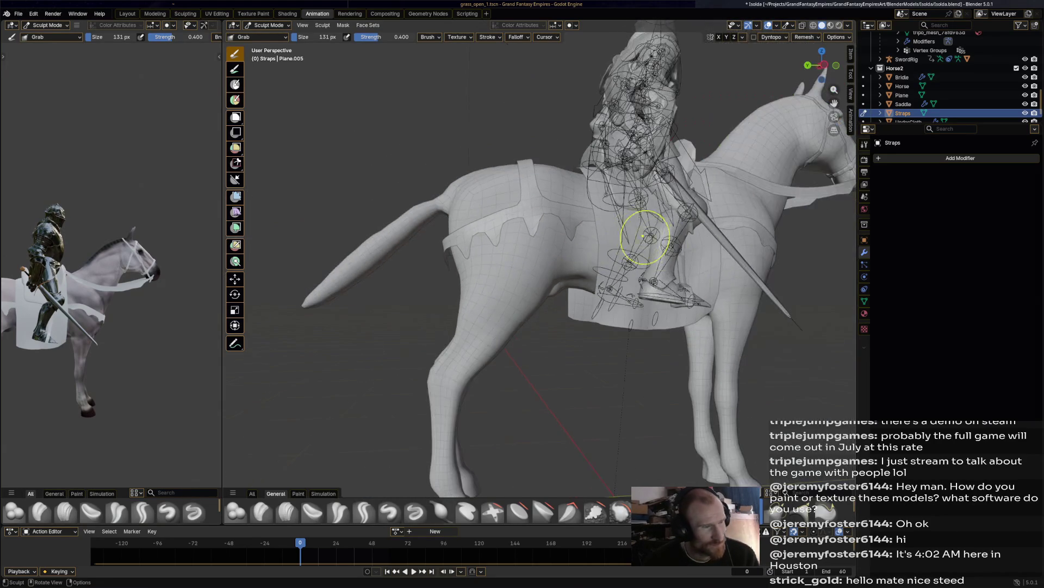
scroll(461, 264, up, 4)
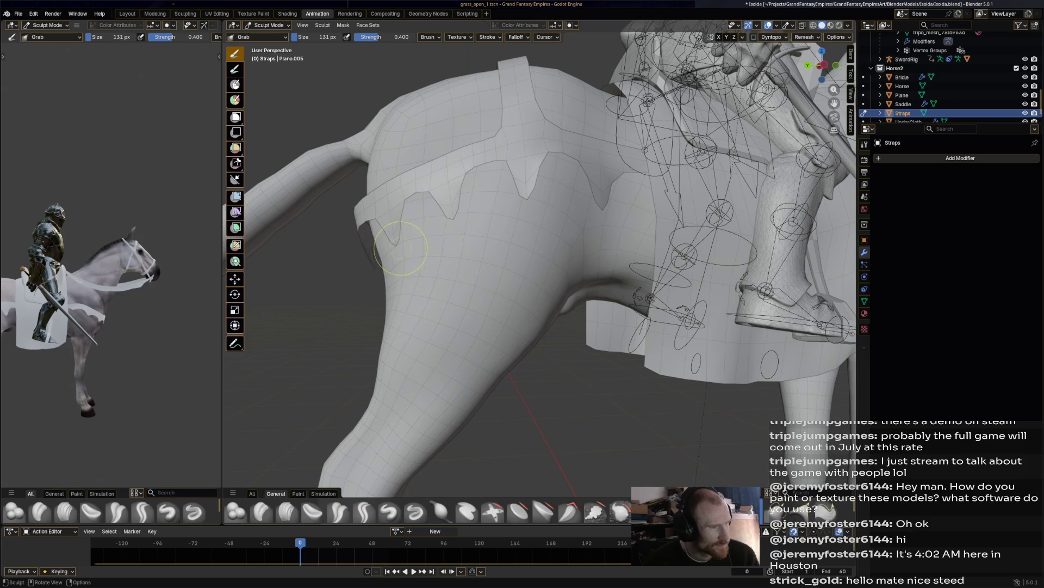
drag(396, 245, 396, 245)
drag(455, 216, 438, 224)
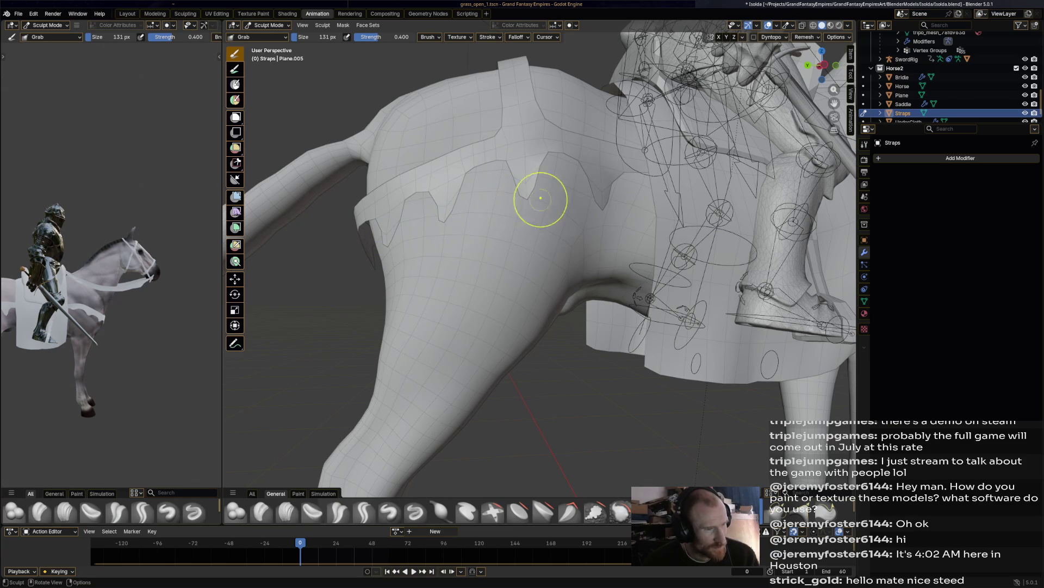
Step: Pull several more pointed spikes along the strap's lower edge near the rear legs
scroll(590, 210, down, 8)
mouse_move(590, 210)
middle_down()
mouse_move(429, 218)
mouse_move(648, 233)
middle_up()
scroll(610, 229, up, 6)
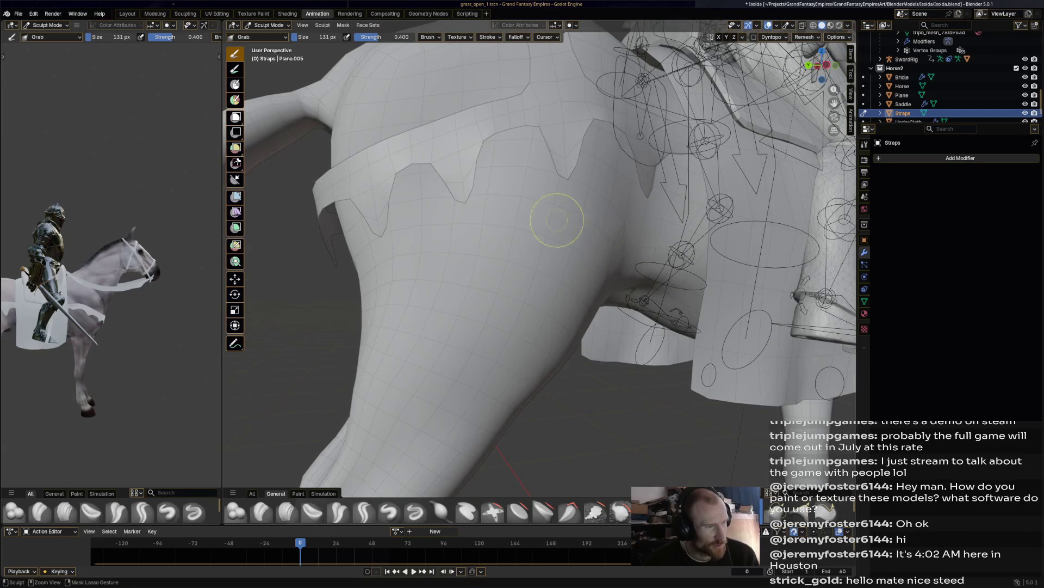
middle_drag(550, 217, 472, 215)
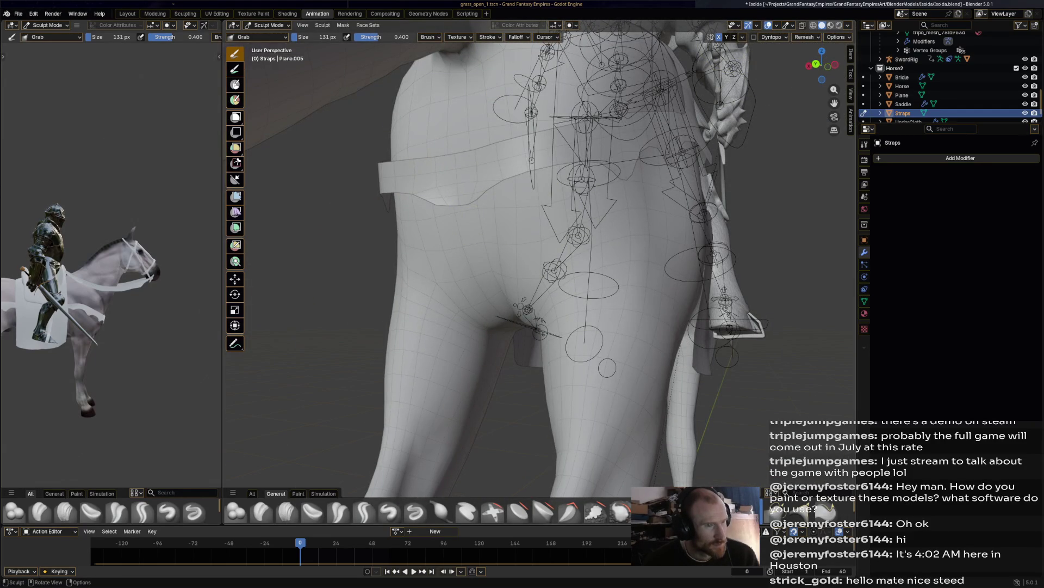
drag(460, 205, 473, 206)
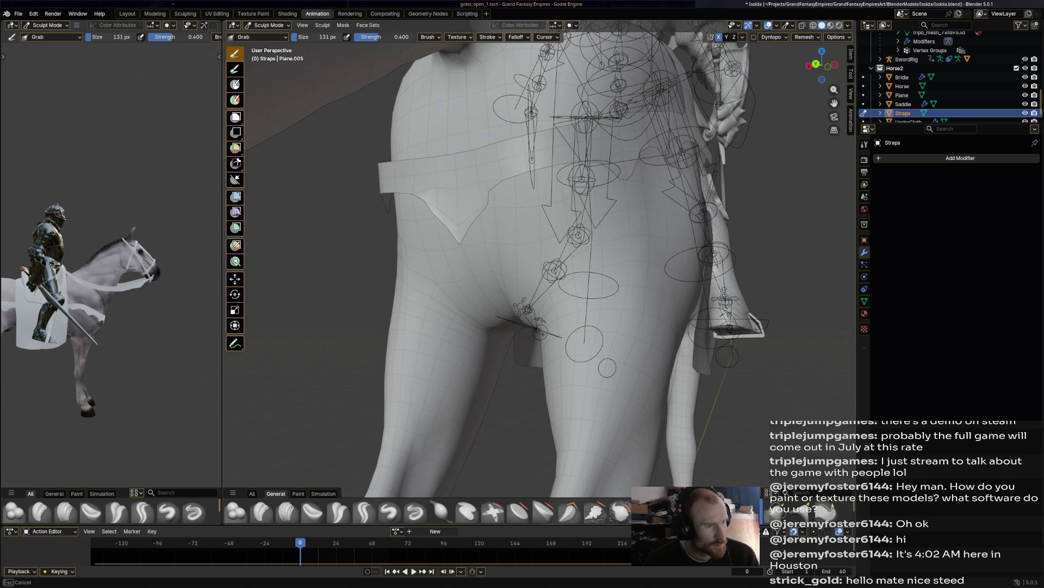
middle_drag(496, 219, 349, 239)
scroll(346, 241, up, 3)
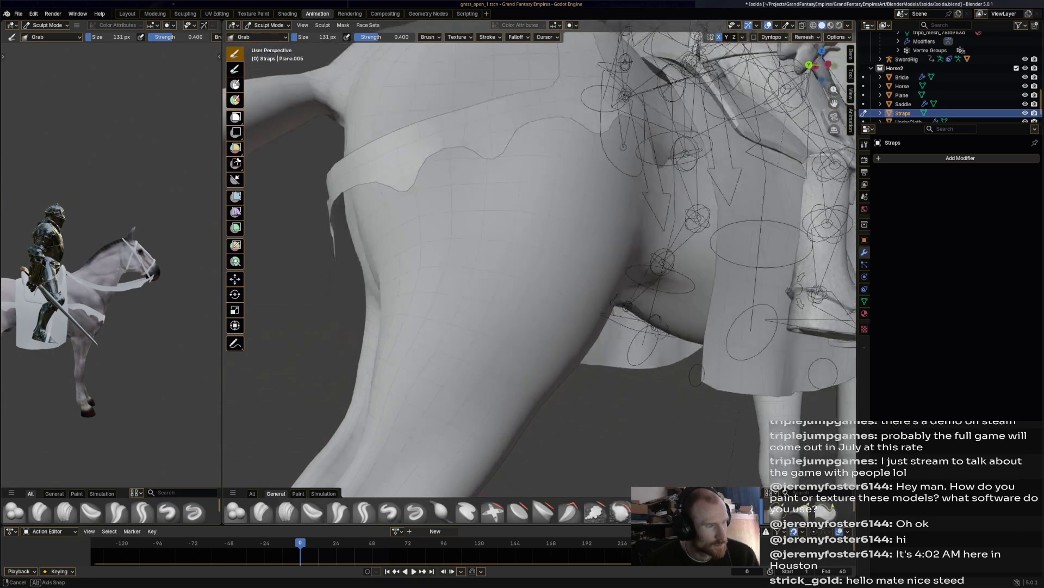
mouse_move(346, 241)
mouse_down()
mouse_move(351, 264)
mouse_move(323, 253)
mouse_move(318, 273)
mouse_up()
mouse_move(318, 273)
mouse_down()
mouse_move(331, 271)
mouse_move(331, 282)
mouse_move(384, 214)
mouse_move(366, 225)
mouse_move(364, 243)
mouse_up()
mouse_move(449, 173)
mouse_down()
mouse_move(451, 197)
mouse_move(440, 202)
mouse_move(431, 189)
mouse_up()
drag(561, 140, 560, 180)
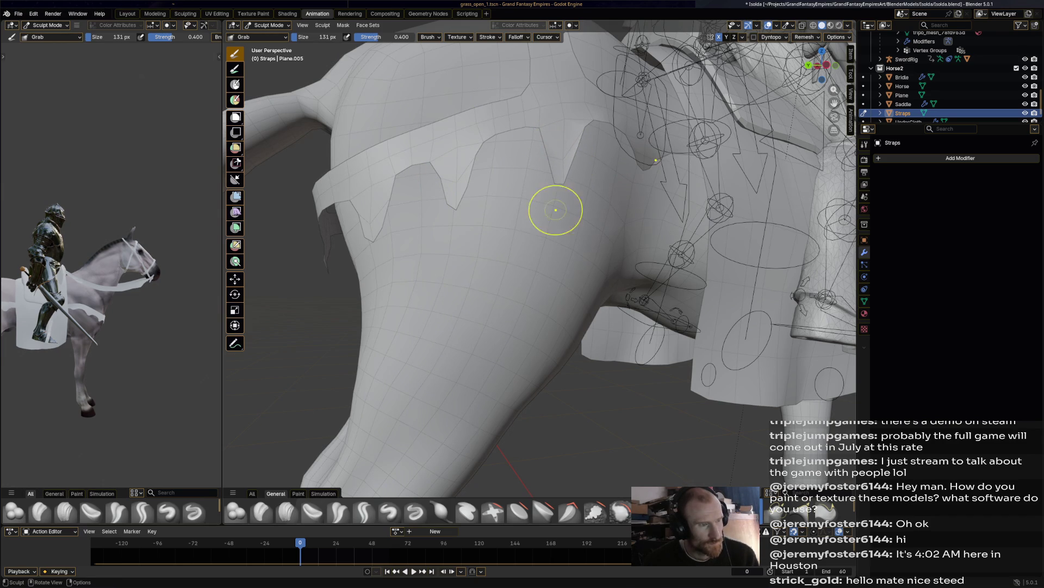
mouse_move(643, 164)
mouse_down()
mouse_move(642, 202)
mouse_move(648, 158)
mouse_move(651, 188)
mouse_up()
scroll(640, 196, down, 10)
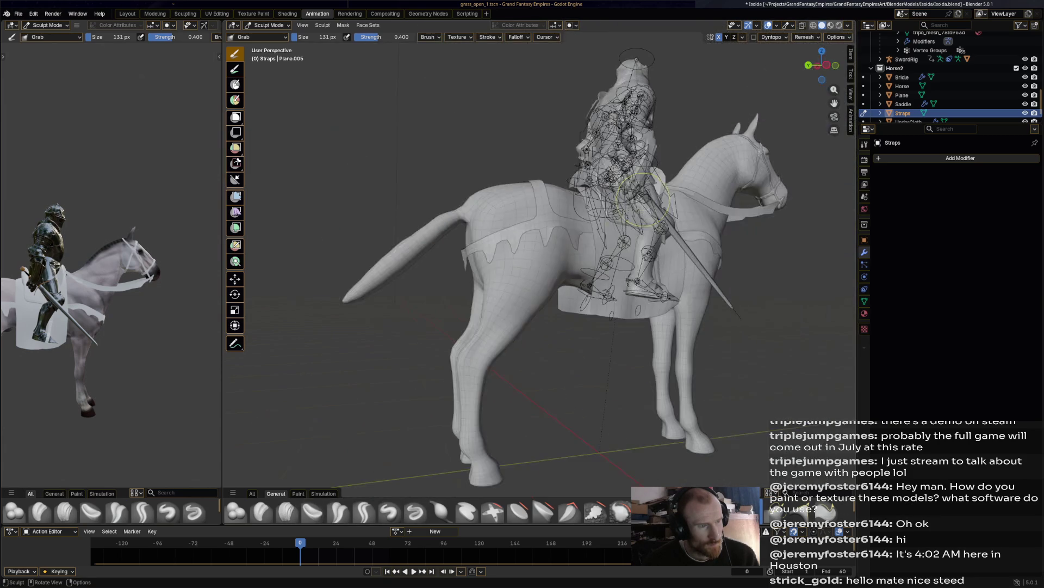
Step: Pull the side strap edge down into a bump and a spike
middle_drag(639, 196, 609, 239)
scroll(596, 275, up, 6)
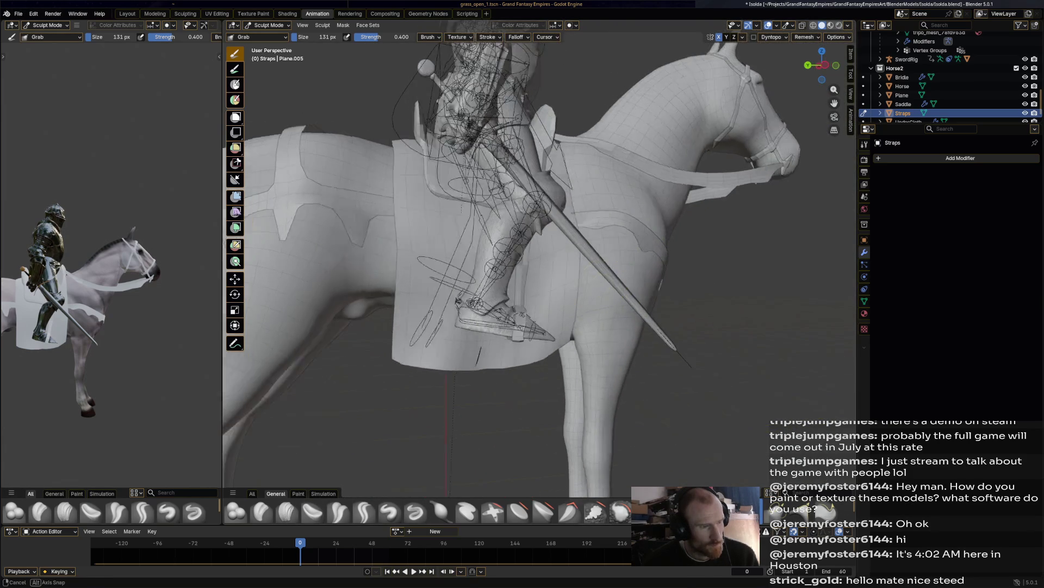
scroll(597, 275, up, 3)
drag(616, 206, 615, 228)
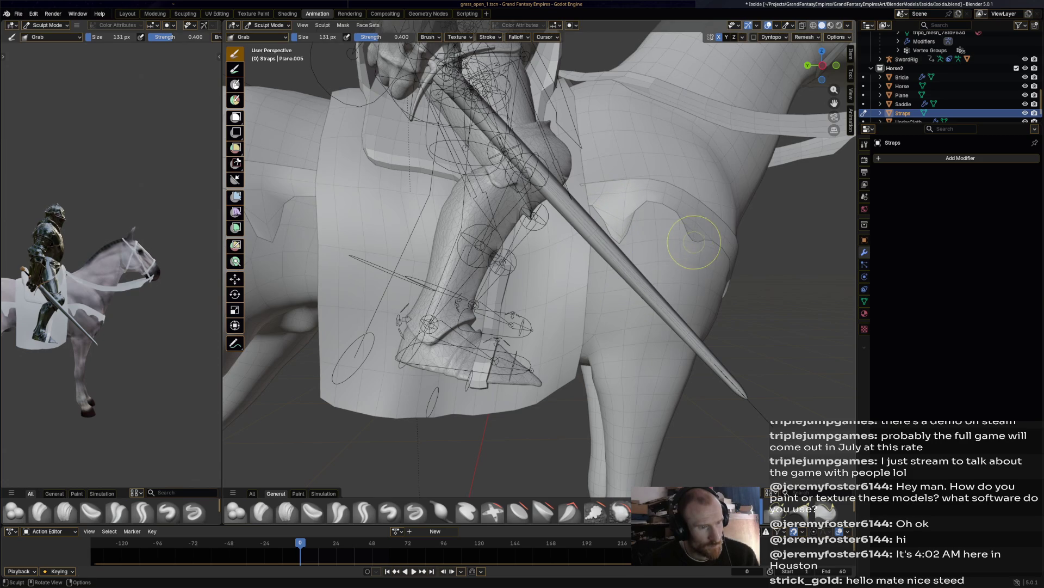
drag(698, 241, 713, 325)
scroll(714, 325, down, 5)
scroll(606, 191, up, 5)
Step: Add a sharp tip on the far side near the hindquarters and save the file
middle_drag(606, 191, 571, 167)
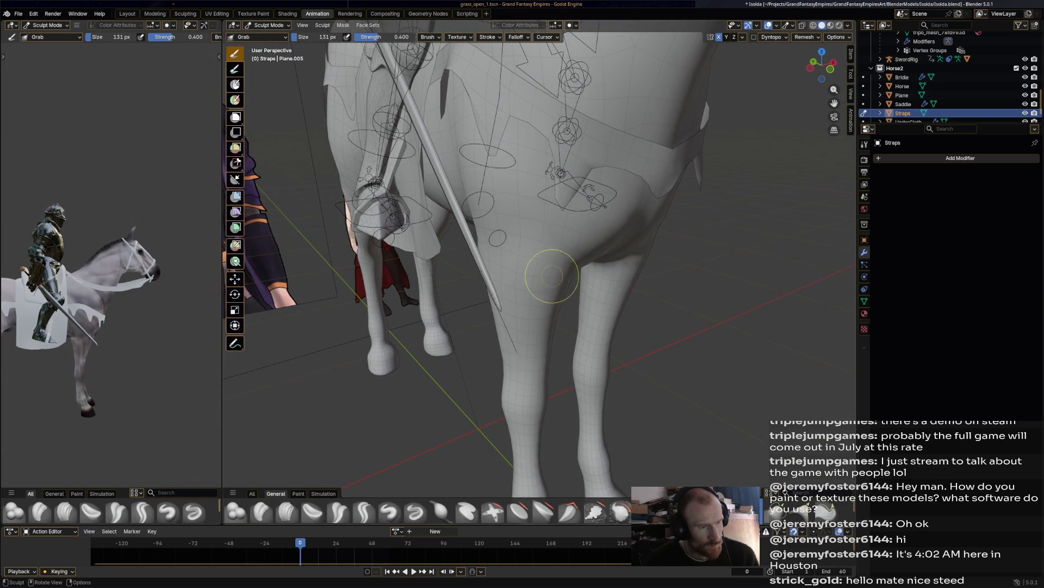
drag(658, 197, 662, 228)
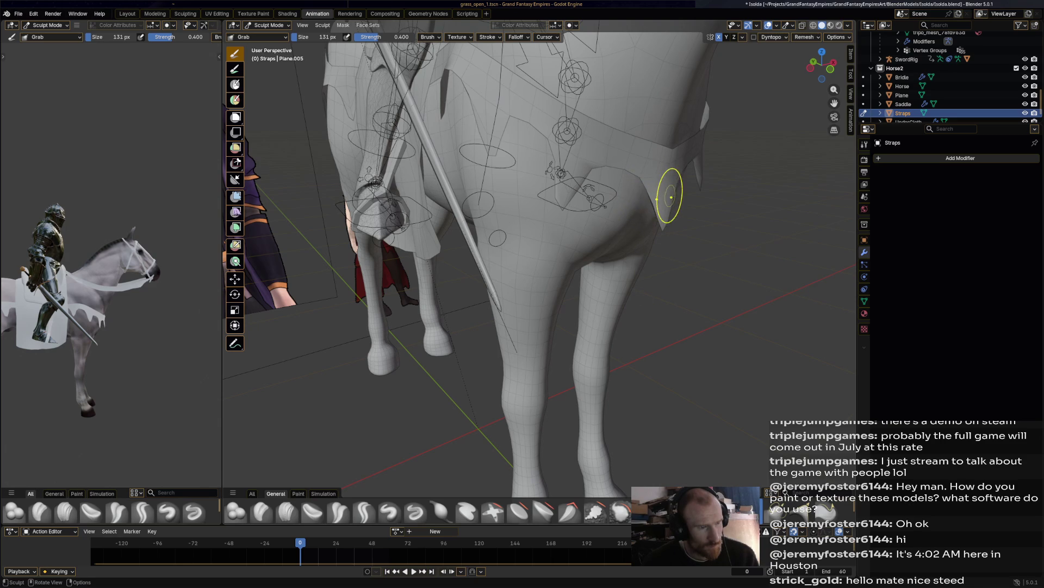
scroll(675, 202, down, 6)
key(ctrl+s)
scroll(627, 220, down, 3)
Step: Slightly inflate the strap near the belly with Inflate/Deflate, save, and return Straps to Object Mode
middle_drag(626, 220, 531, 244)
scroll(532, 244, up, 8)
mouse_move(472, 176)
middle_down()
mouse_move(449, 152)
mouse_move(472, 147)
middle_up()
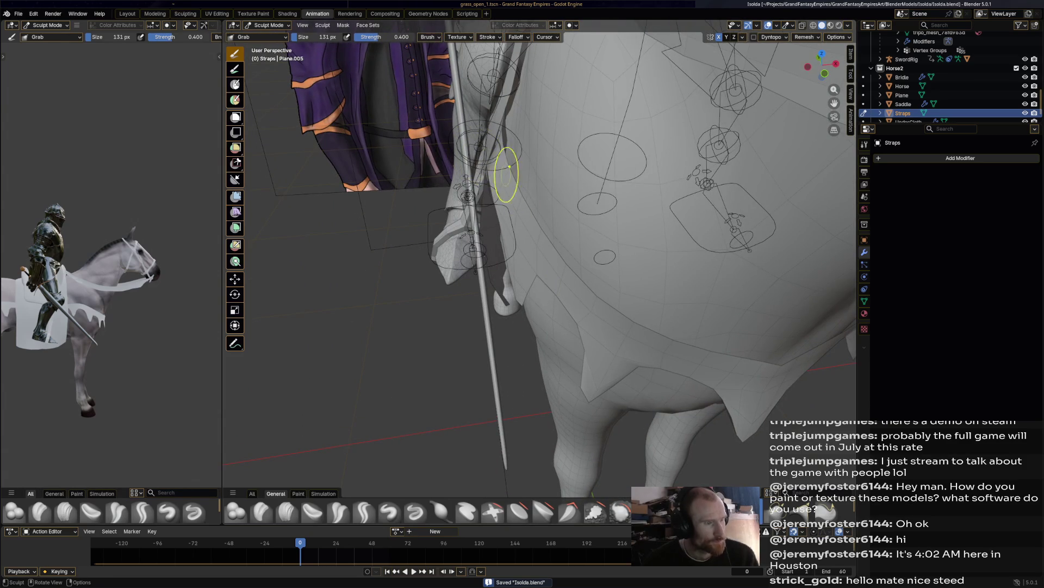
click(441, 511)
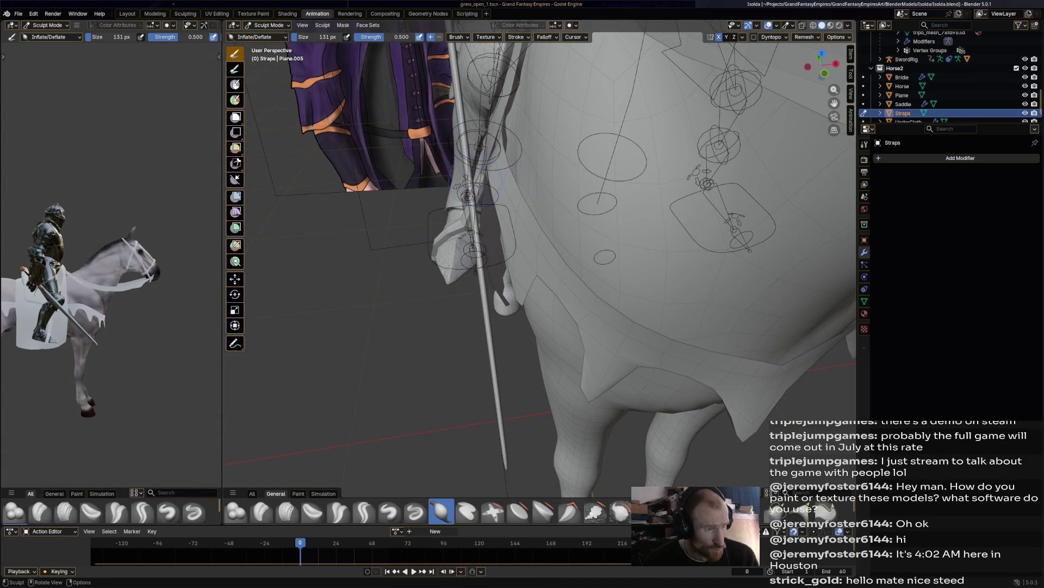
drag(479, 169, 491, 173)
mouse_move(491, 171)
middle_down()
mouse_move(542, 245)
mouse_move(630, 239)
middle_up()
scroll(541, 244, down, 10)
key(ctrl+s)
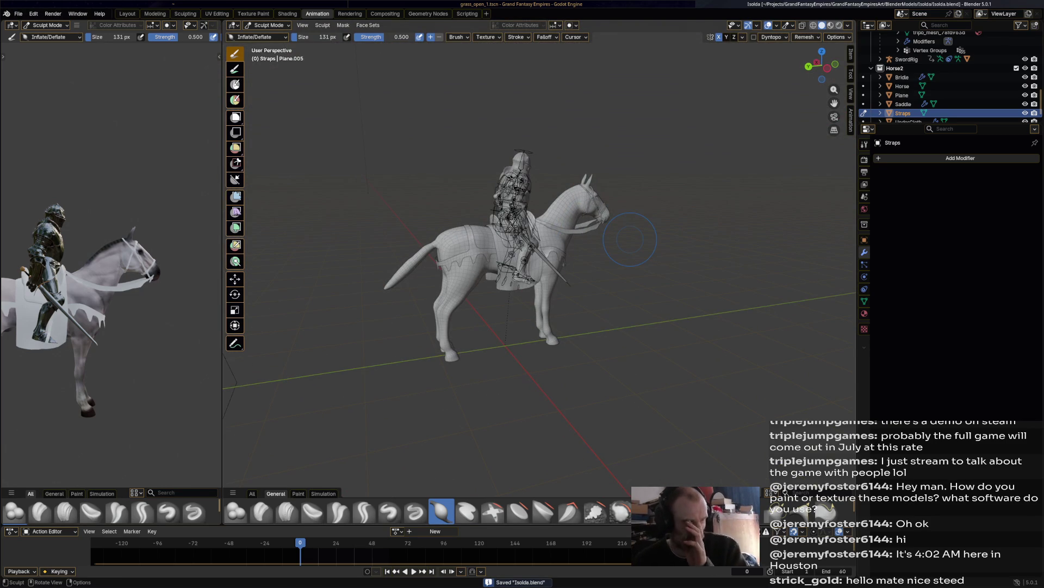
click(267, 25)
click(265, 36)
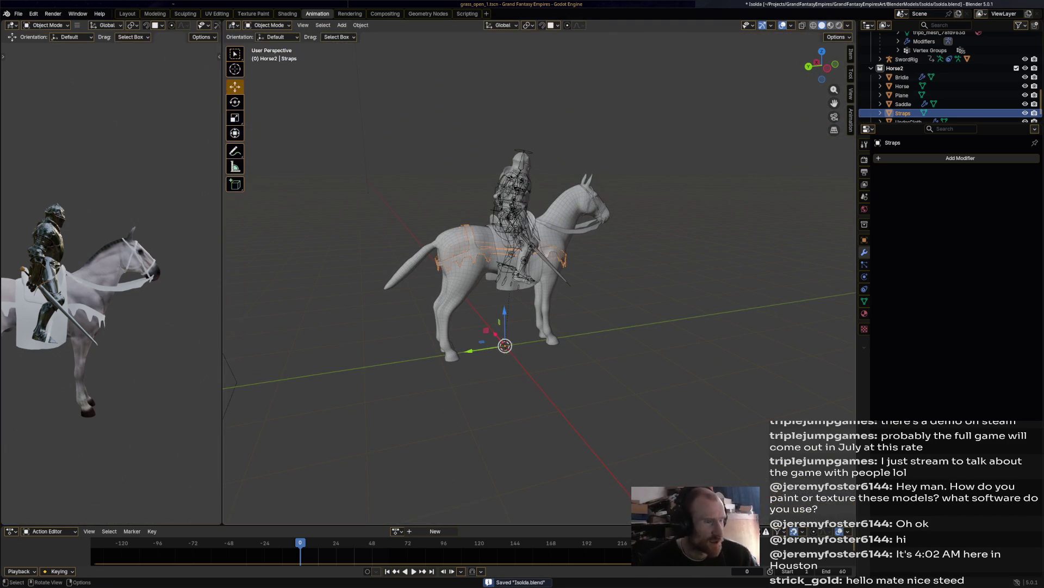
Step: Switch to Material Preview, orbit to a low frontal view of the horse, and save
middle_drag(630, 239, 560, 239)
click(831, 25)
scroll(539, 278, up, 4)
middle_drag(538, 278, 481, 247)
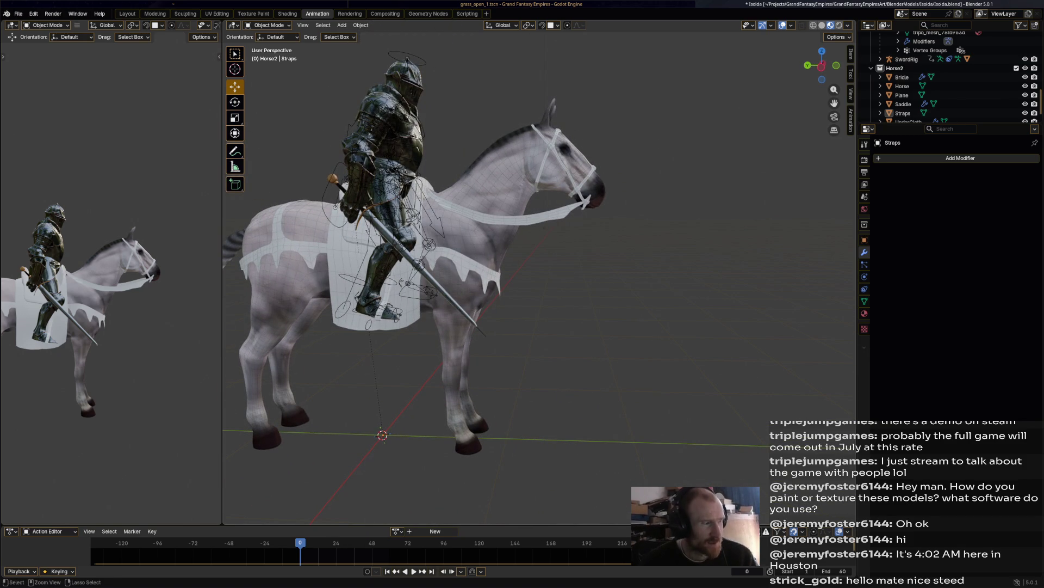
key(ctrl+s)
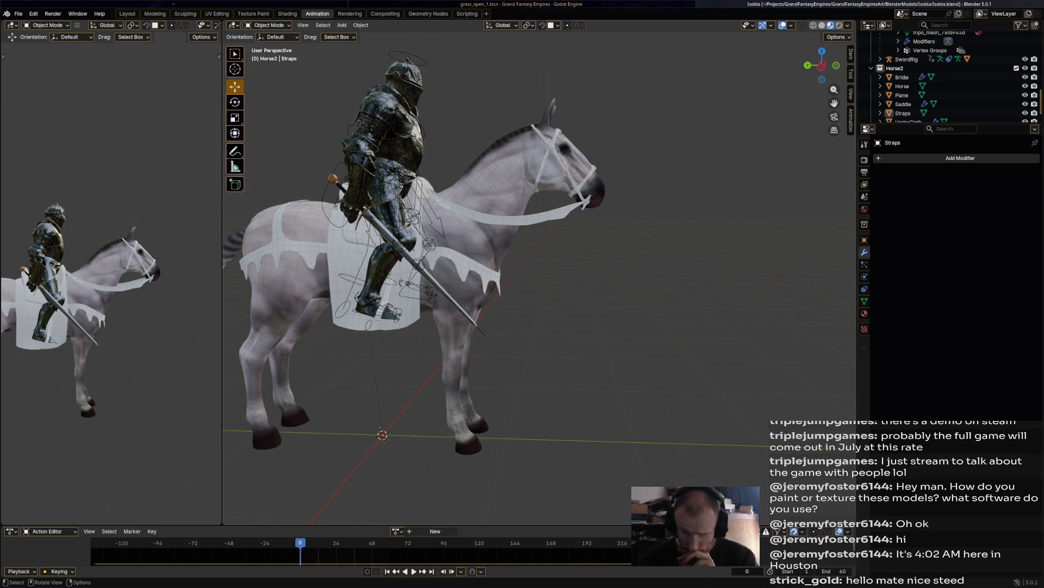
Step: Select the knight's body mesh to reveal its Armature modifier bound to KnightRig
scroll(539, 261, down, 5)
mouse_move(539, 261)
middle_down()
mouse_move(848, 271)
mouse_move(582, 262)
mouse_move(537, 275)
middle_up()
scroll(537, 274, up, 6)
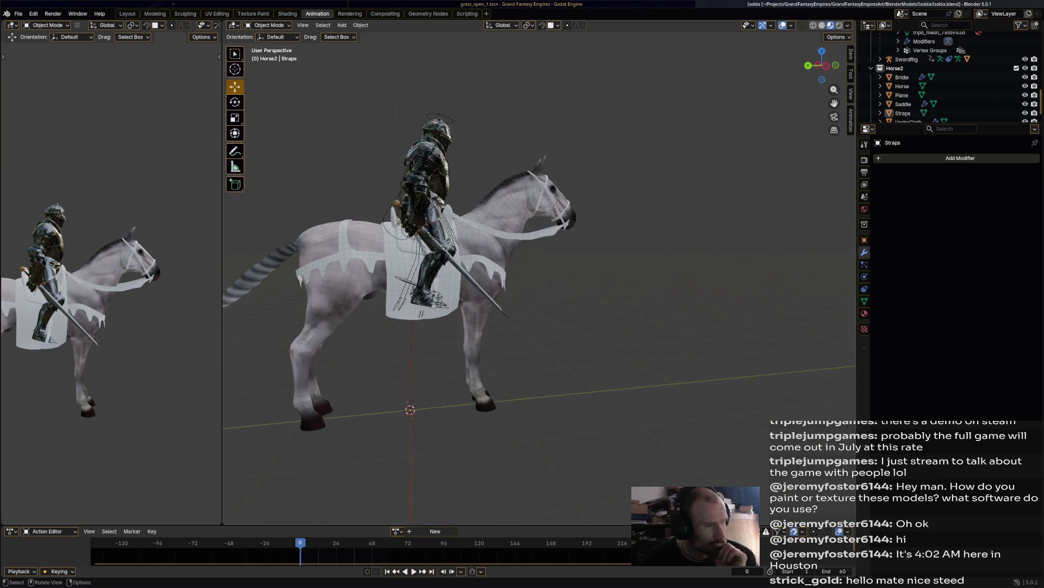
mouse_move(537, 274)
middle_down()
mouse_move(590, 271)
mouse_move(536, 272)
middle_up()
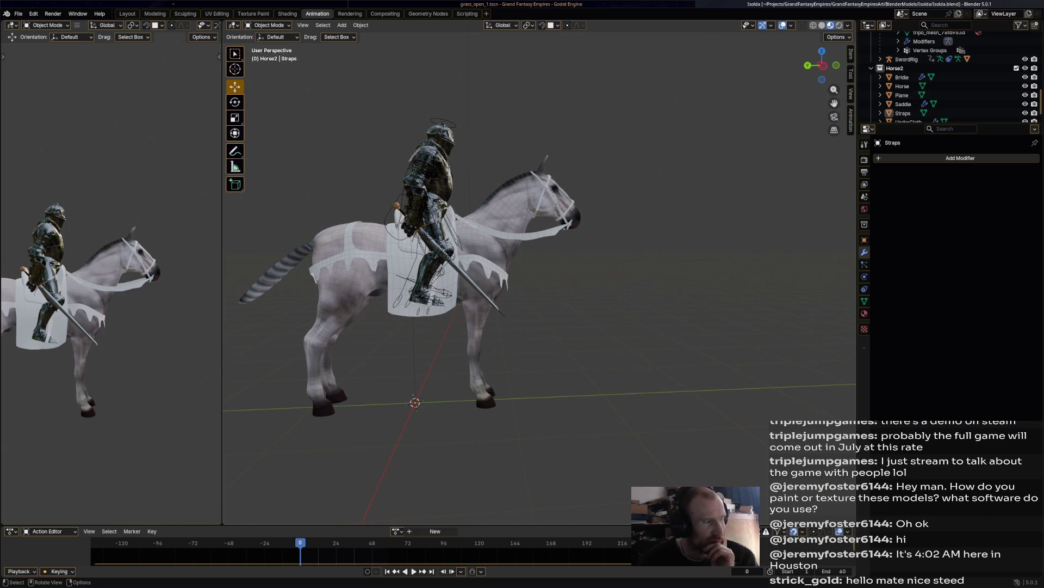
scroll(539, 277, down, 2)
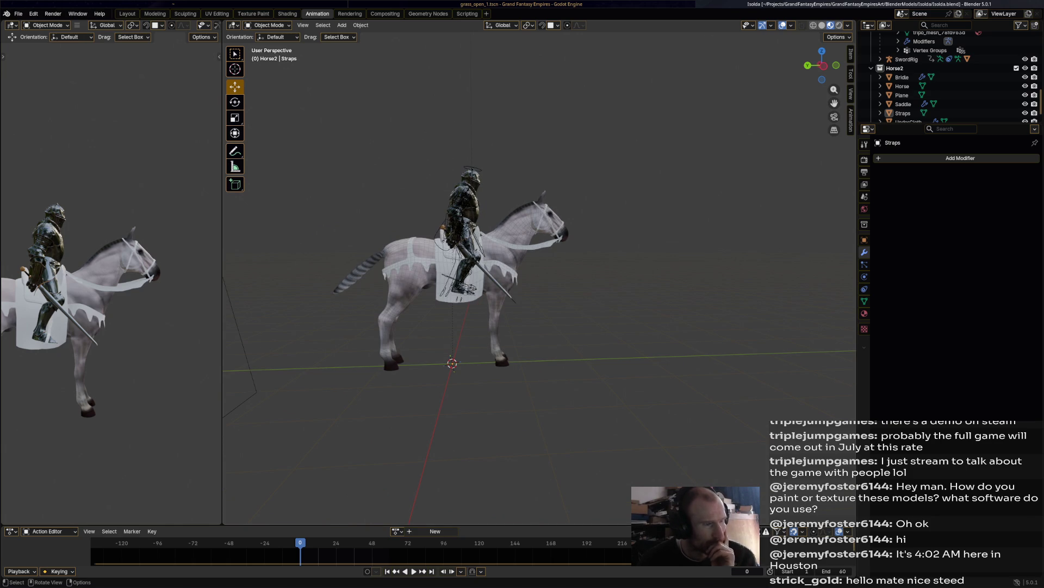
click(463, 245)
mouse_move(463, 245)
middle_down()
mouse_move(522, 239)
mouse_move(467, 239)
middle_up()
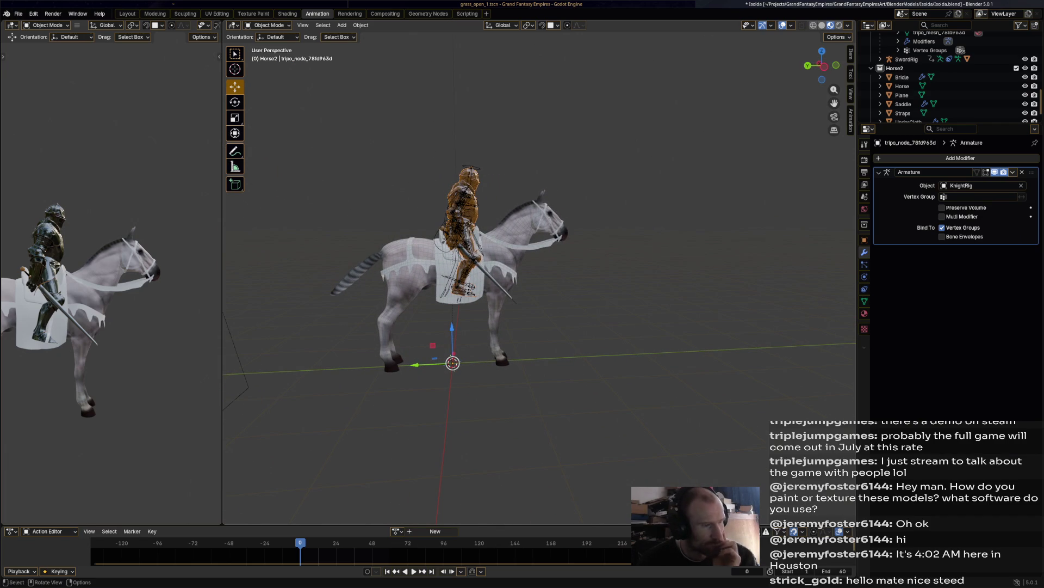
Step: Select the horse mesh and toggle it into Edit Mode and back to Object Mode
click(599, 163)
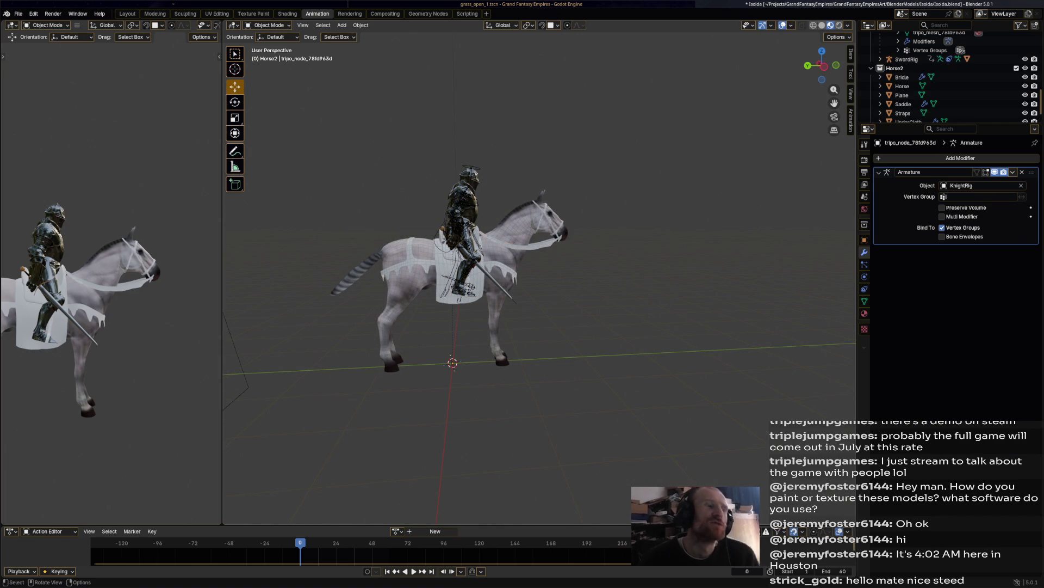
click(522, 239)
click(902, 86)
click(269, 25)
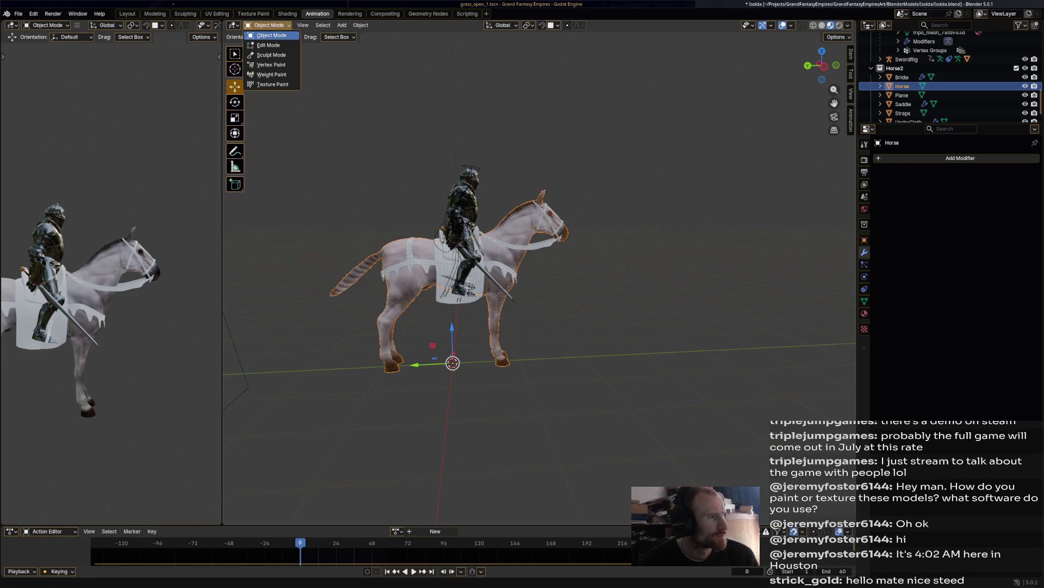
click(268, 45)
click(268, 25)
click(268, 35)
Step: Scale the horse parts Bridle through UnderCloth by 1.067, cancelling the stray move
click(902, 76)
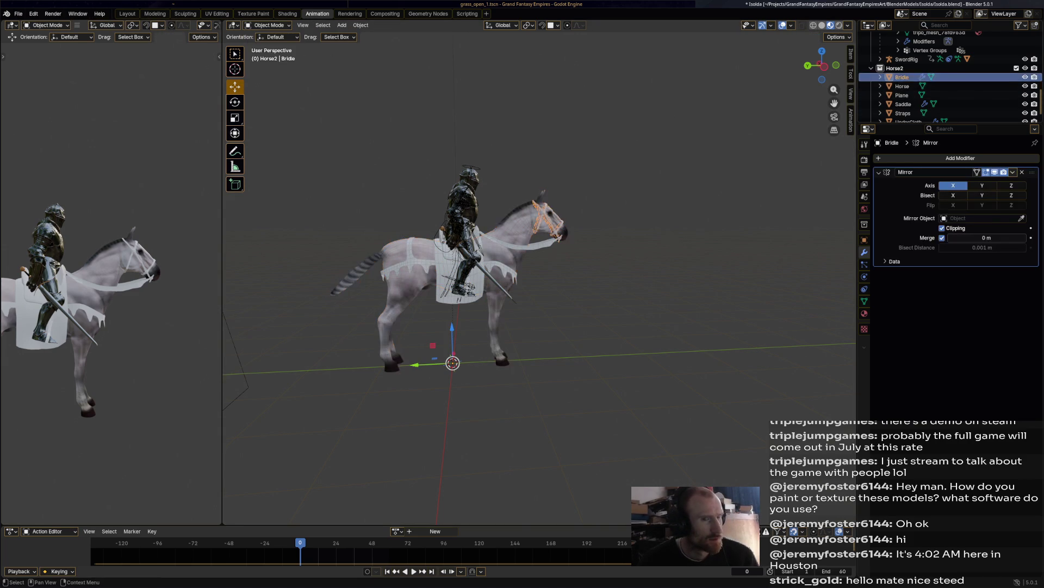
scroll(925, 87, down, 1)
shift+click(909, 113)
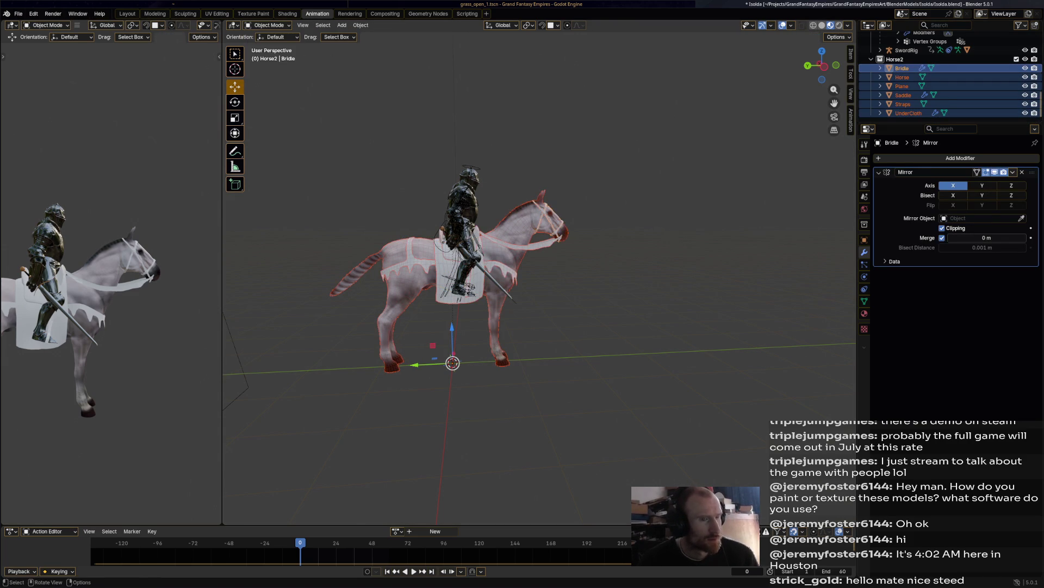
key(s)
click(757, 168)
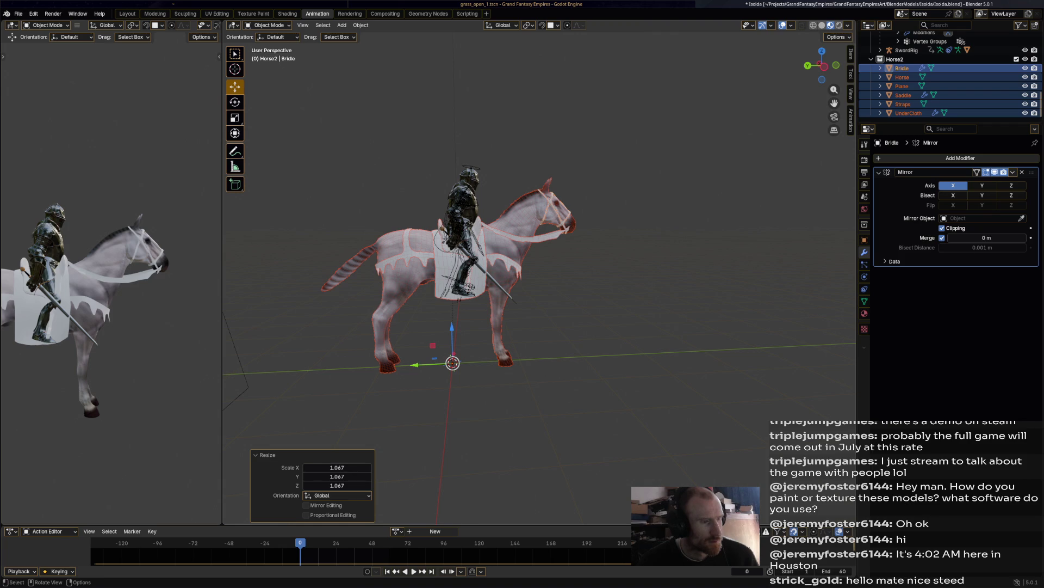
key(g)
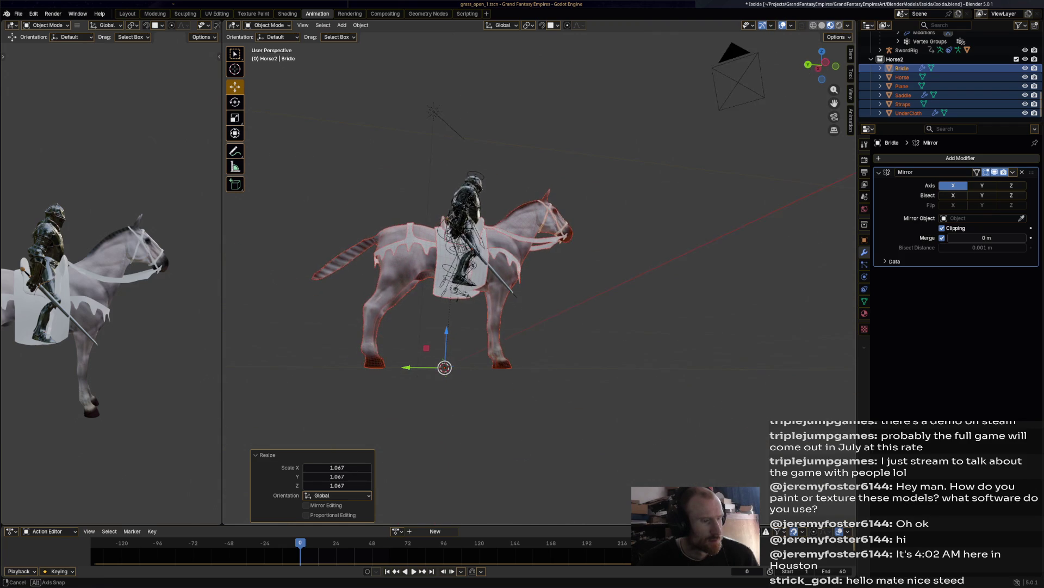
key(Escape)
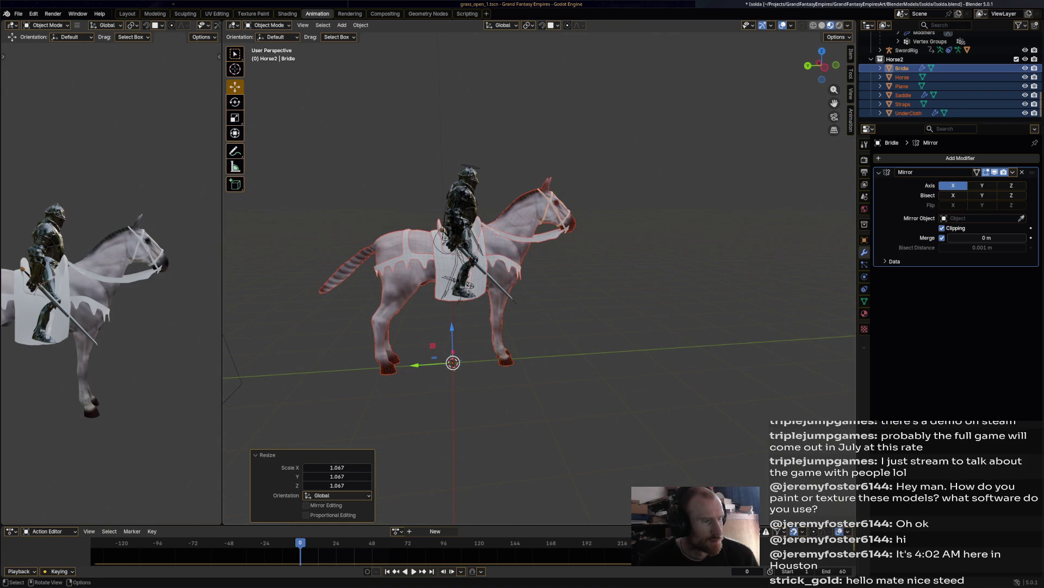
click(462, 228)
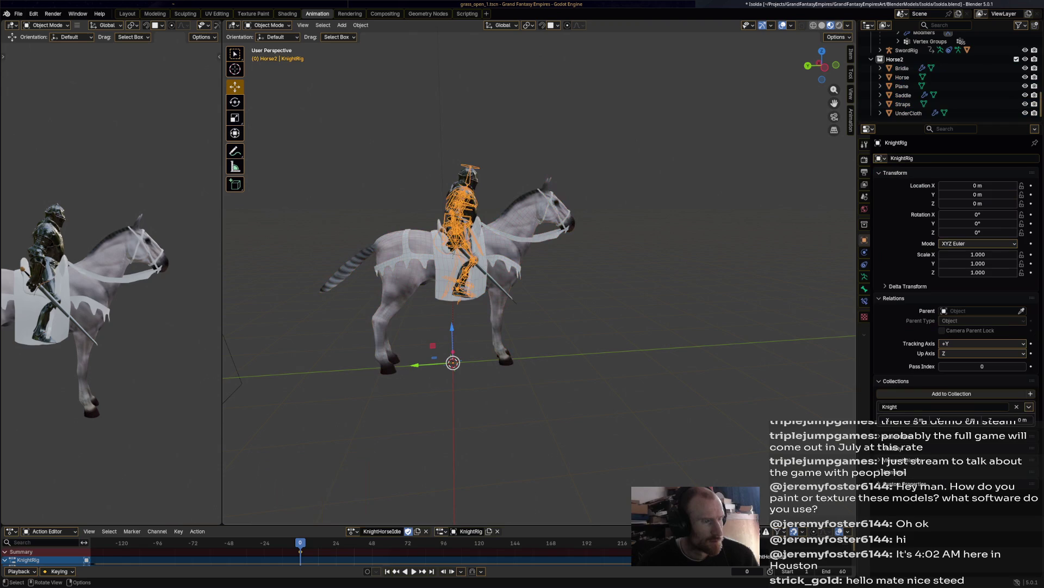
Step: In Pose Mode, select all the knight's bones and raise them about 0.2 m
key(ctrl+Tab)
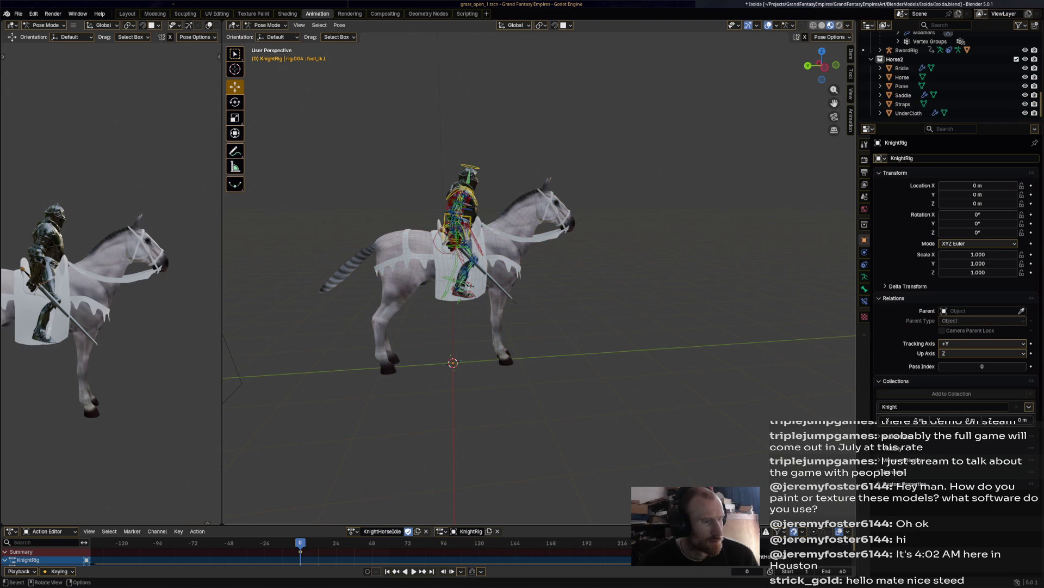
key(a)
key(g)
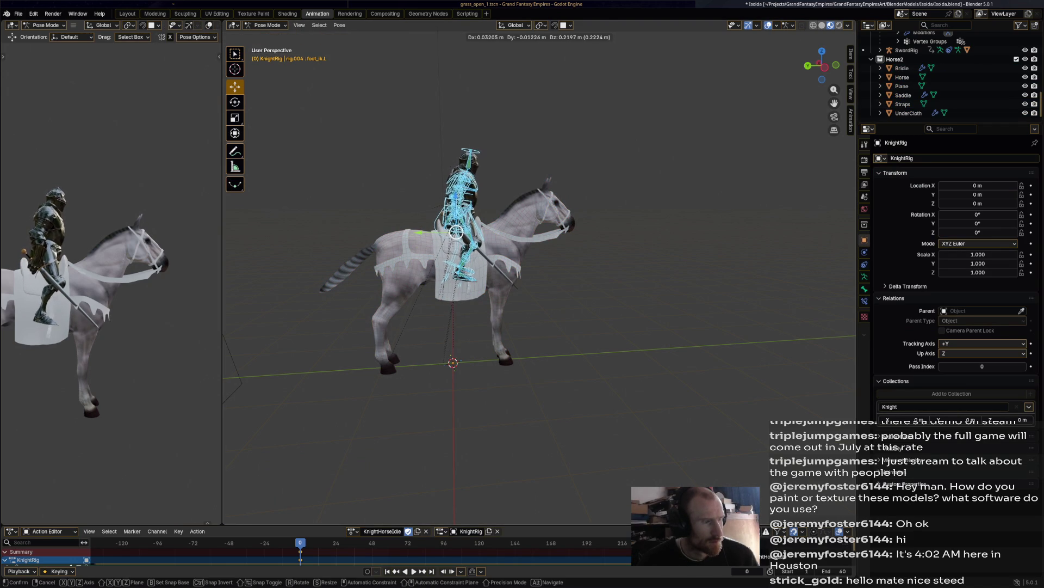
key(Return)
Step: Nudge the knight's bones into place against the enlarged horse and save Isolda.blend
mouse_move(457, 234)
middle_down()
mouse_move(413, 240)
mouse_move(565, 240)
middle_up()
scroll(539, 262, up, 5)
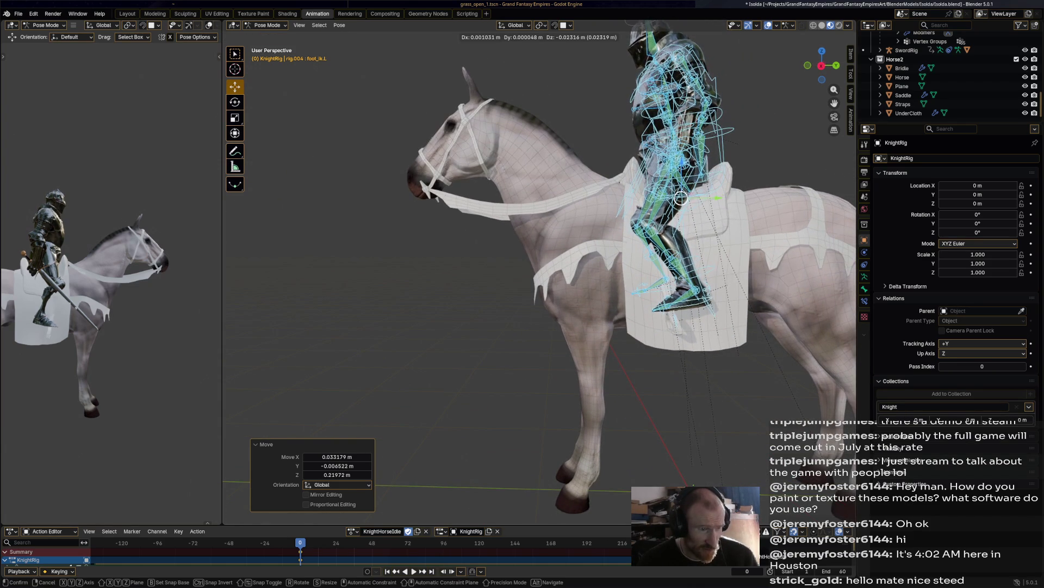
mouse_move(540, 261)
middle_down()
mouse_move(549, 272)
mouse_move(476, 267)
mouse_move(637, 262)
mouse_move(506, 264)
middle_up()
key(g)
click(479, 267)
key(g)
click(636, 261)
key(ctrl+s)
Step: Return to Object Mode and select the Bridle and horse mesh
click(902, 68)
click(266, 25)
click(271, 36)
click(902, 77)
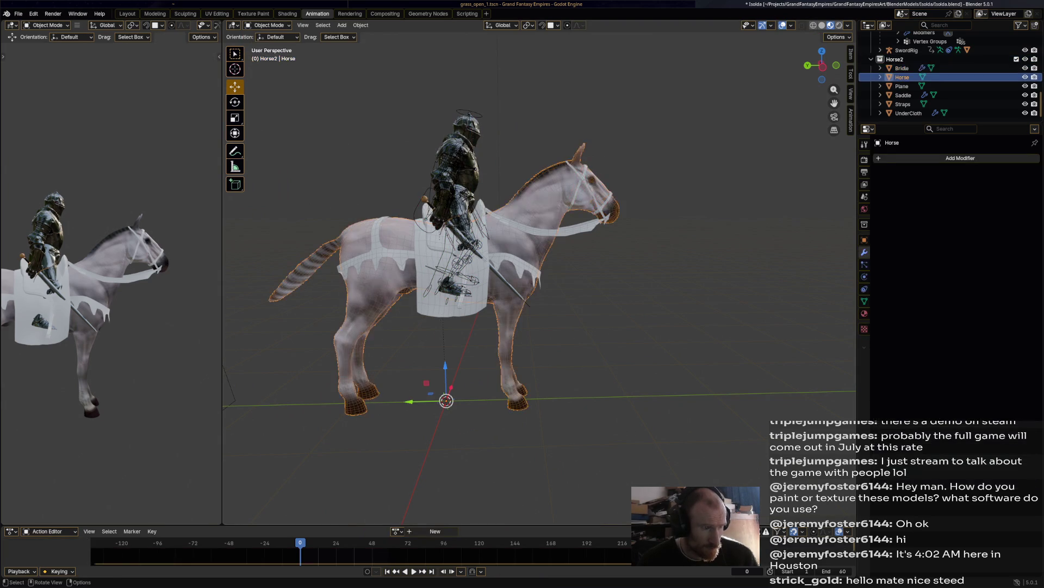
Step: Scale Bridle through UnderCloth to 0.965, then by 1.001
click(902, 68)
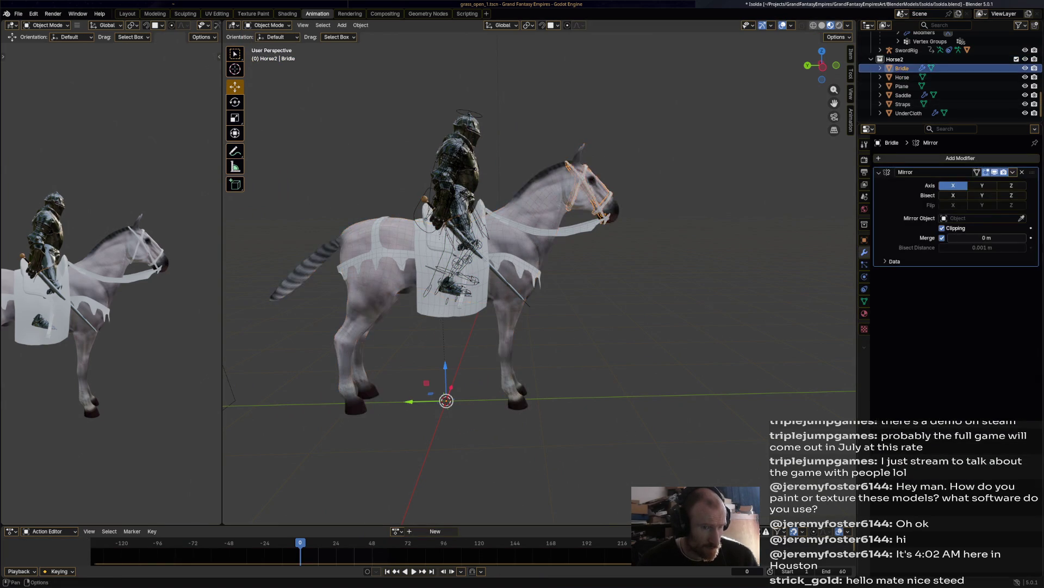
shift+click(908, 114)
key(s)
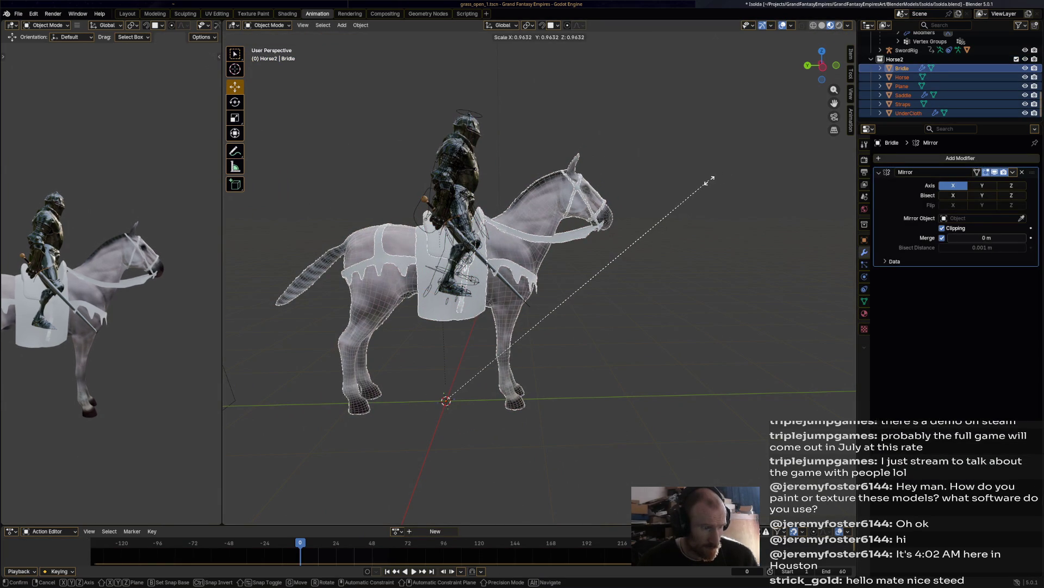
click(710, 181)
key(s)
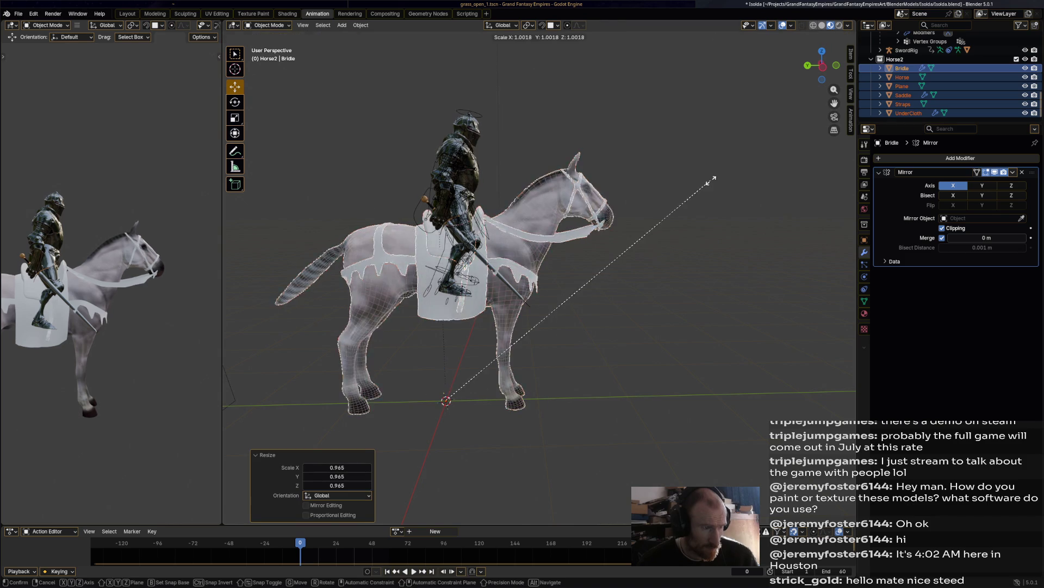
click(710, 182)
Step: Select the KnightRig armature and switch it into Pose Mode
click(269, 25)
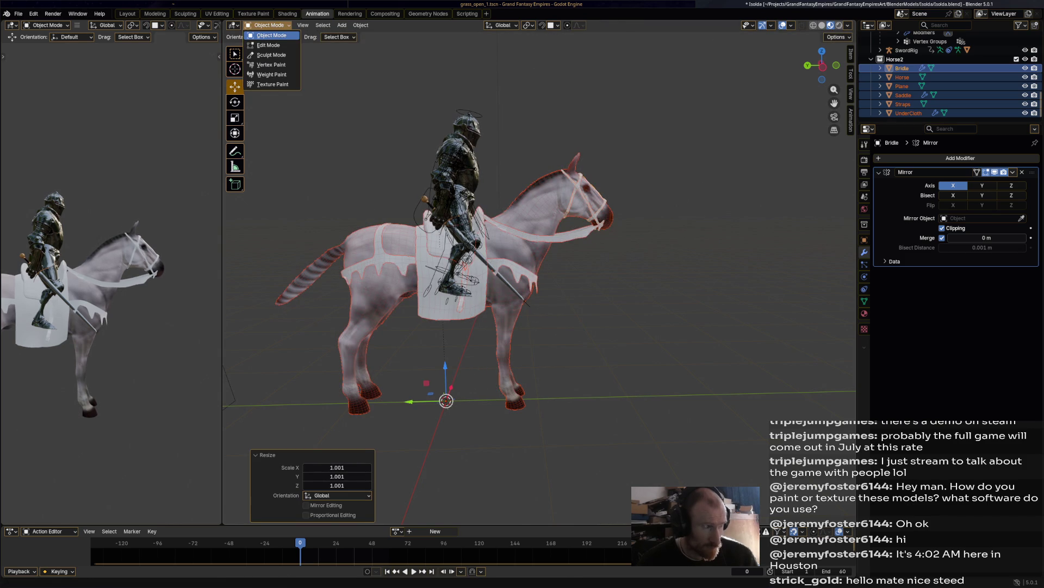
click(452, 207)
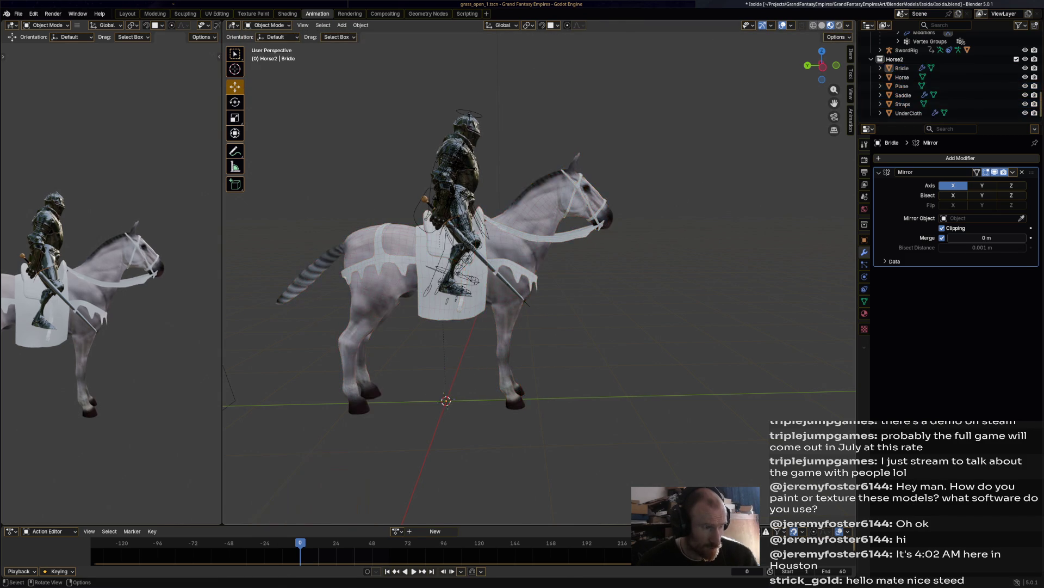
click(266, 25)
click(269, 55)
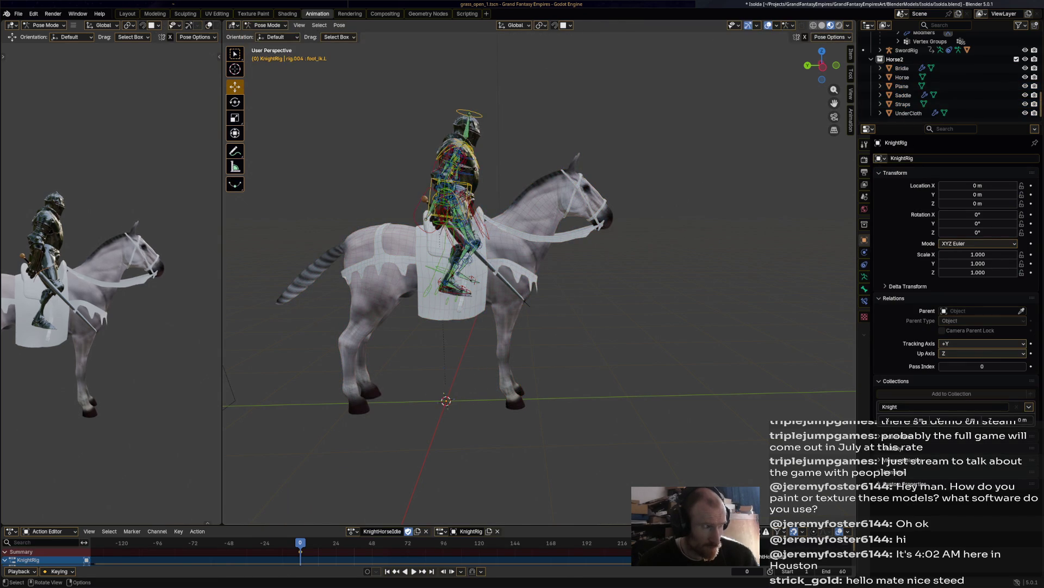
Step: Lower all the knight's bones 0.13 m (Z -0.1307), shift them slightly along X, and save
key(a)
drag(449, 227, 449, 240)
middle_drag(449, 240, 299, 242)
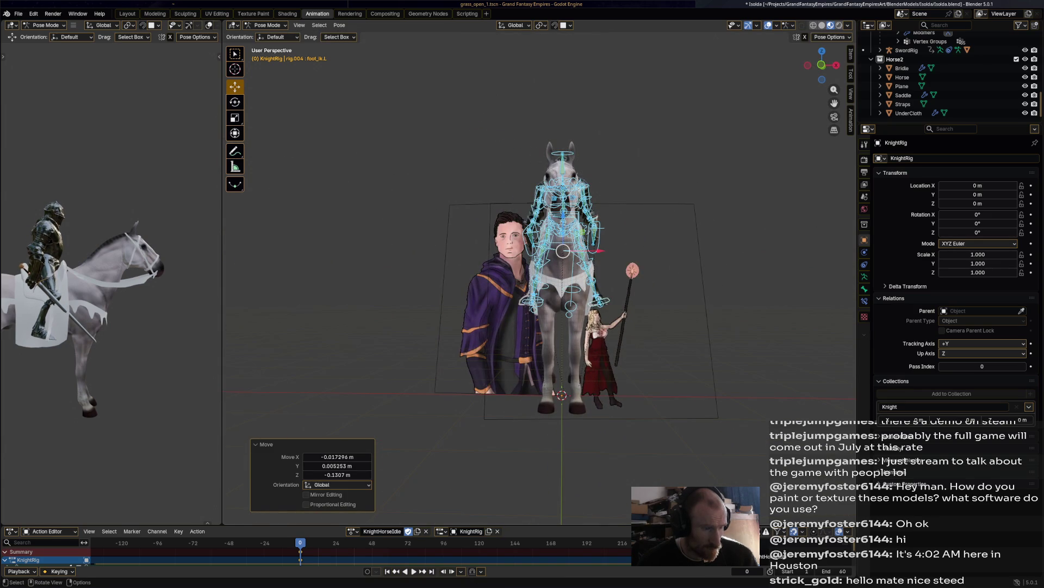
key(g)
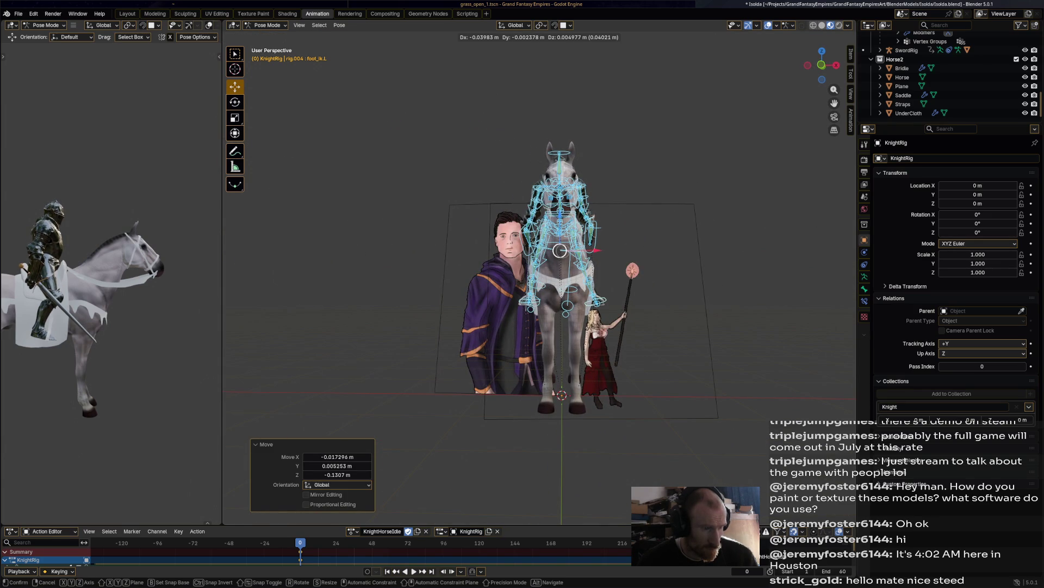
key(Return)
mouse_move(300, 242)
middle_down()
mouse_move(658, 240)
mouse_move(668, 263)
middle_up()
scroll(560, 272, up, 4)
key(ctrl+s)
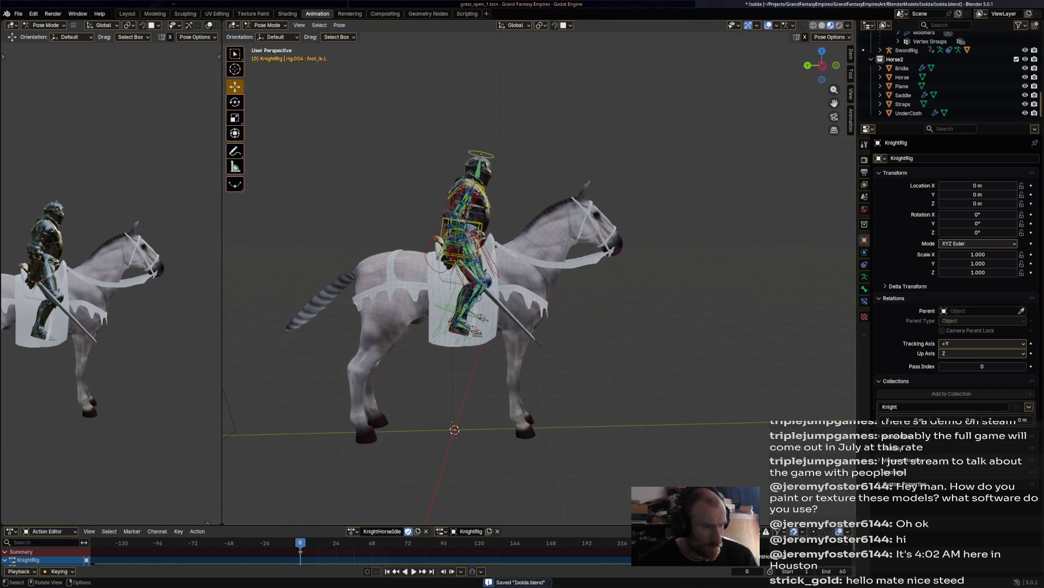
key(a)
click(267, 25)
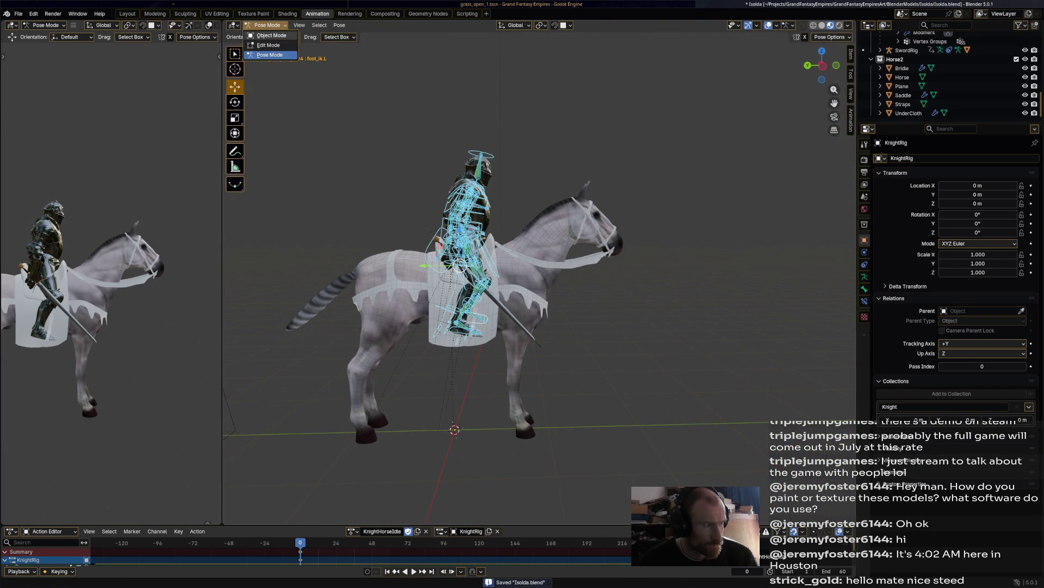
Step: Return the rig to Object Mode, select the reins Plane, and put it into Edit Mode
click(268, 34)
click(571, 256)
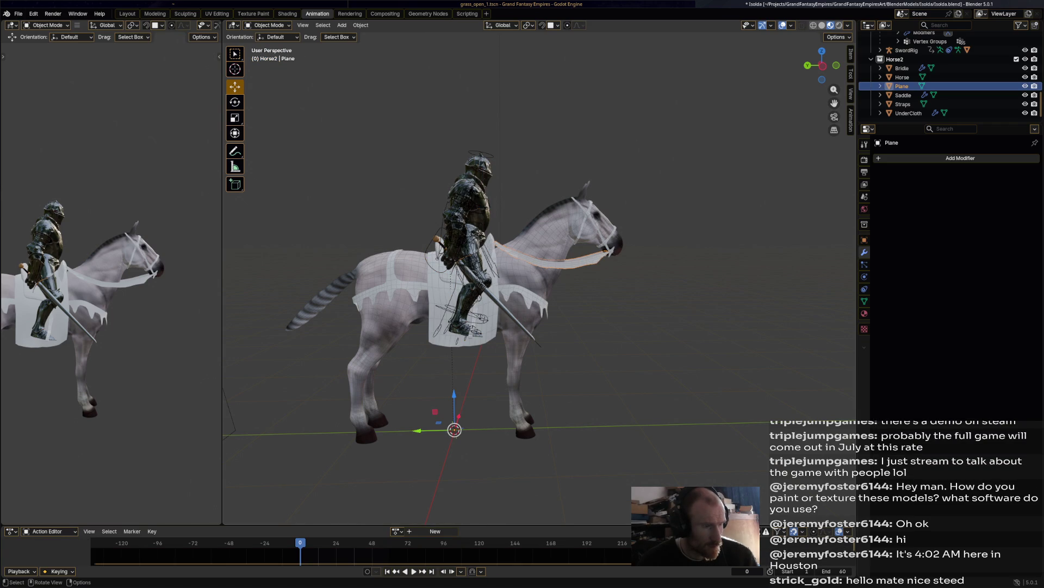
click(267, 25)
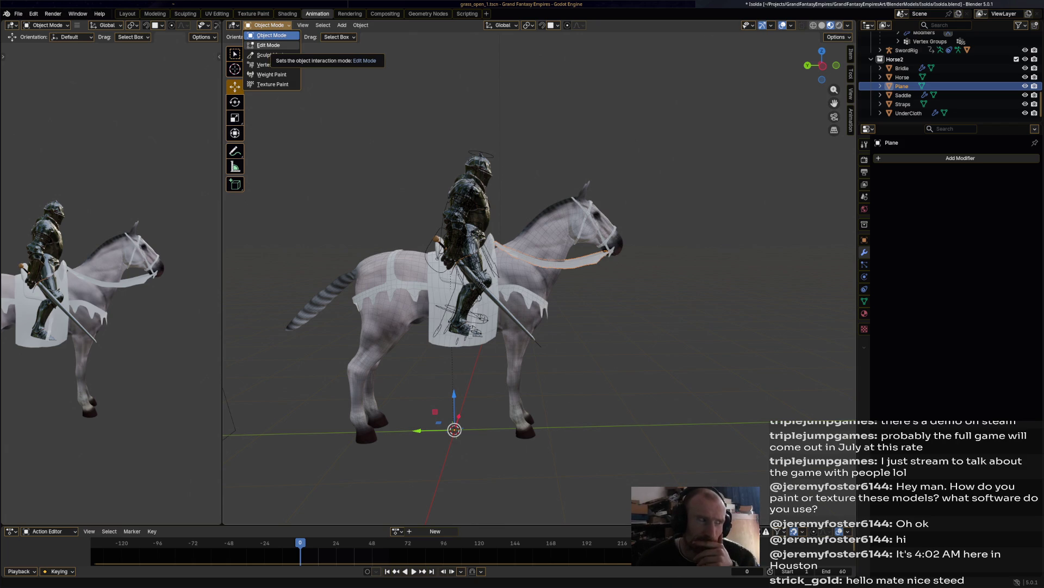
click(268, 45)
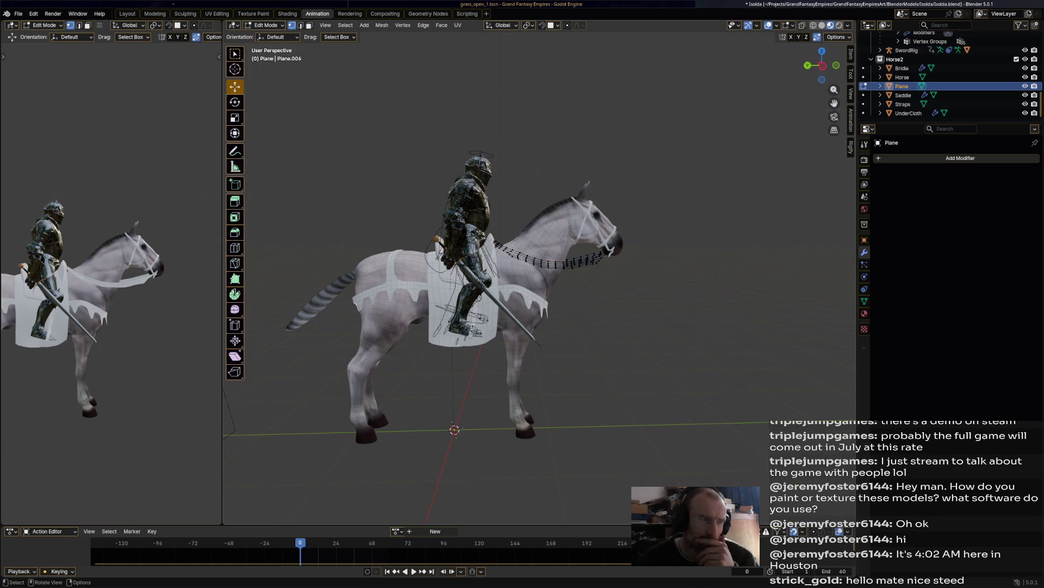
Step: Frame the reins, select the rein strap edge loop, then put the reins into Vertex Paint mode
key(KP_Decimal)
scroll(539, 272, up, 5)
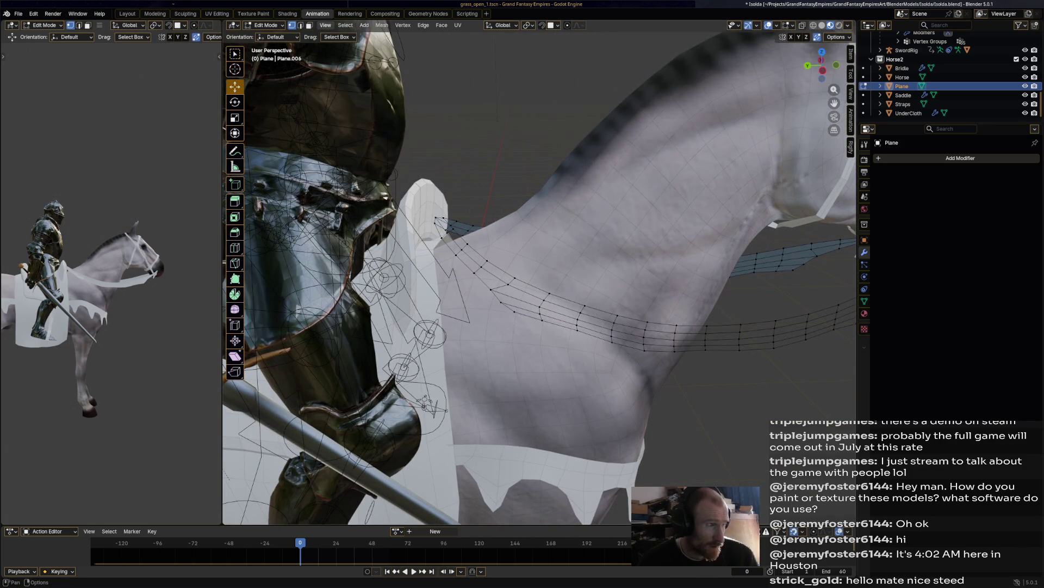
alt+click(680, 327)
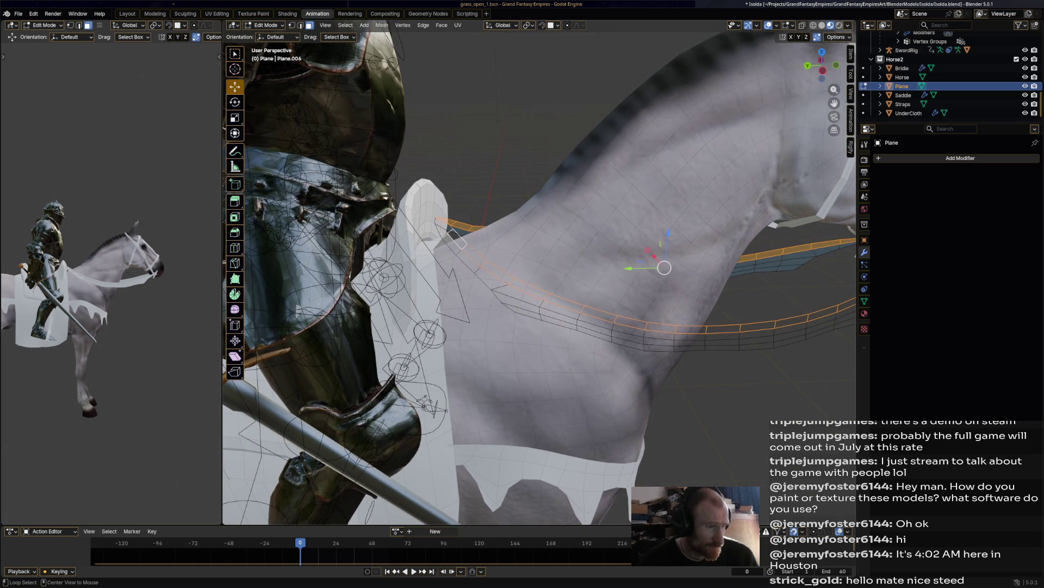
mouse_move(680, 327)
middle_down()
mouse_move(740, 324)
mouse_move(718, 324)
middle_up()
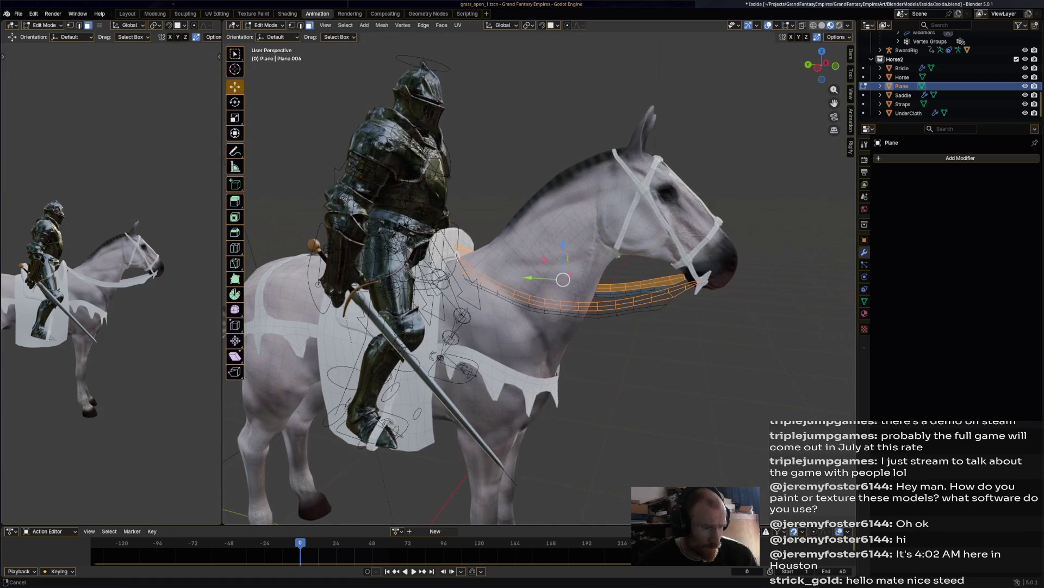
click(266, 26)
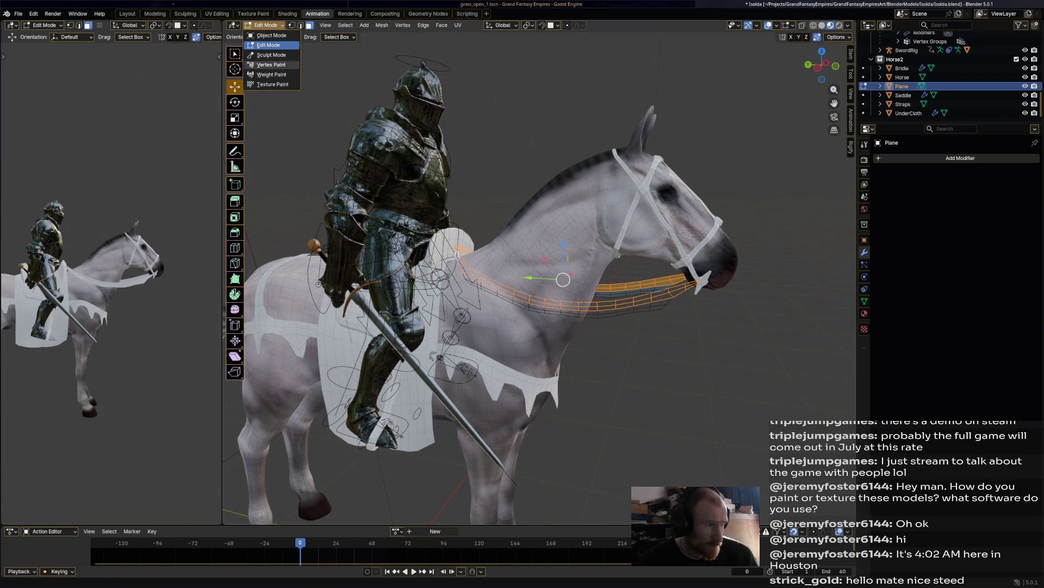
click(269, 65)
mouse_move(583, 153)
middle_down()
mouse_move(562, 165)
mouse_move(575, 152)
middle_up()
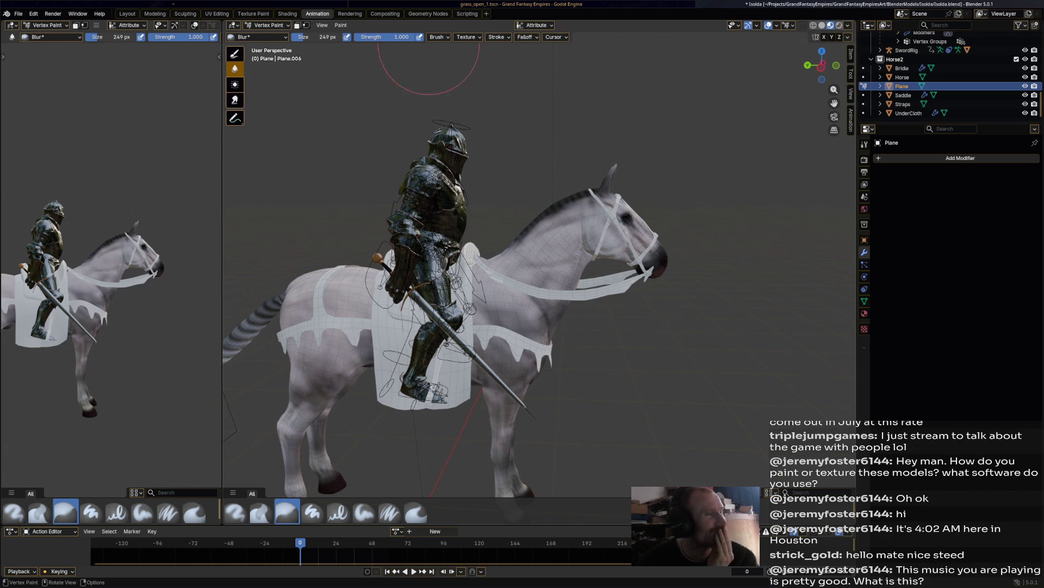
key(ctrl+Page_Up)
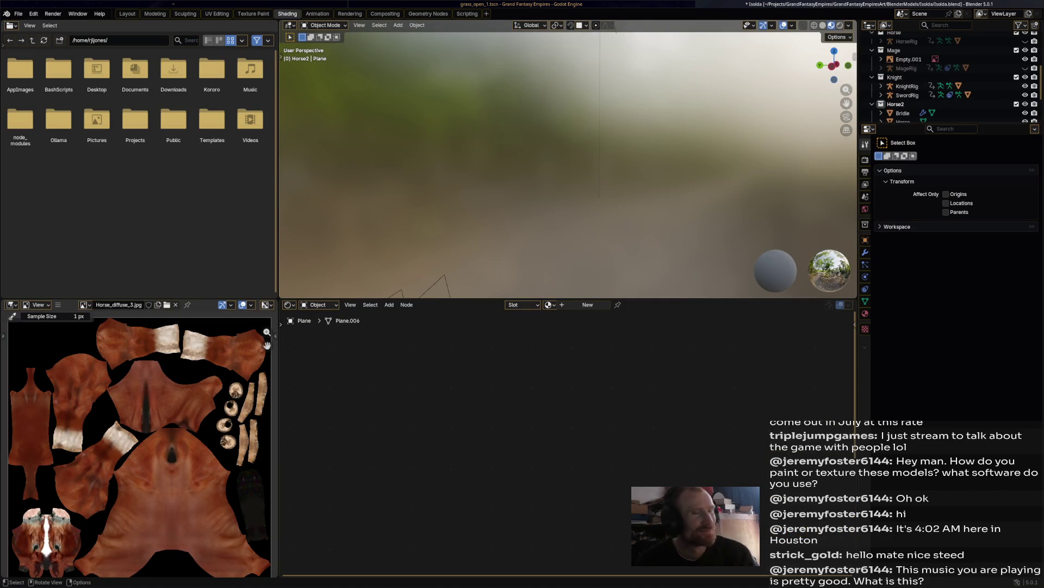
Step: Create Material.004 for the reins with a Color Attribute node (Attribute) feeding Base Color
scroll(517, 255, up, 6)
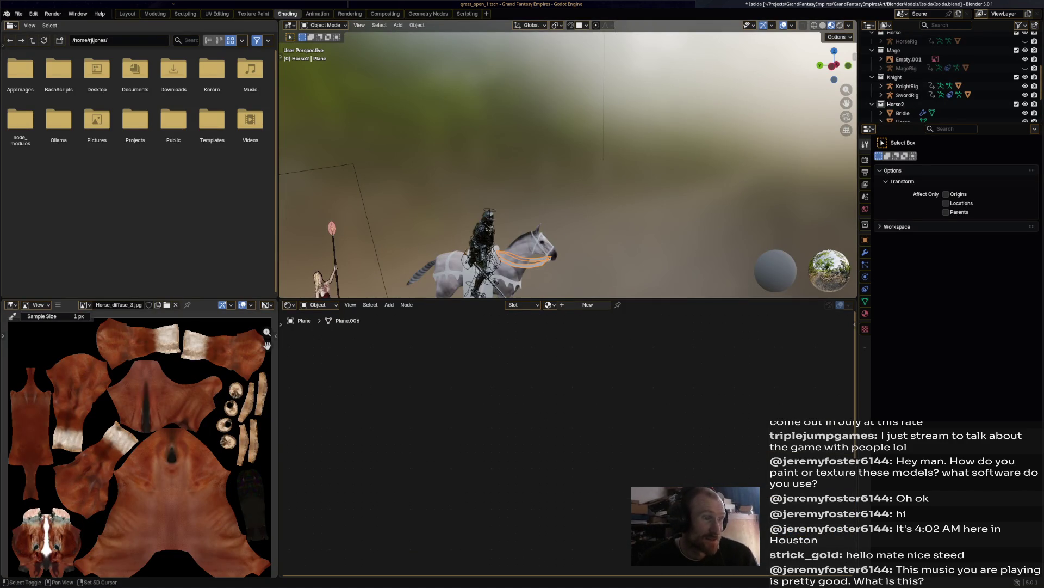
click(588, 304)
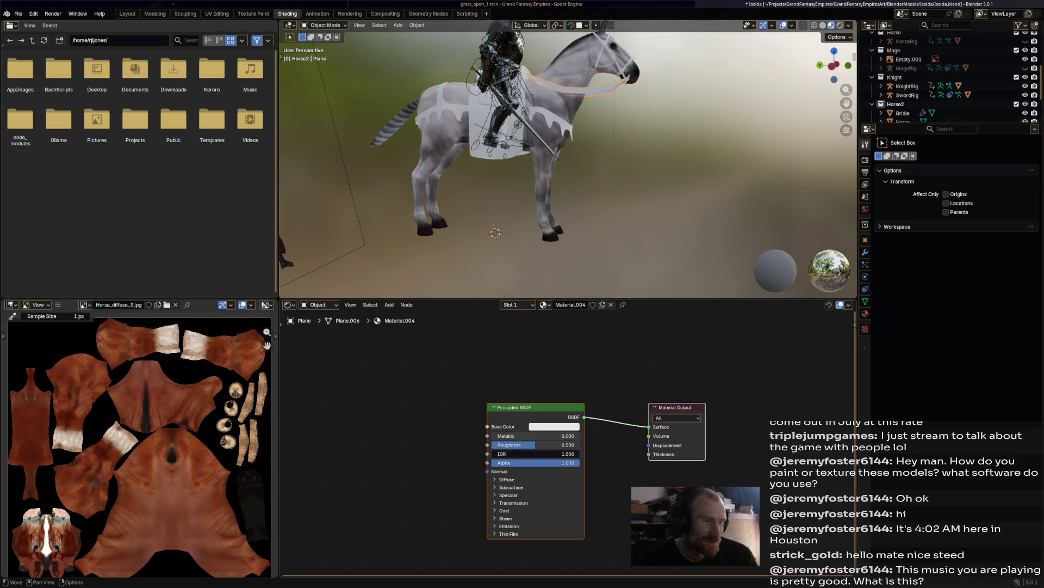
mouse_move(536, 471)
middle_down()
mouse_move(569, 453)
mouse_move(594, 456)
middle_up()
right_click(381, 381)
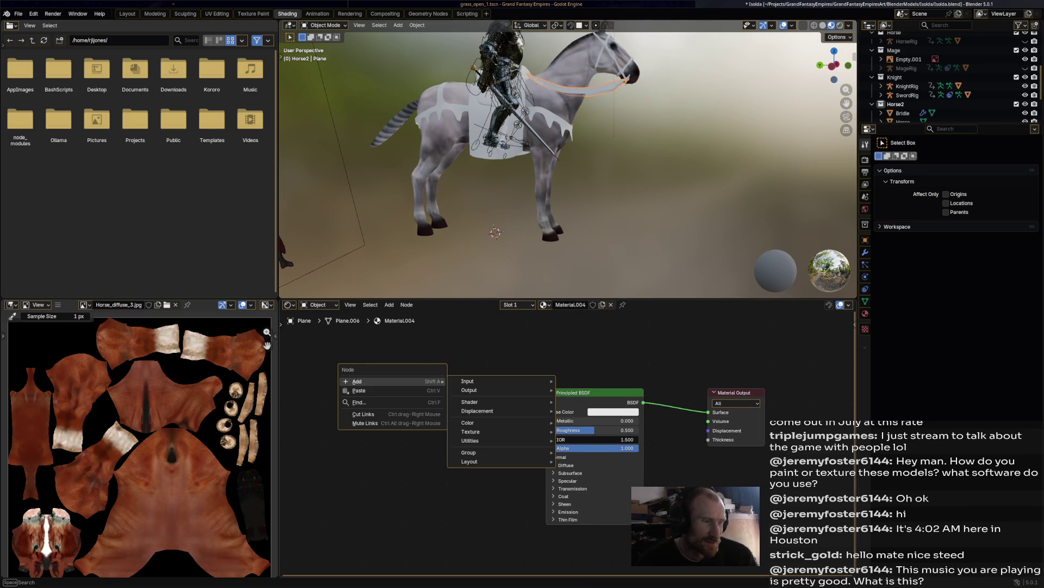
mouse_move(479, 381)
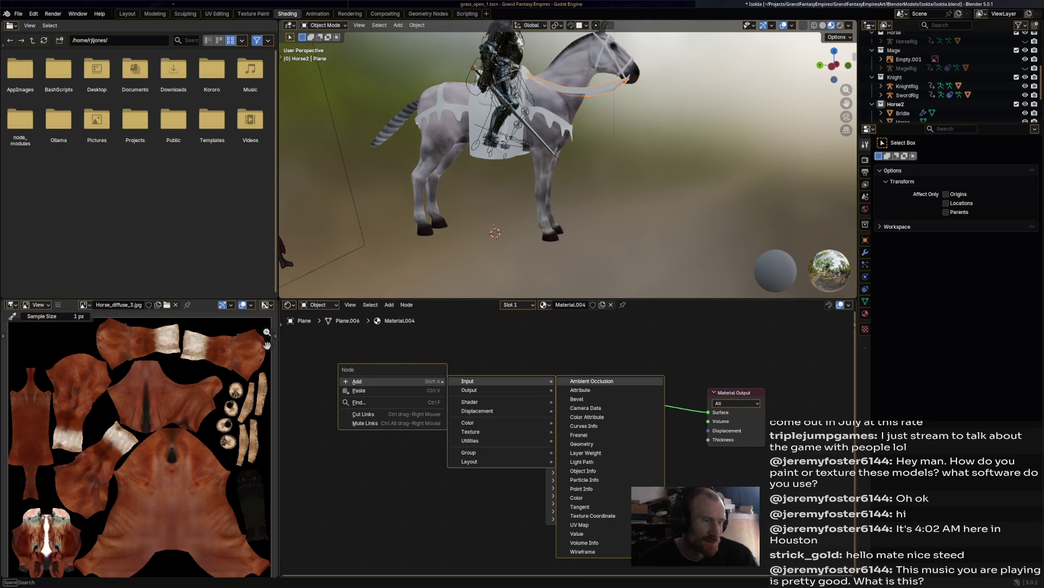
click(587, 417)
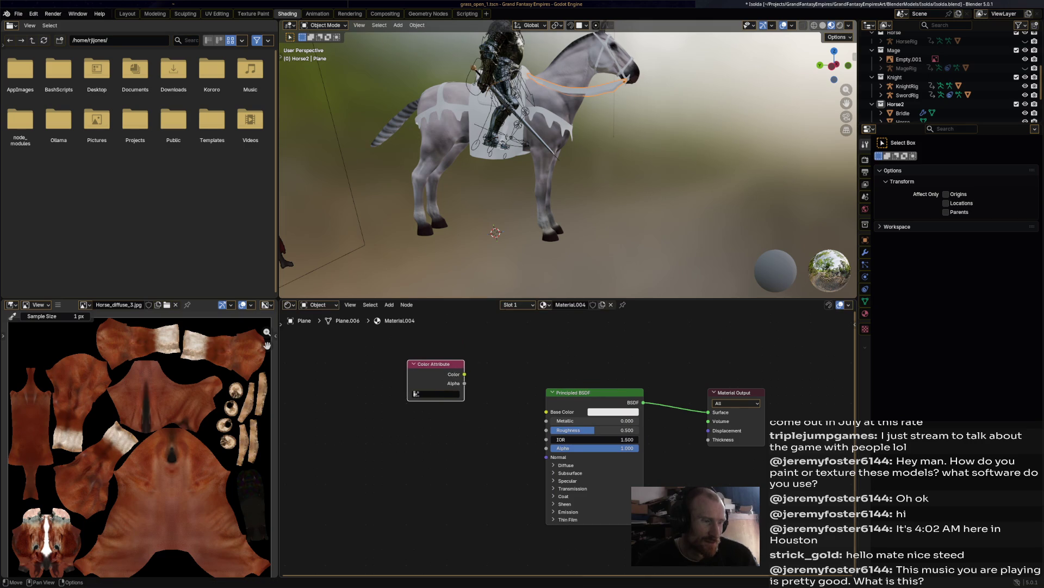
drag(464, 374, 547, 412)
click(416, 392)
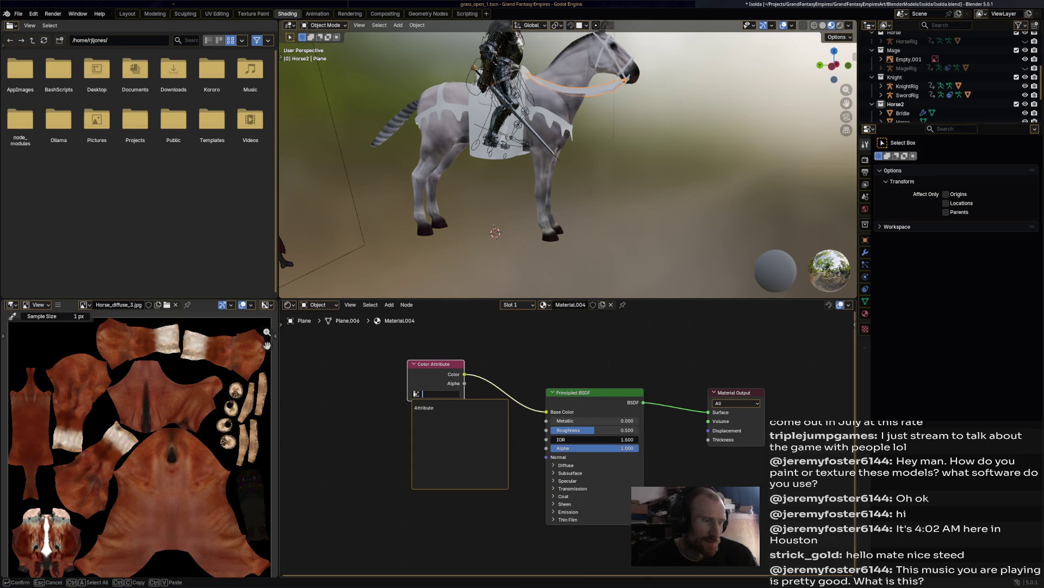
key(Return)
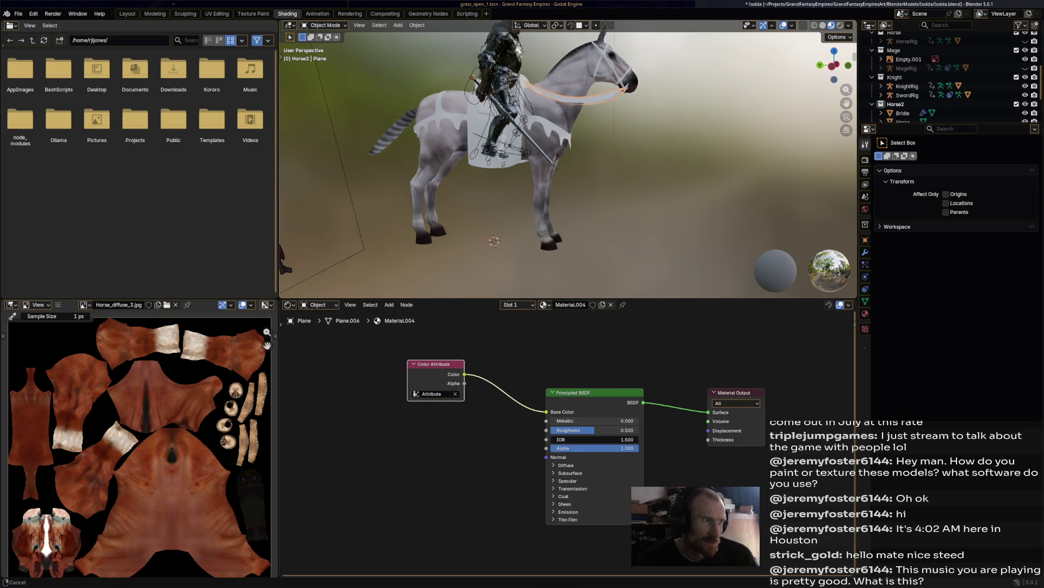
click(323, 25)
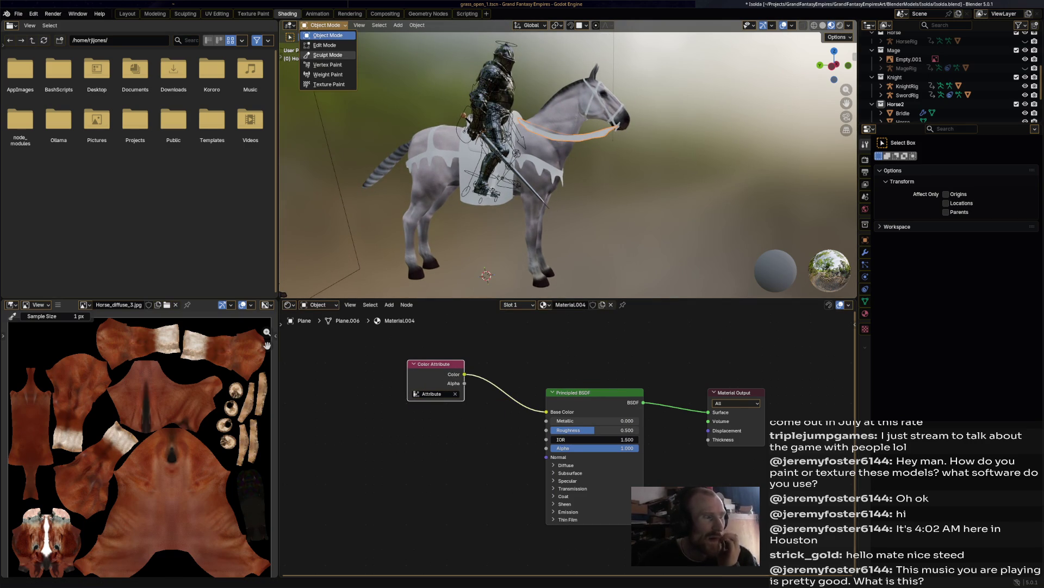
Step: Put the reins into Vertex Paint mode, save Isolda.blend, and begin renaming the Plane object
click(327, 66)
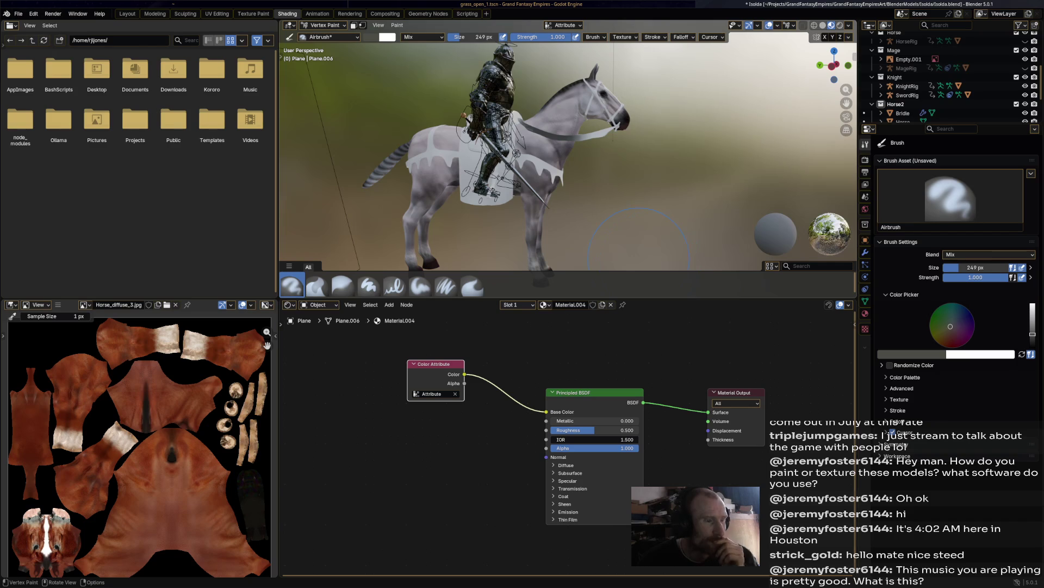
key(ctrl+s)
click(571, 305)
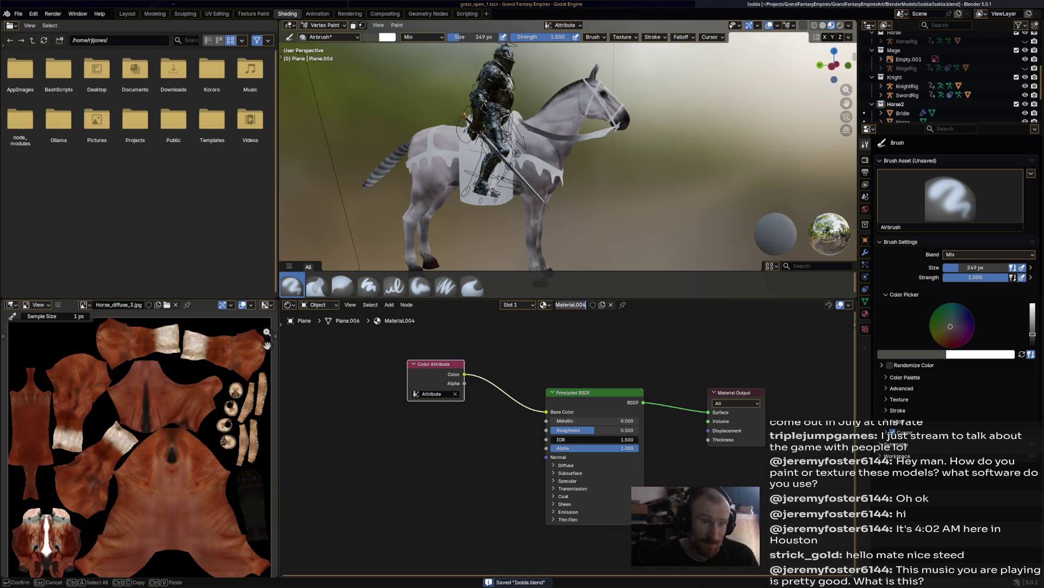
key(Return)
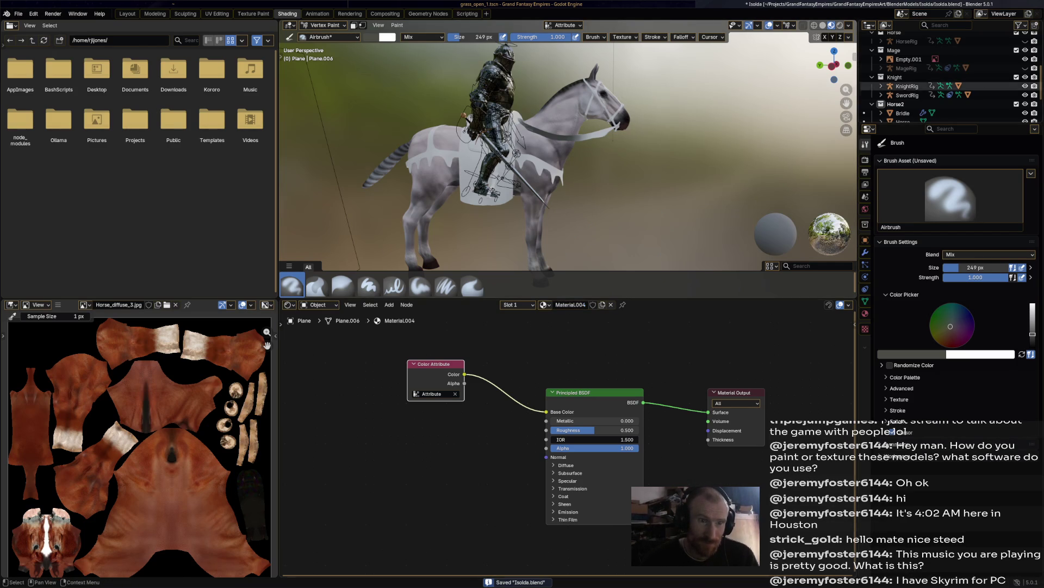
scroll(935, 71, down, 3)
scroll(949, 76, down, 1)
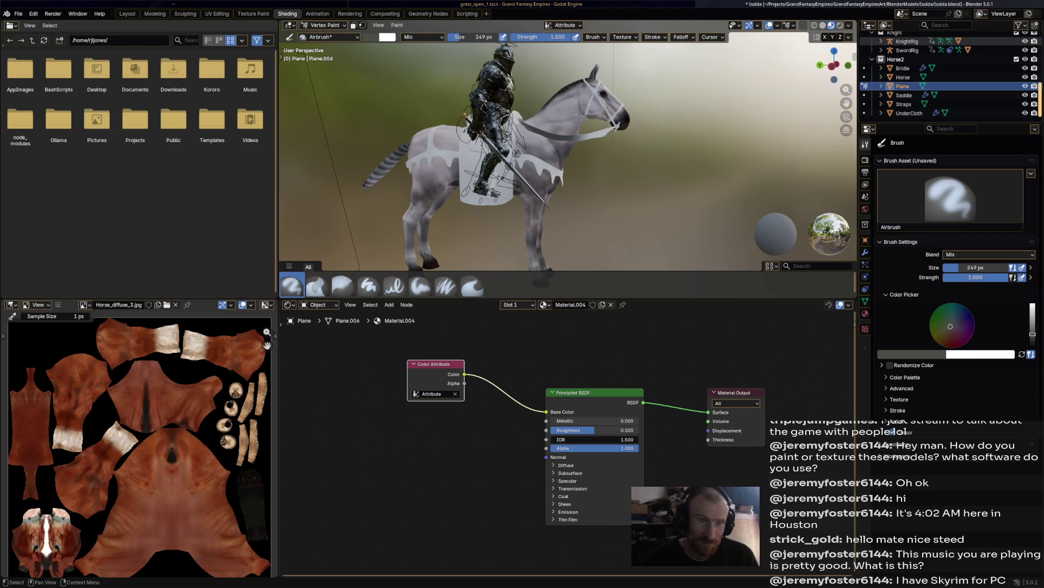
key(F2)
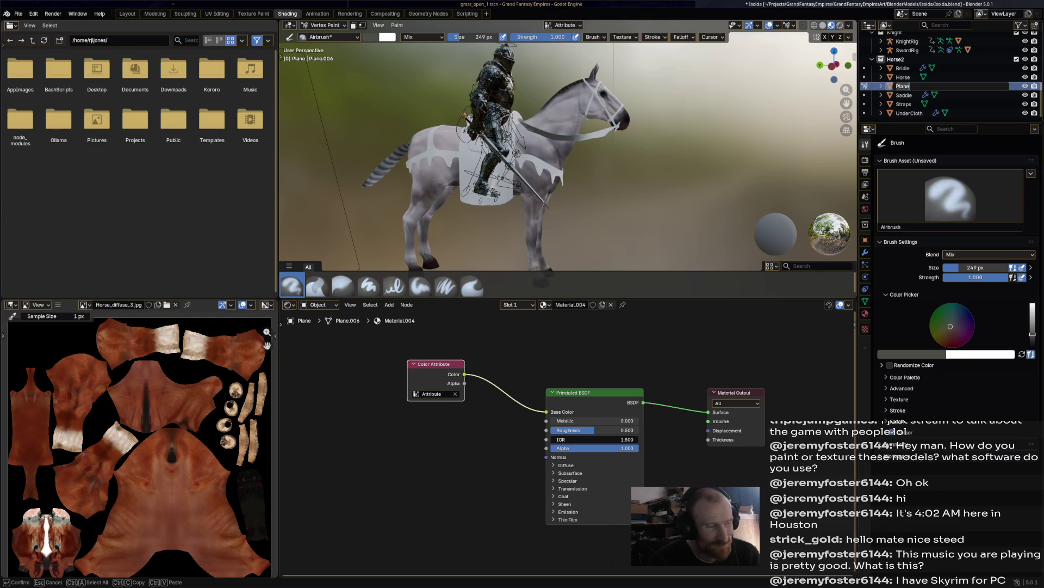
Step: Rename the Plane object to SteeringThing and save
text(SteeringThing)
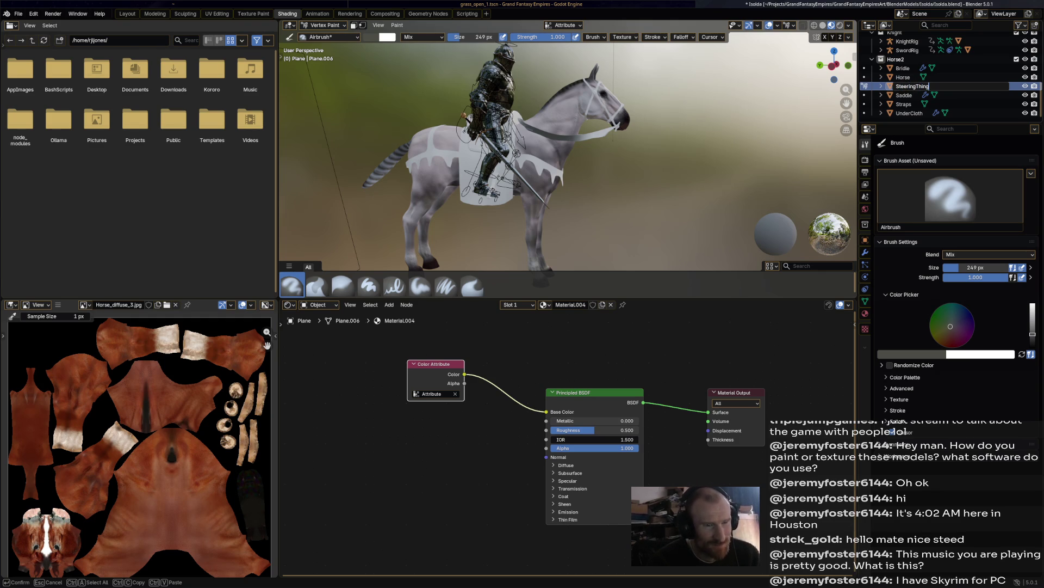
key(Return)
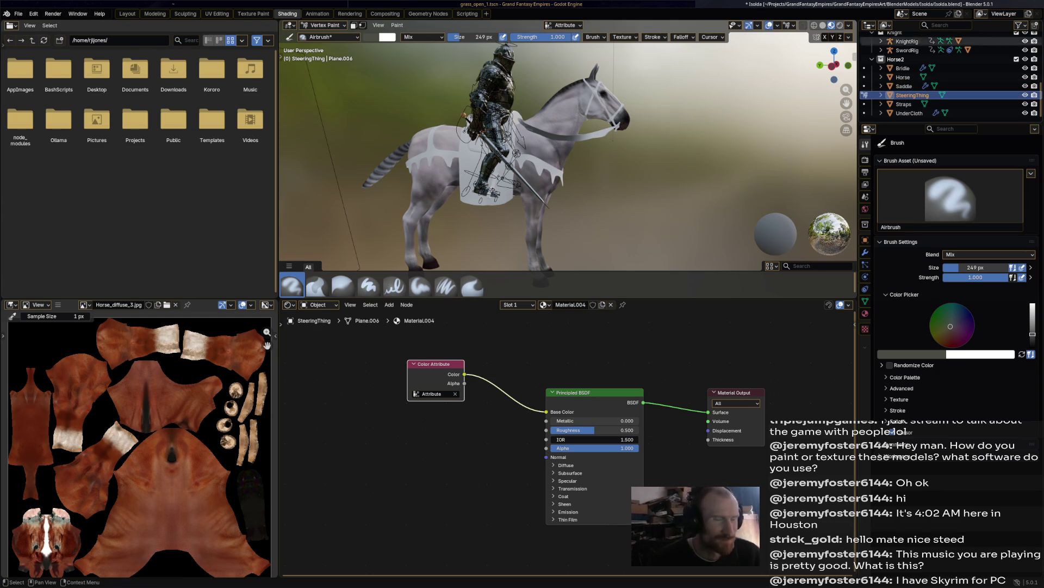
key(ctrl+s)
Step: Rename the reins material SteeringThingMat, give it a fake user, and save
double_click(570, 304)
text(Stee)
text(ringT)
text(hing)
text(Mat)
key(Return)
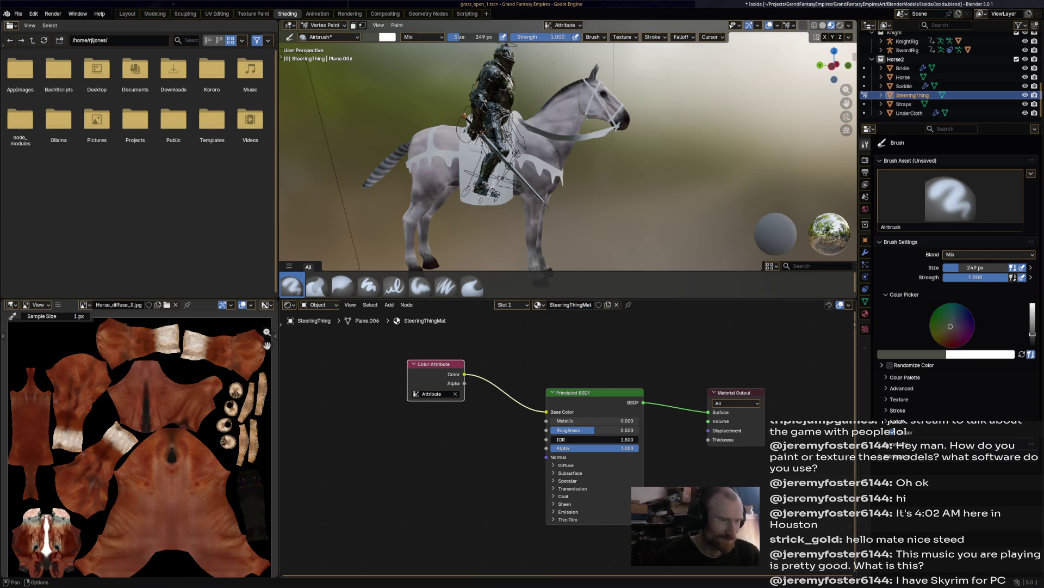
click(599, 304)
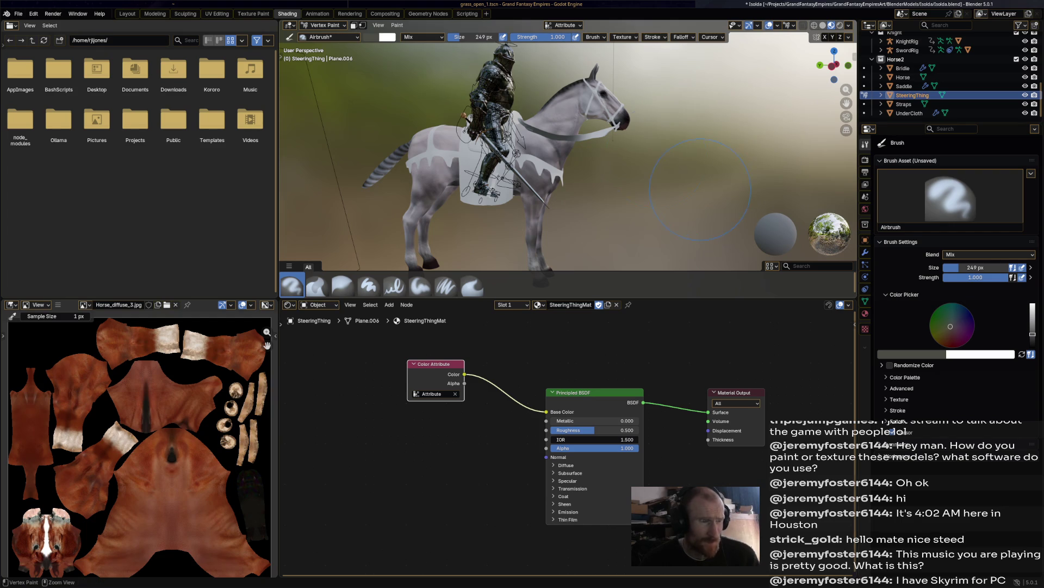
key(ctrl+s)
click(325, 25)
click(324, 36)
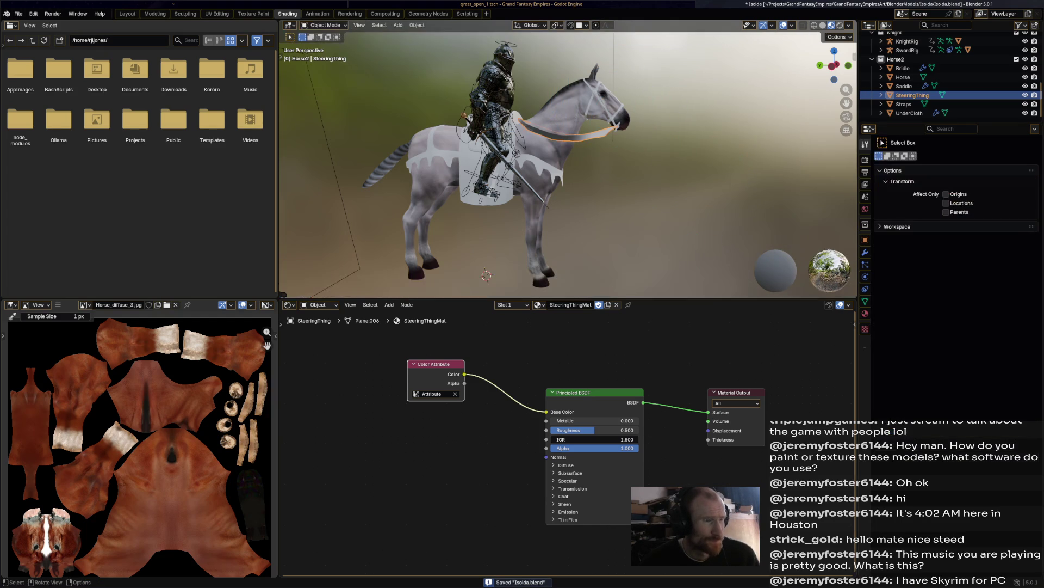
click(903, 68)
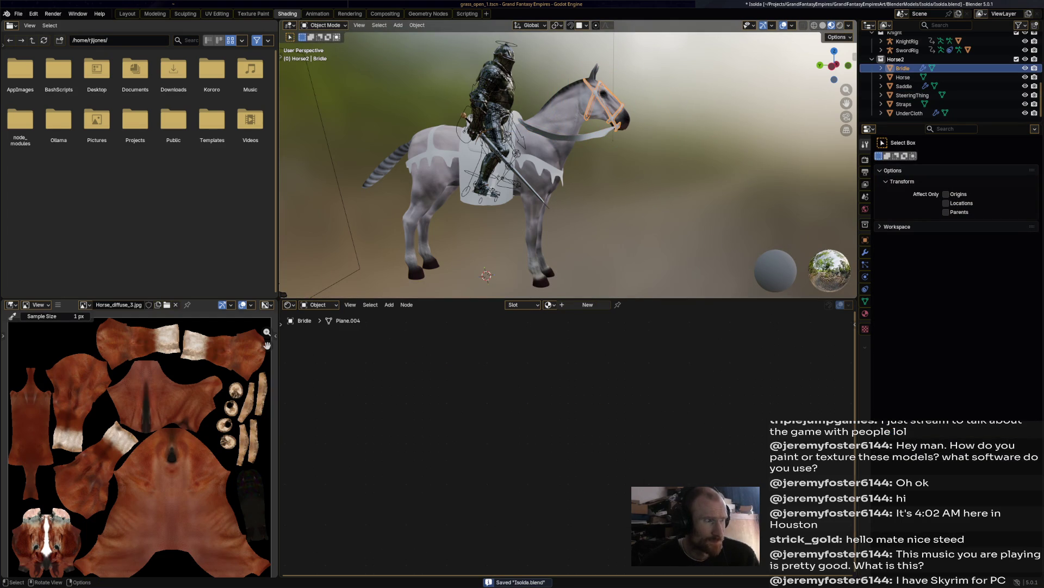
click(325, 25)
click(324, 65)
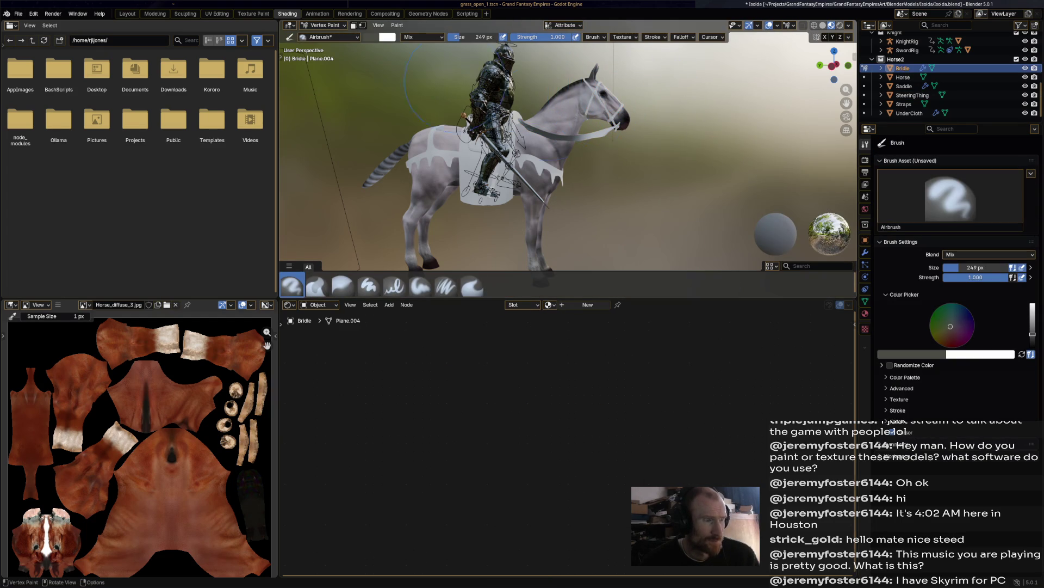
click(324, 25)
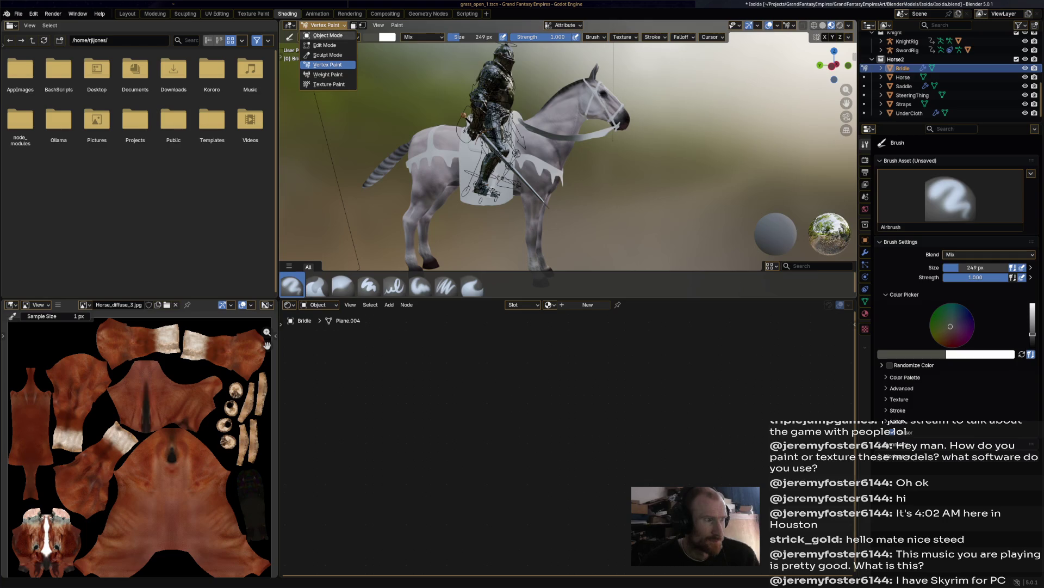
click(325, 35)
alt+click(504, 170)
key(Escape)
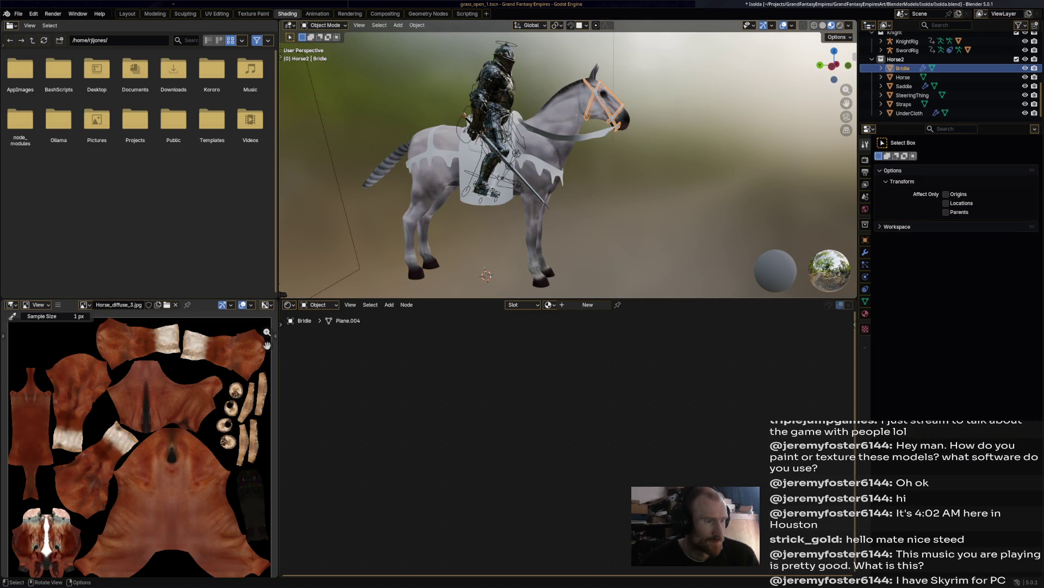
click(504, 169)
click(325, 25)
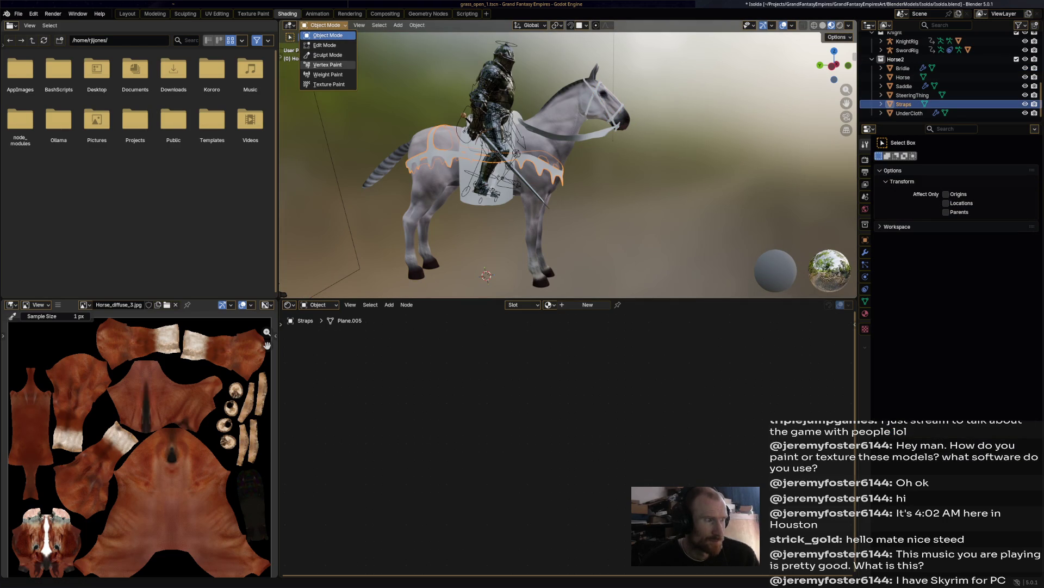
click(328, 65)
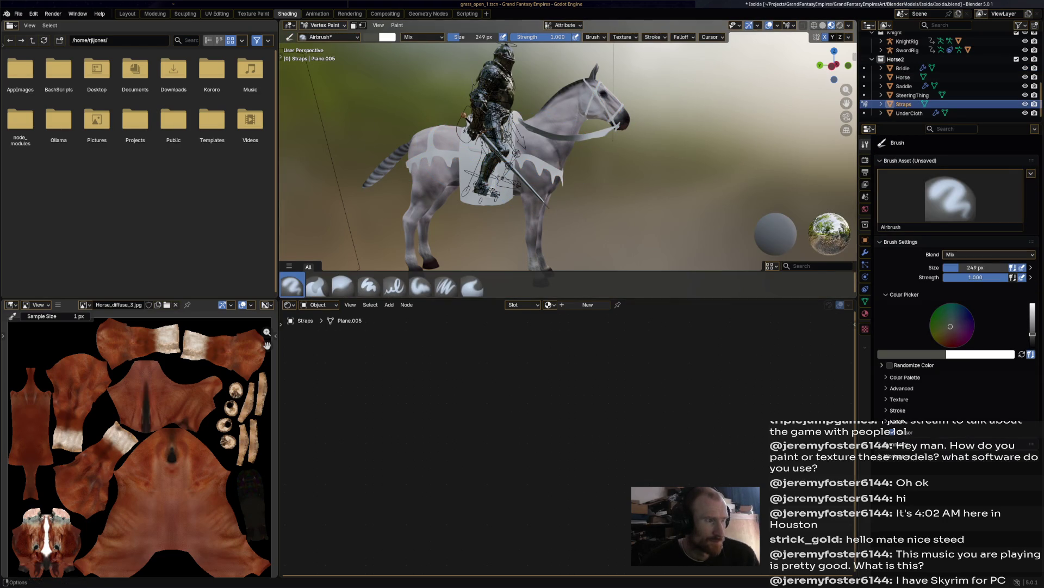
click(325, 25)
click(325, 34)
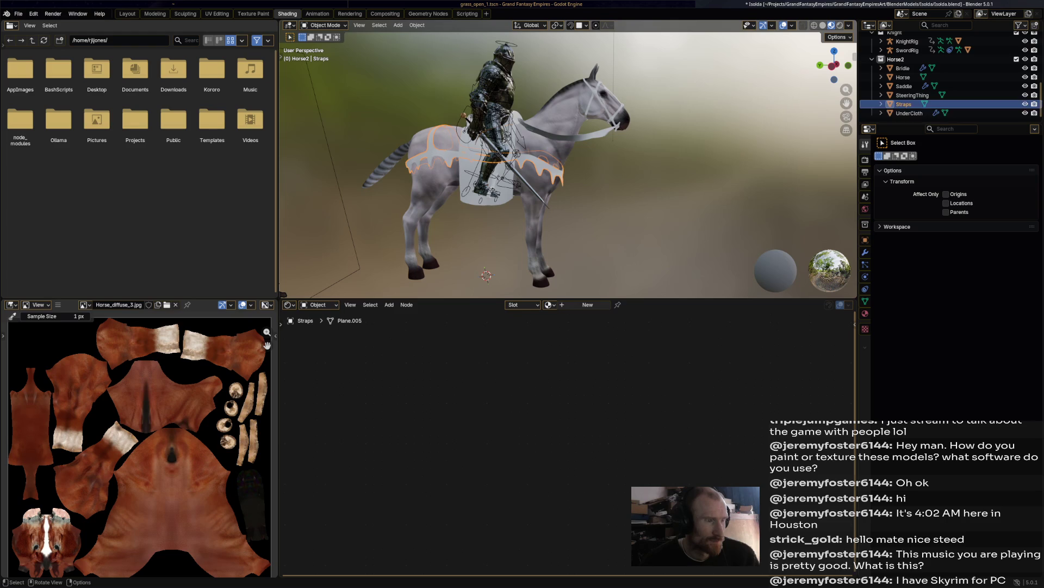
click(909, 113)
click(325, 25)
click(327, 65)
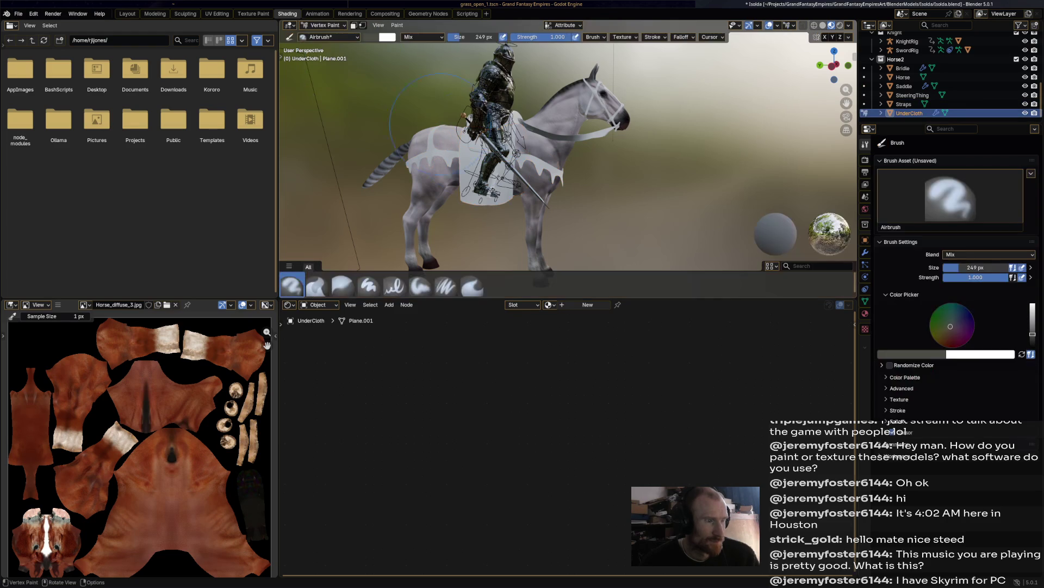
click(325, 25)
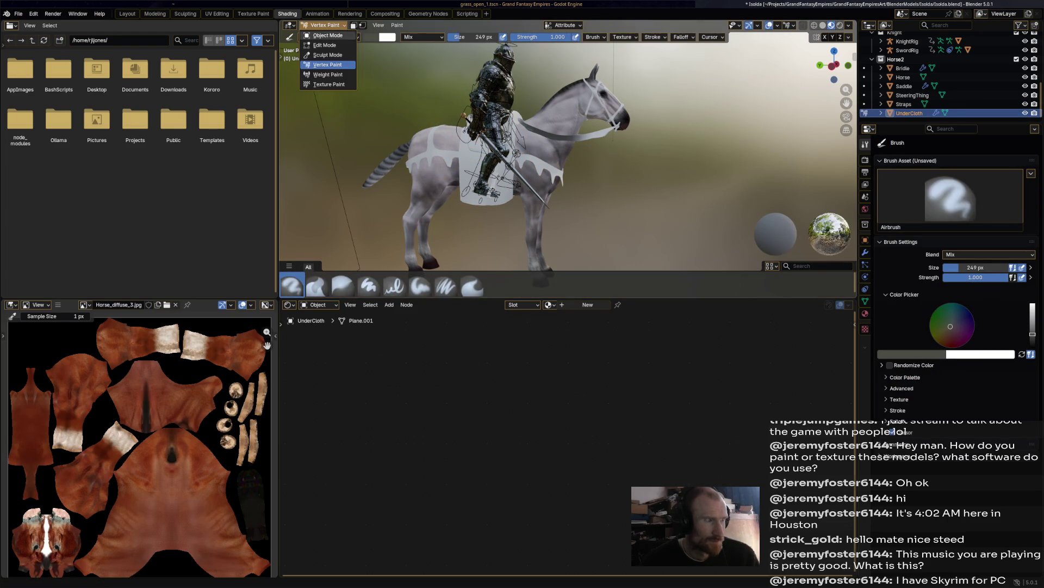
click(325, 44)
click(325, 25)
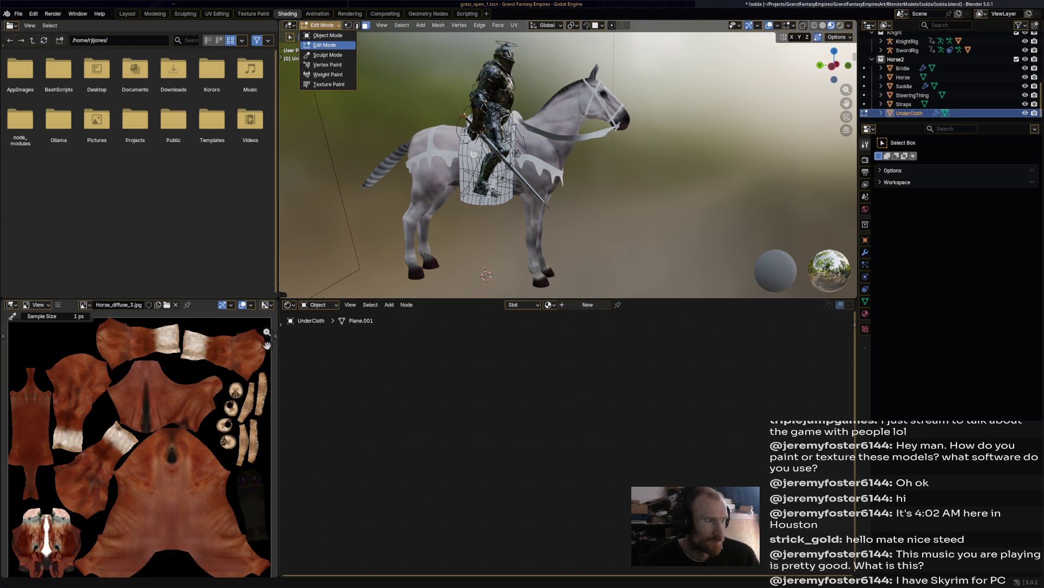
click(324, 34)
click(904, 86)
click(325, 25)
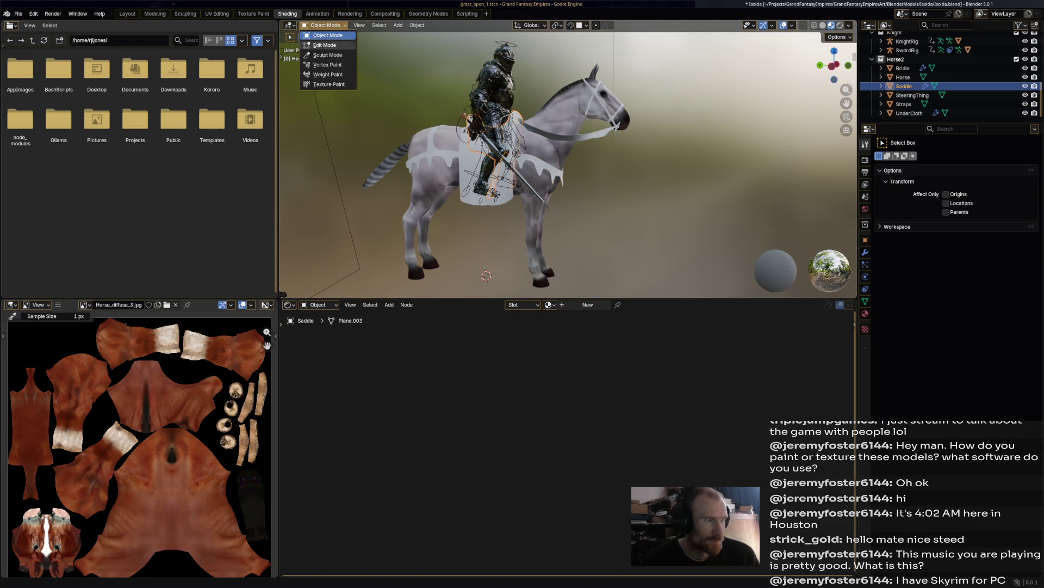
click(325, 44)
click(324, 25)
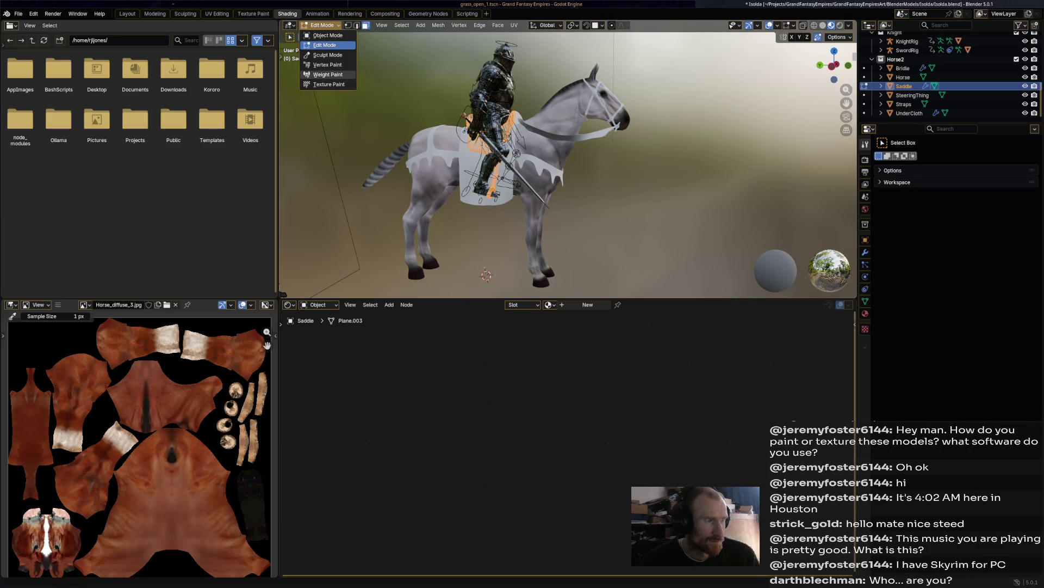
click(327, 74)
click(325, 25)
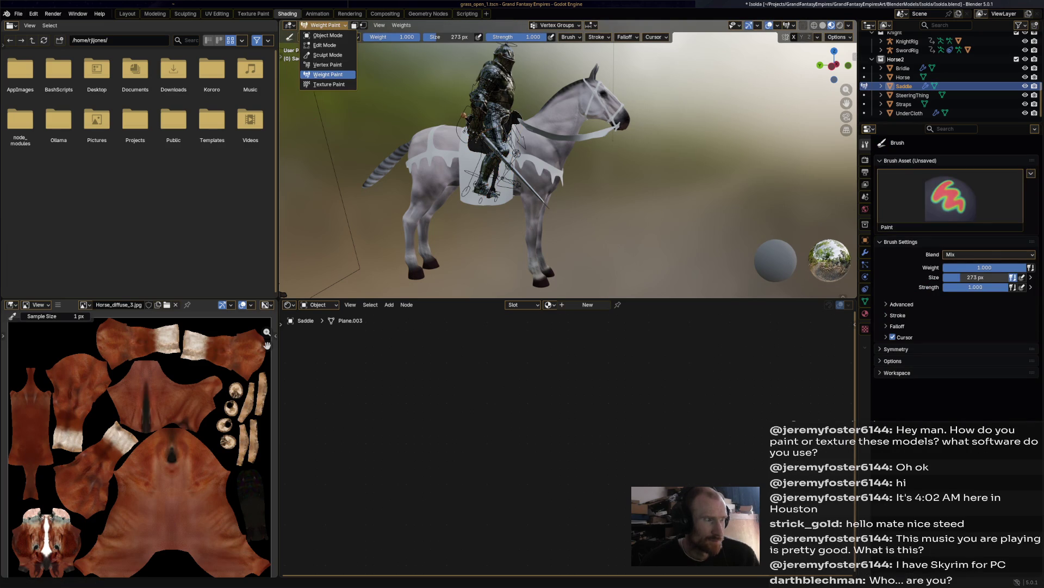
click(324, 65)
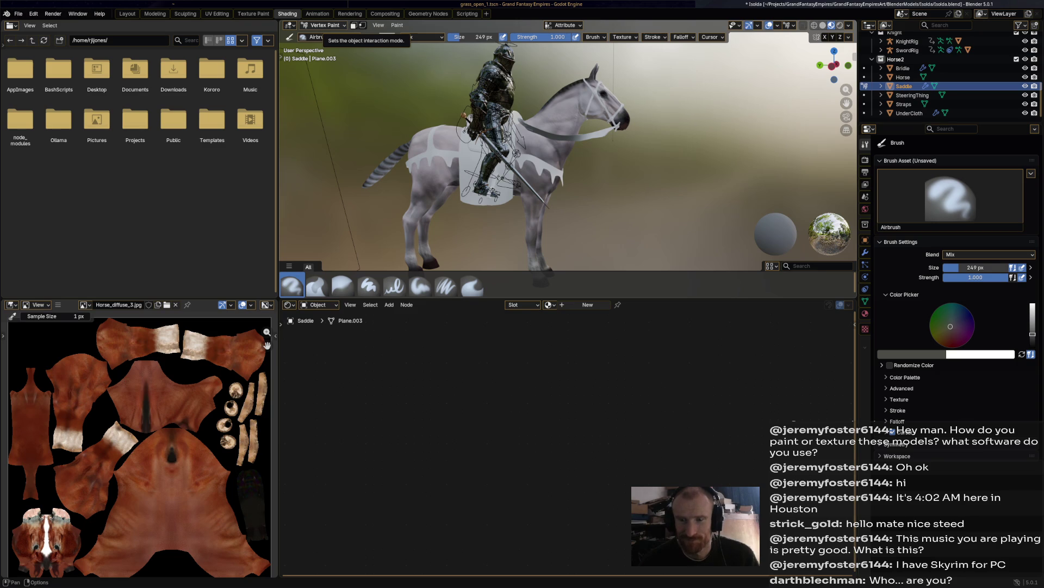
click(326, 25)
click(326, 35)
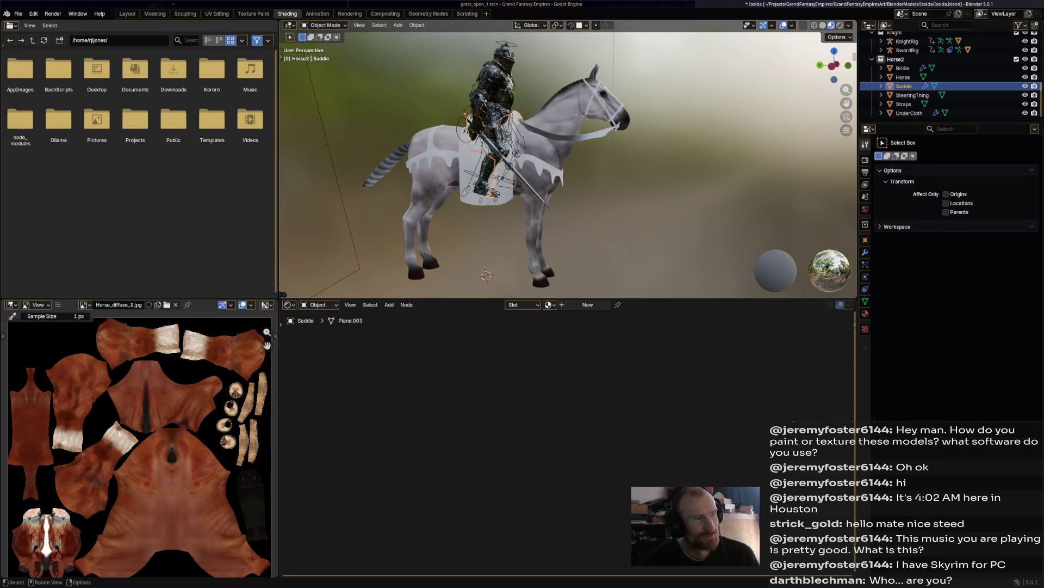
alt+click(381, 136)
click(402, 150)
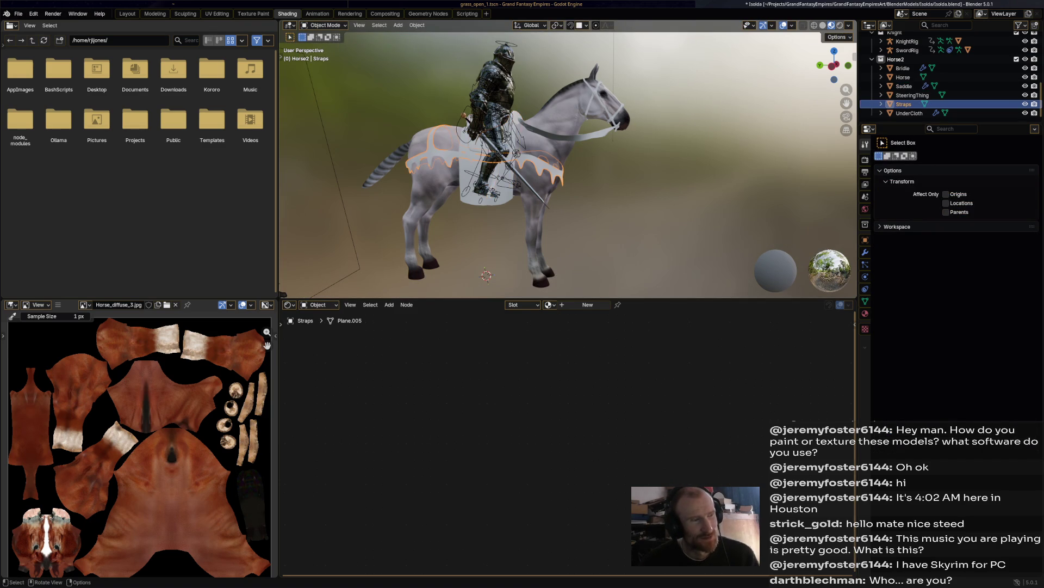
mouse_move(544, 163)
middle_down()
mouse_move(500, 164)
mouse_move(565, 161)
mouse_move(533, 163)
middle_up()
click(326, 25)
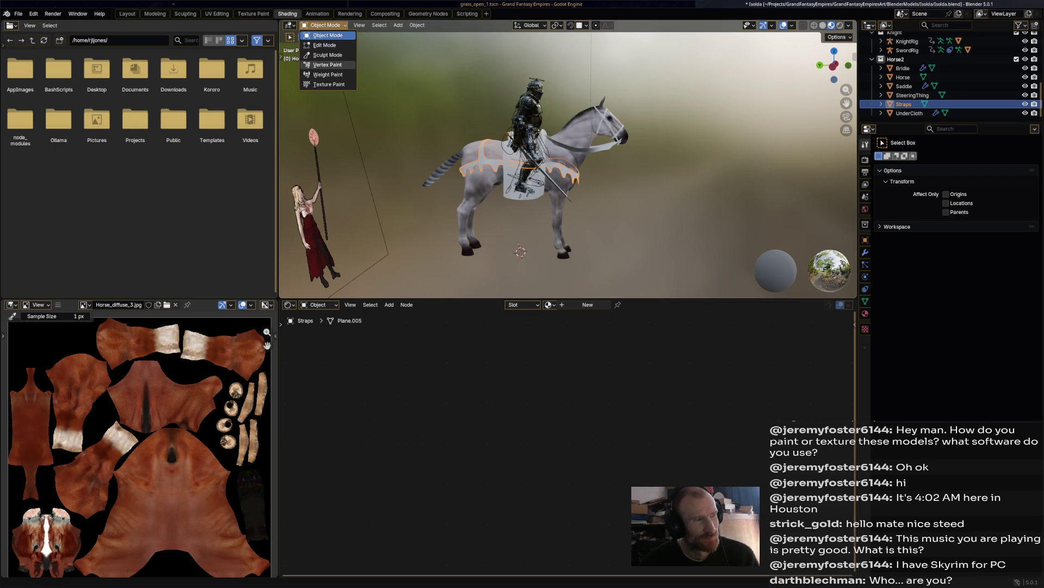
click(328, 65)
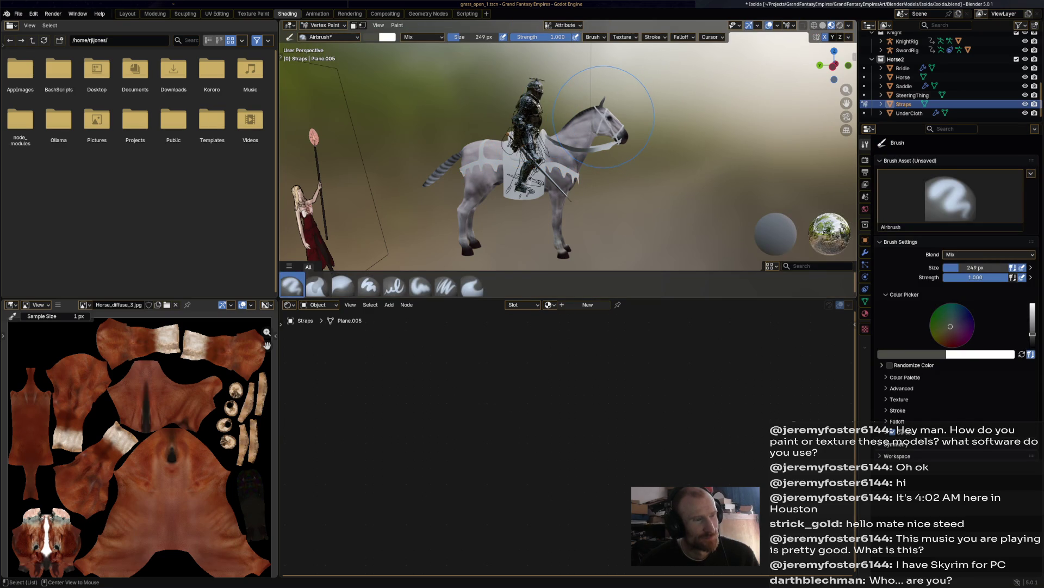
click(324, 25)
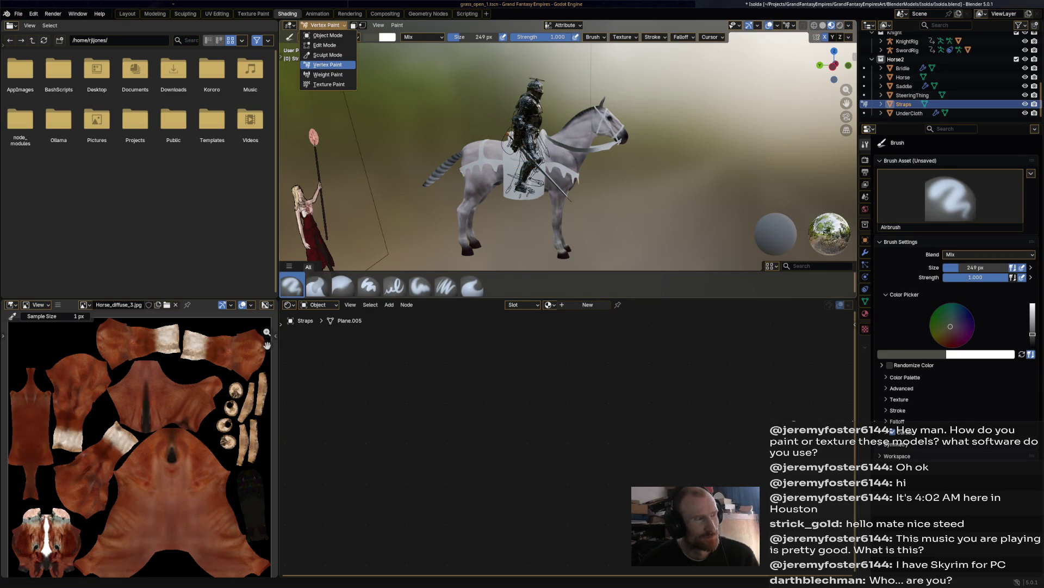
click(326, 36)
click(903, 68)
scroll(568, 164, up, 6)
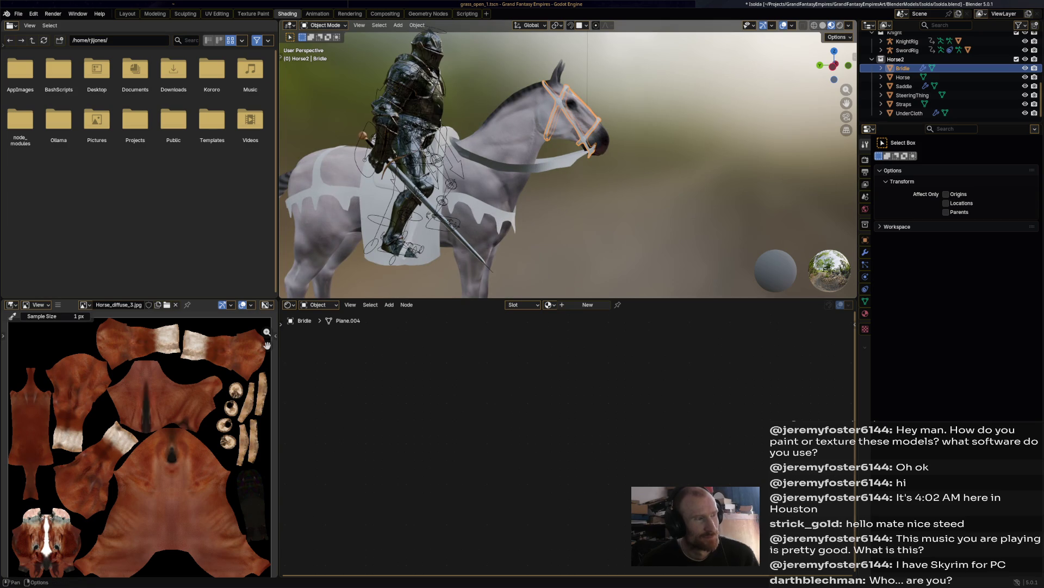
click(325, 25)
click(325, 65)
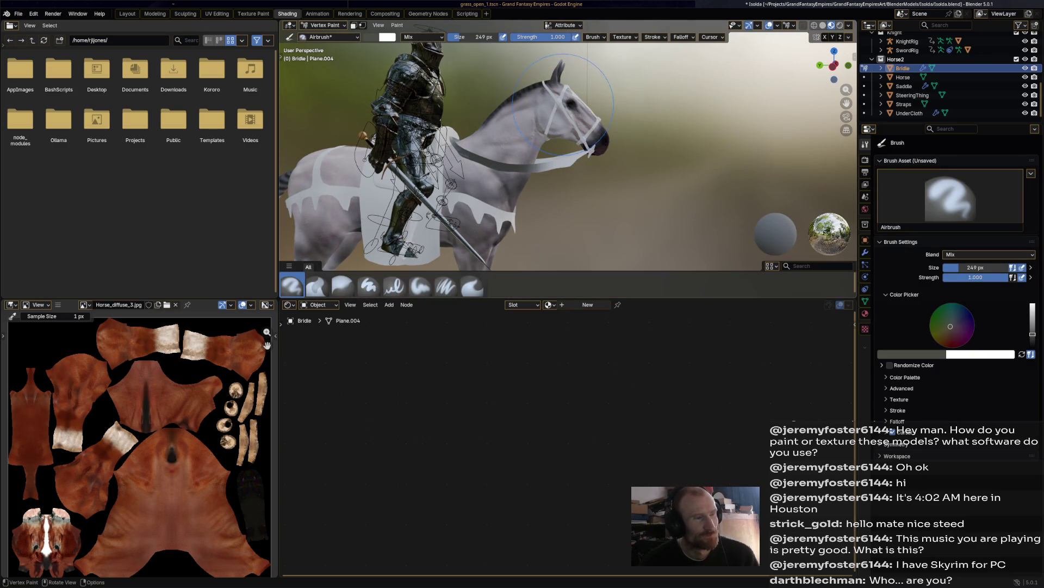
mouse_move(563, 103)
middle_down()
mouse_move(539, 109)
mouse_move(560, 114)
mouse_move(560, 131)
mouse_move(593, 153)
middle_up()
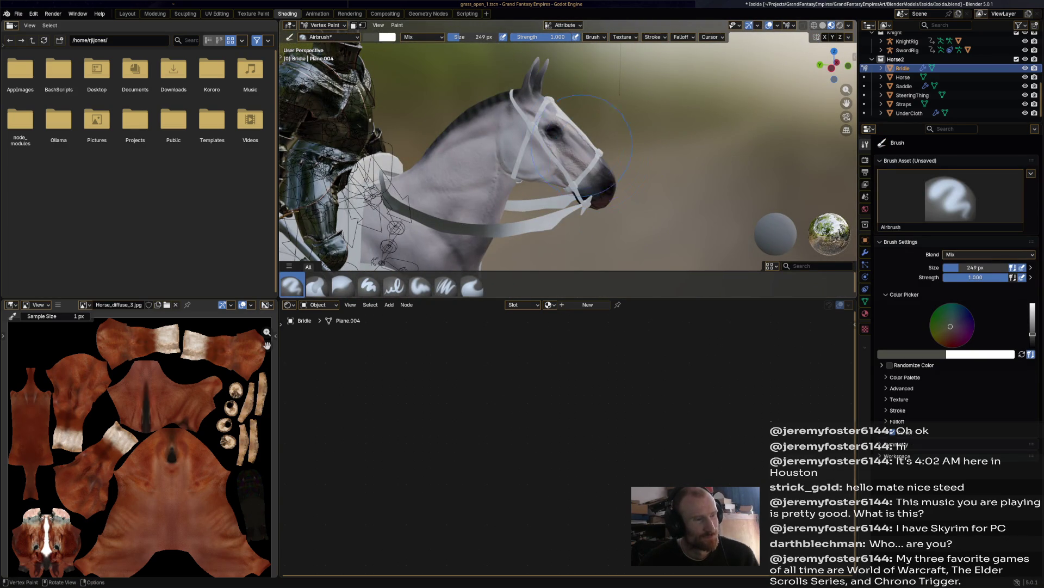
click(325, 25)
click(325, 35)
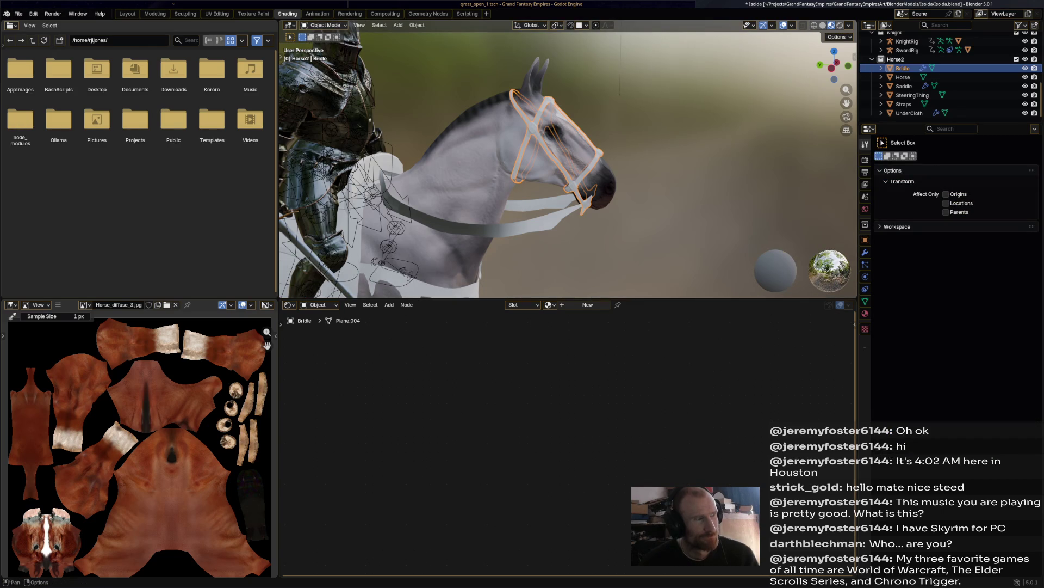
click(324, 25)
click(327, 65)
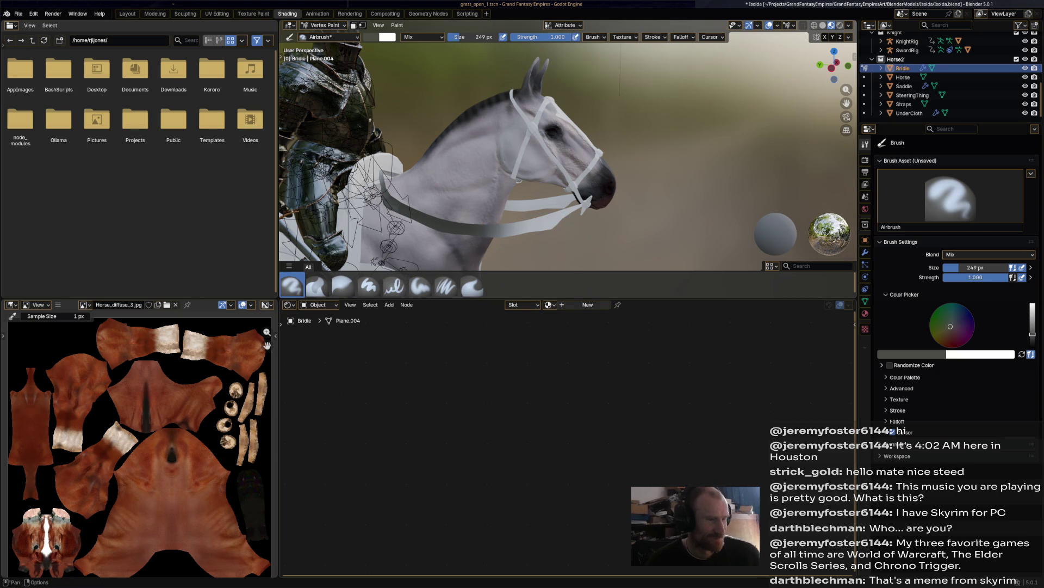
Step: Add a new material, Material.004, to the Bridle
click(587, 305)
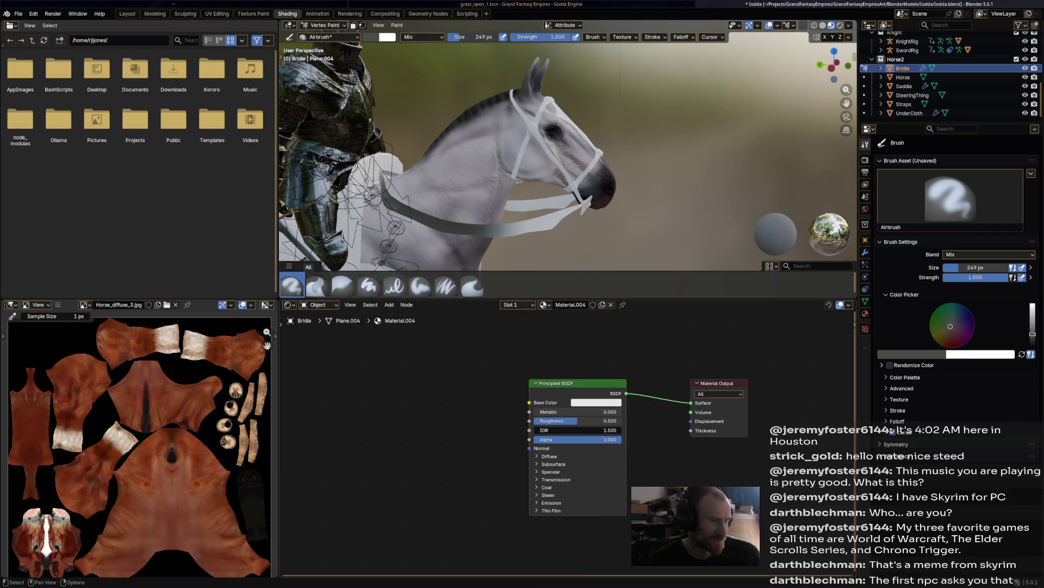
right_click(381, 381)
mouse_move(490, 423)
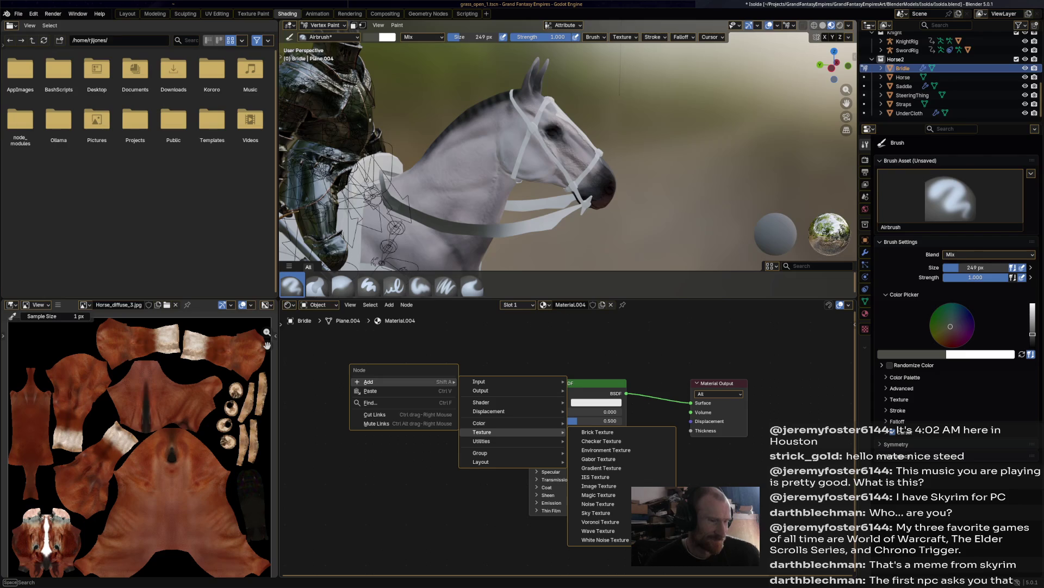
mouse_move(489, 381)
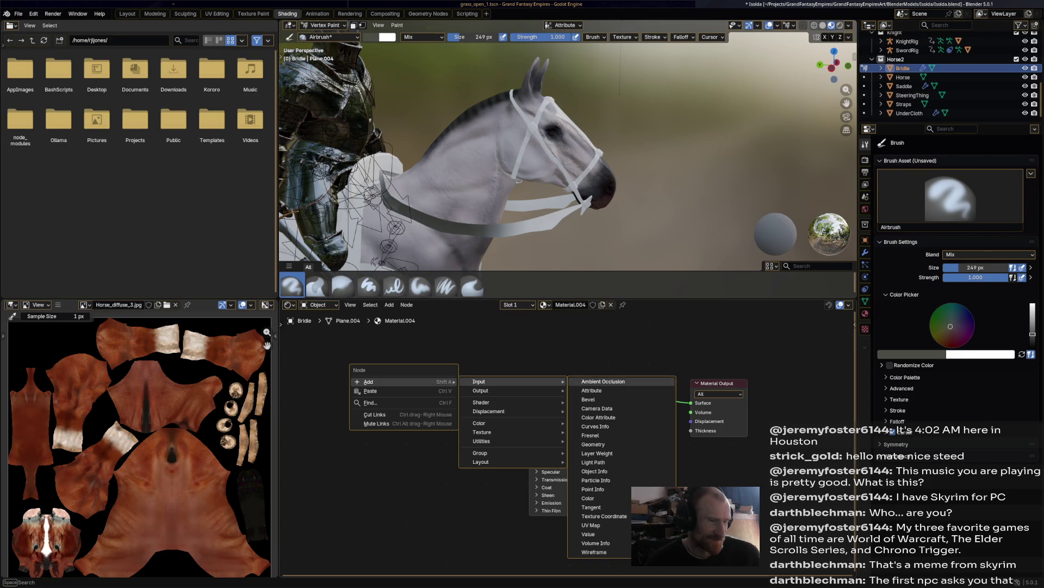
click(602, 417)
click(431, 419)
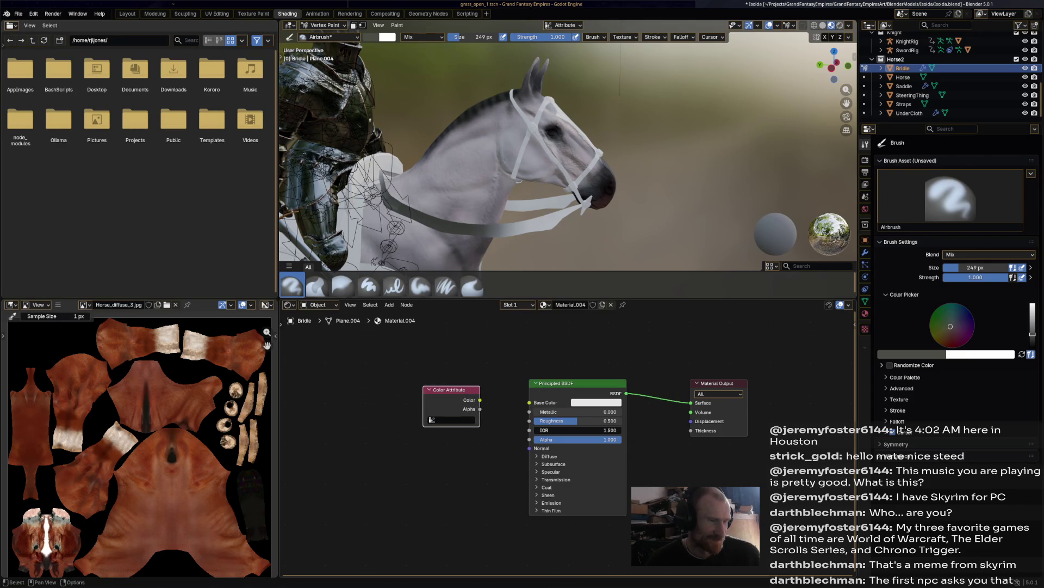
drag(480, 400, 529, 402)
click(432, 419)
click(446, 433)
drag(449, 389, 442, 374)
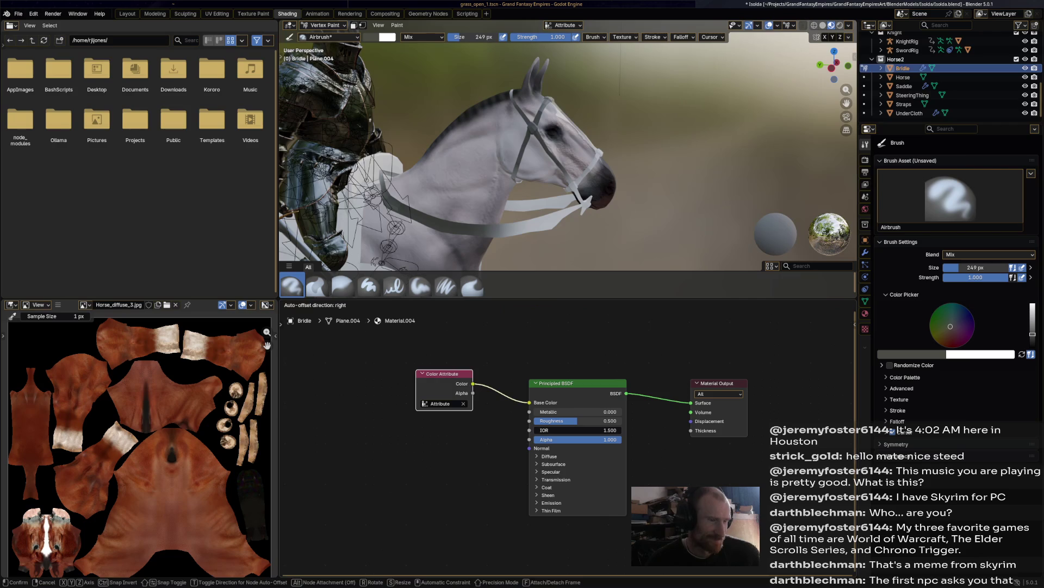
click(570, 305)
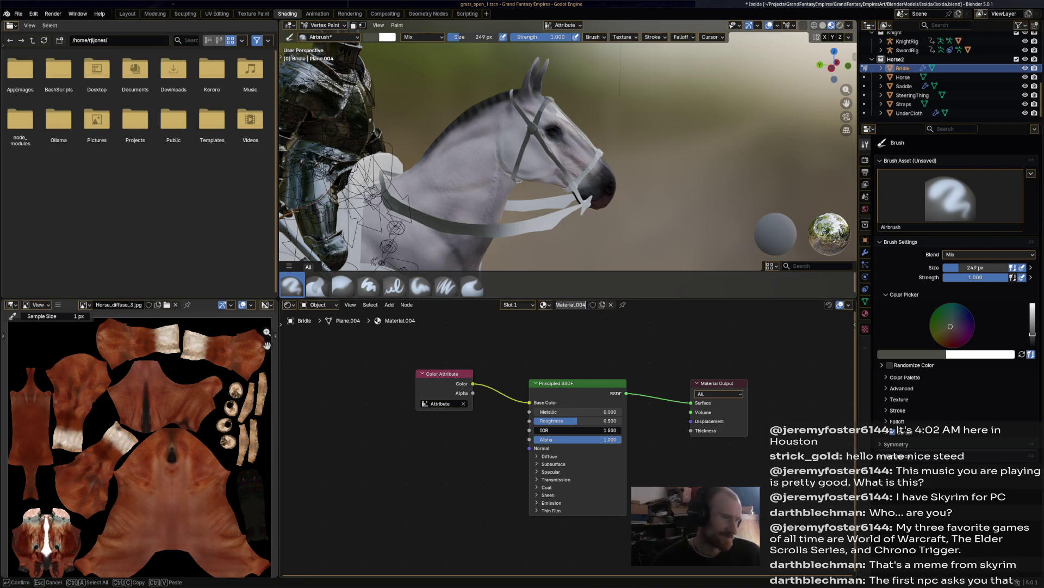
text(Brid)
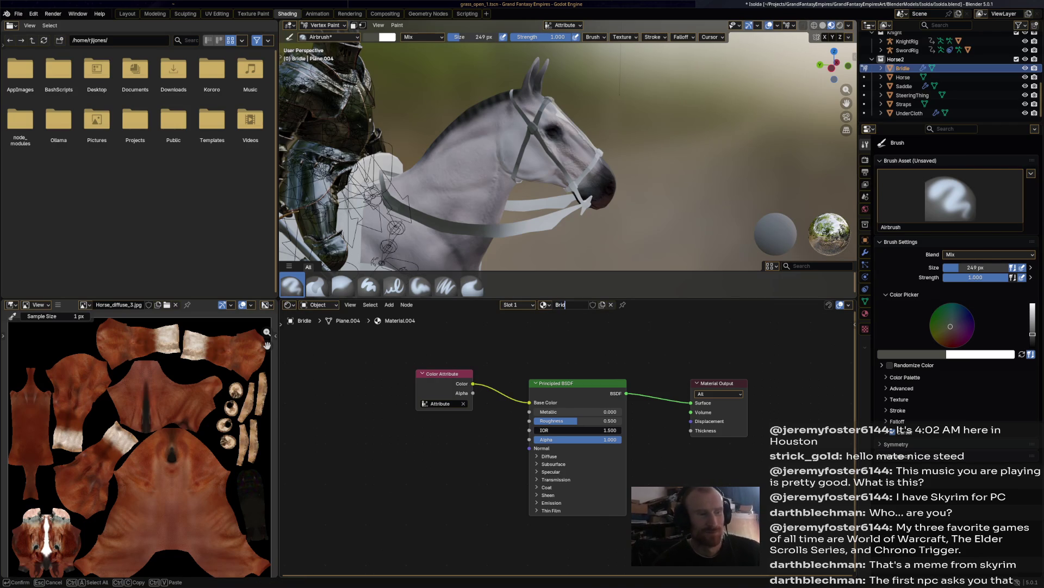
text(gleMat)
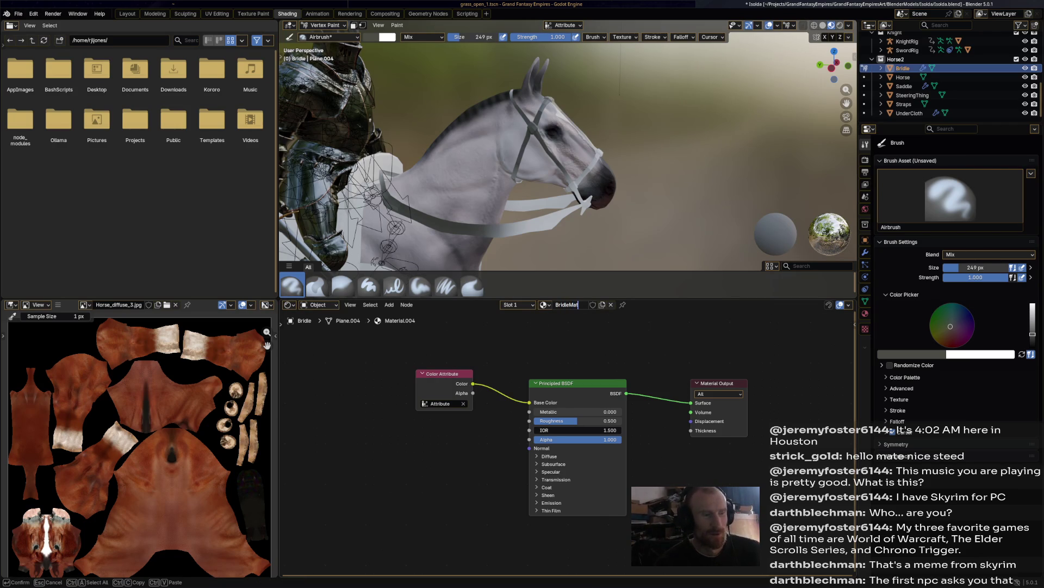
key(Return)
click(592, 305)
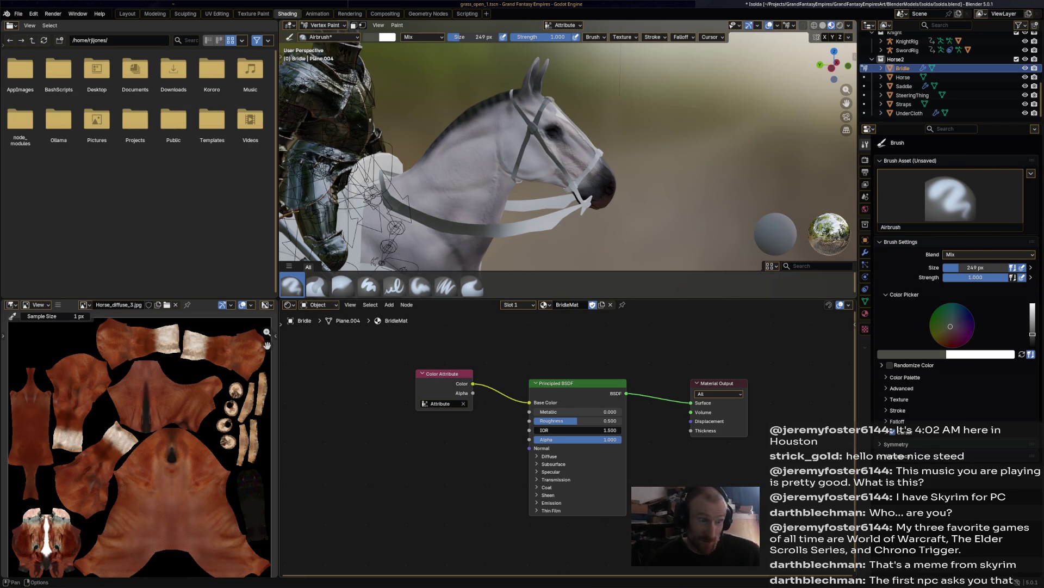
key(ctrl+s)
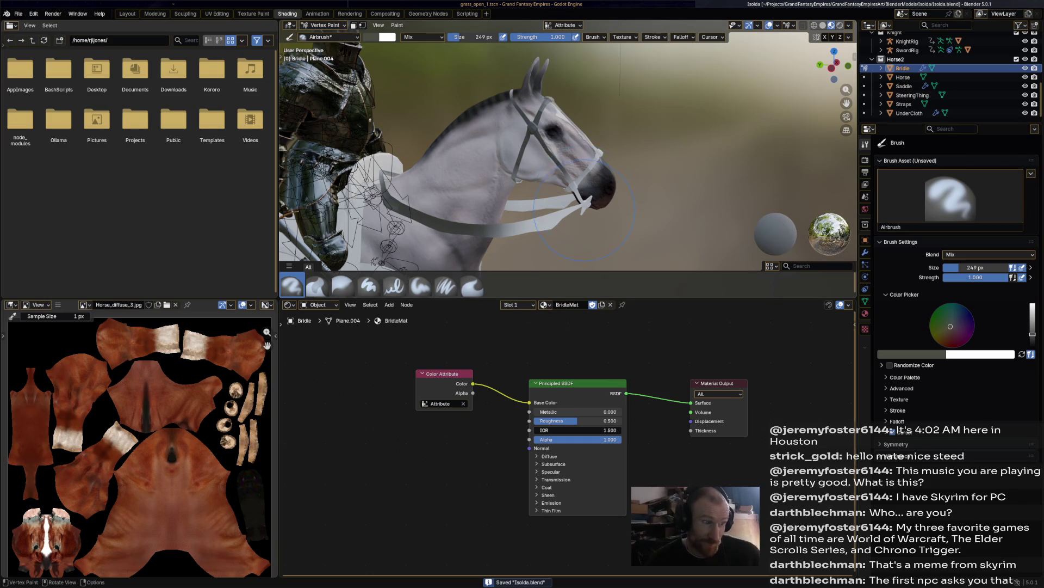
middle_drag(585, 193, 604, 180)
scroll(617, 171, down, 3)
middle_drag(629, 126, 616, 148)
scroll(623, 136, up, 2)
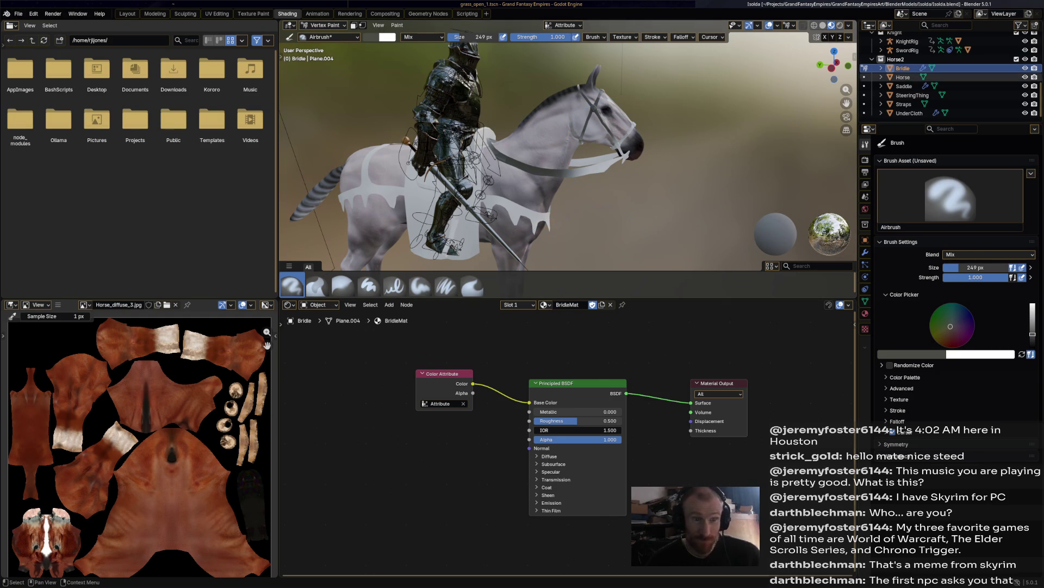
click(903, 77)
Step: Put the Saddle in Object Mode and give it a new material named SaddleMat
click(903, 86)
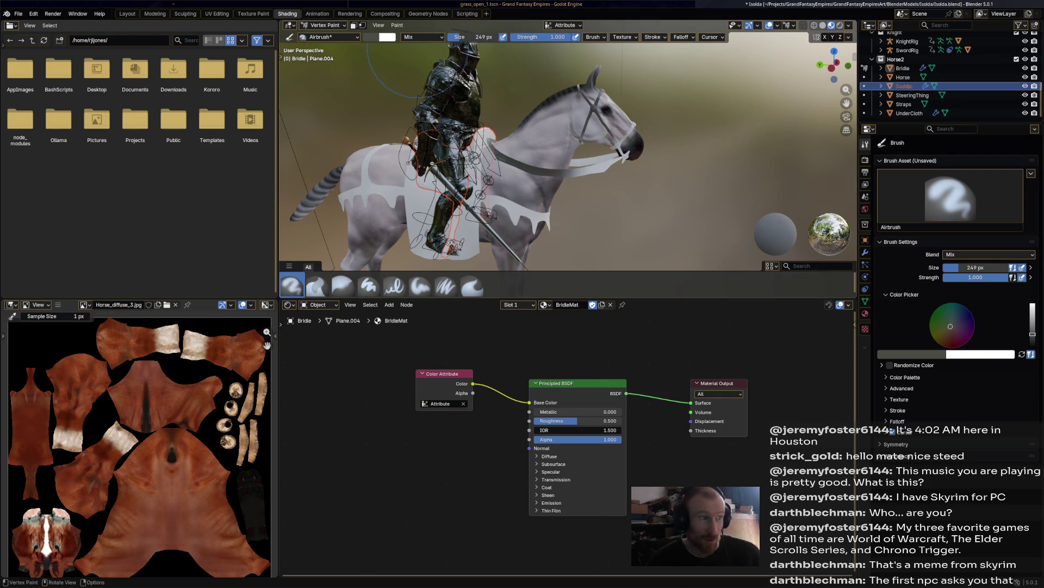
click(321, 25)
click(328, 35)
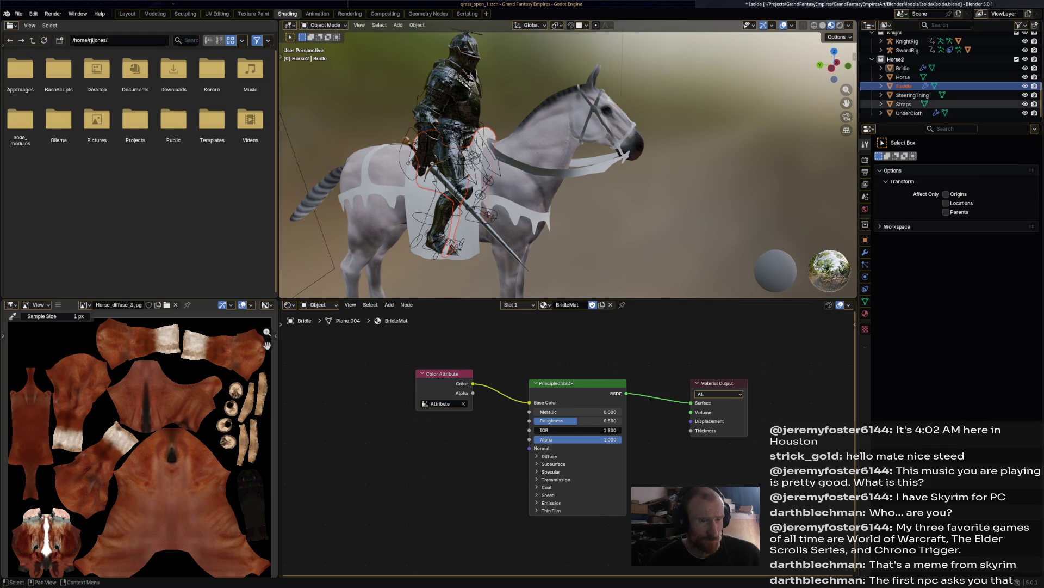
click(587, 305)
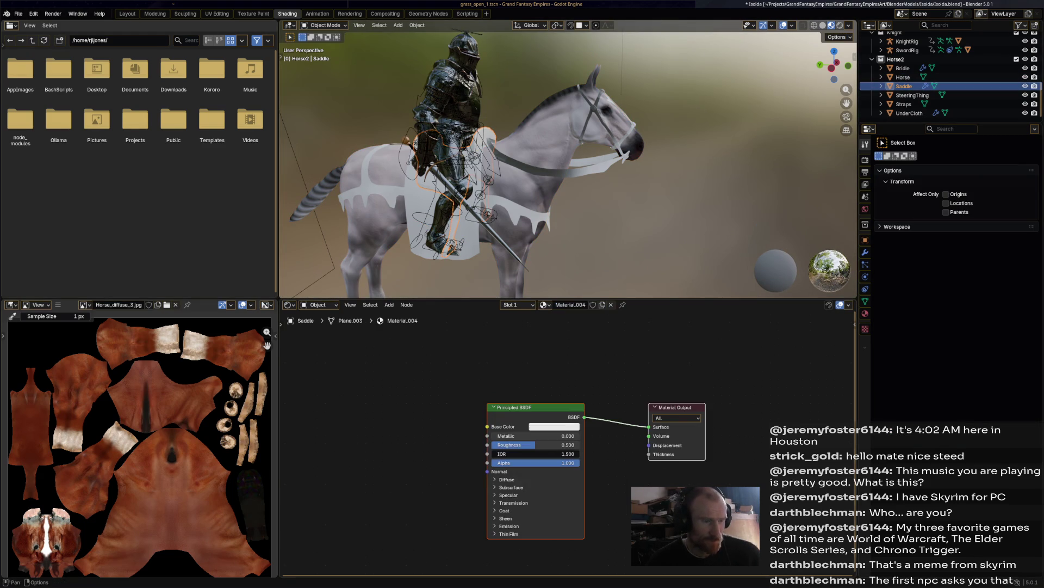
click(571, 305)
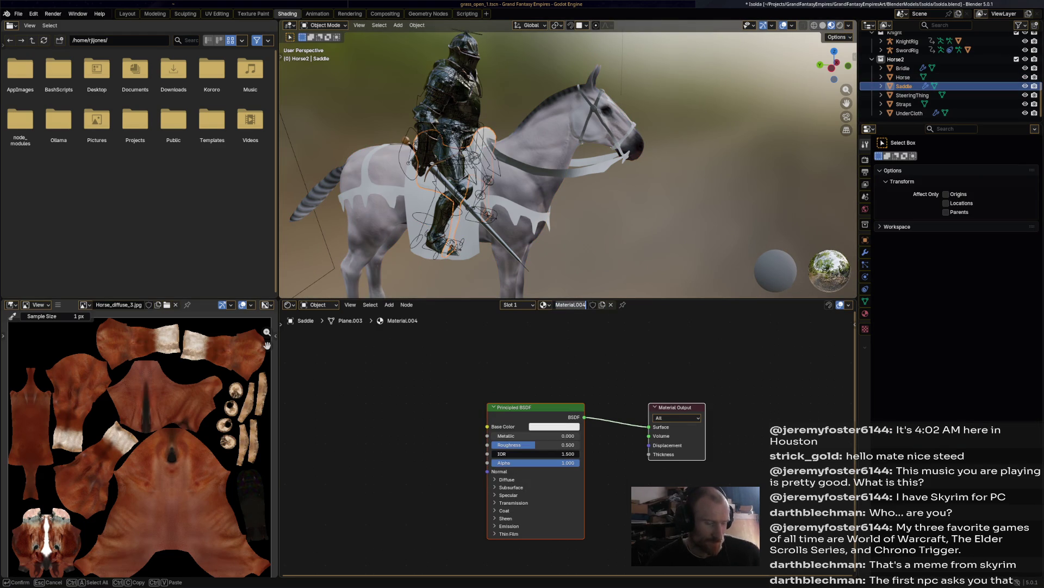
text(Saddle)
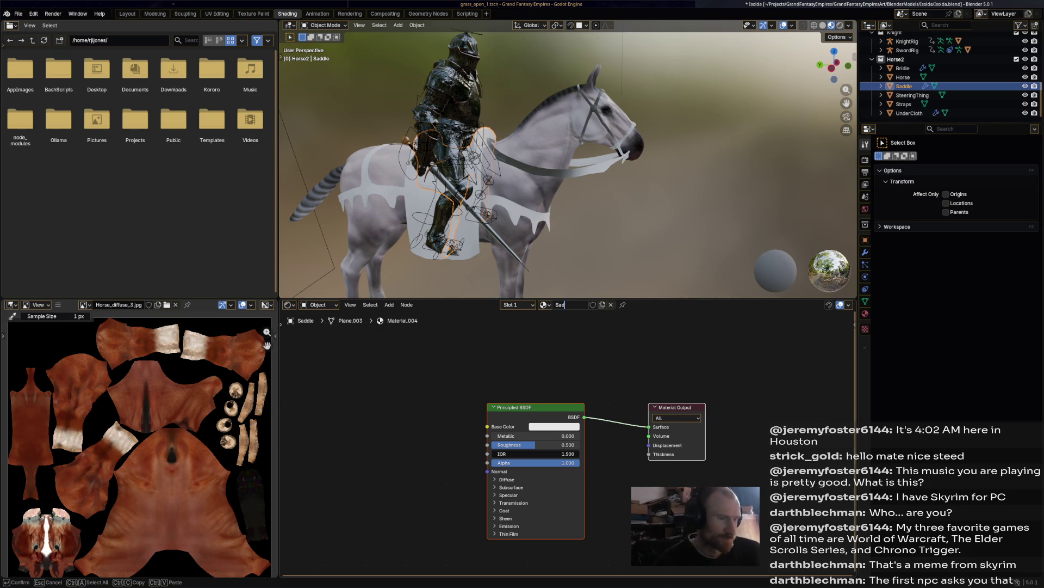
text(Mat)
key(Return)
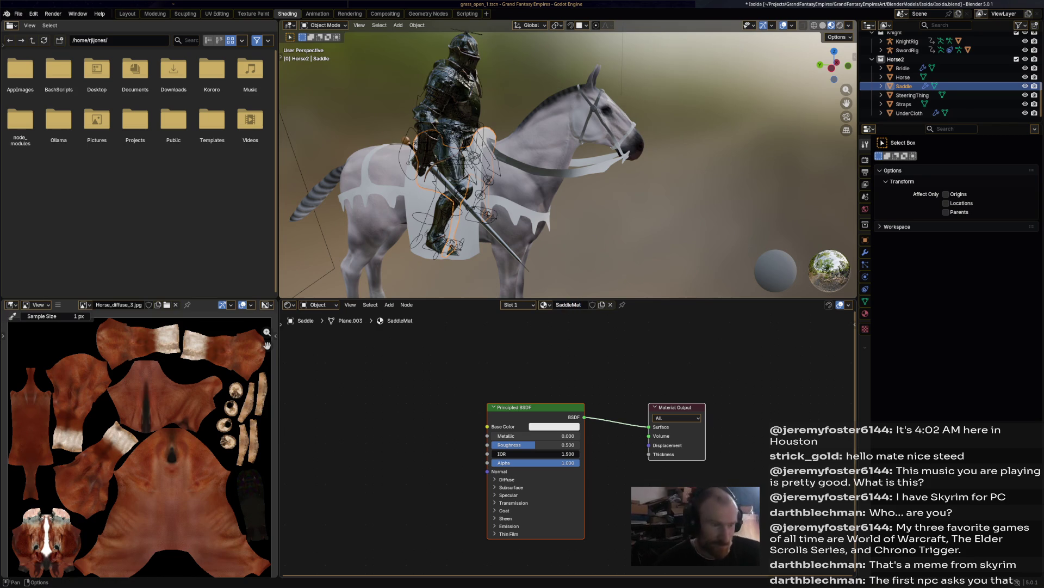
Step: Link a Color Attribute node using layer 'Attribute' into Base Color, then select KnightRig
right_click(294, 379)
mouse_move(305, 379)
mouse_move(429, 388)
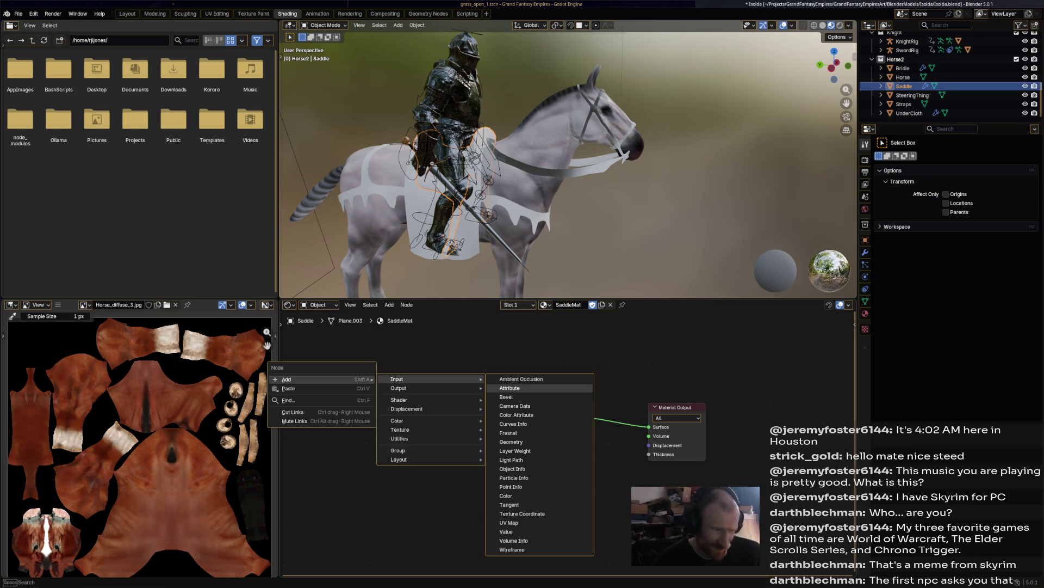
click(515, 414)
click(378, 405)
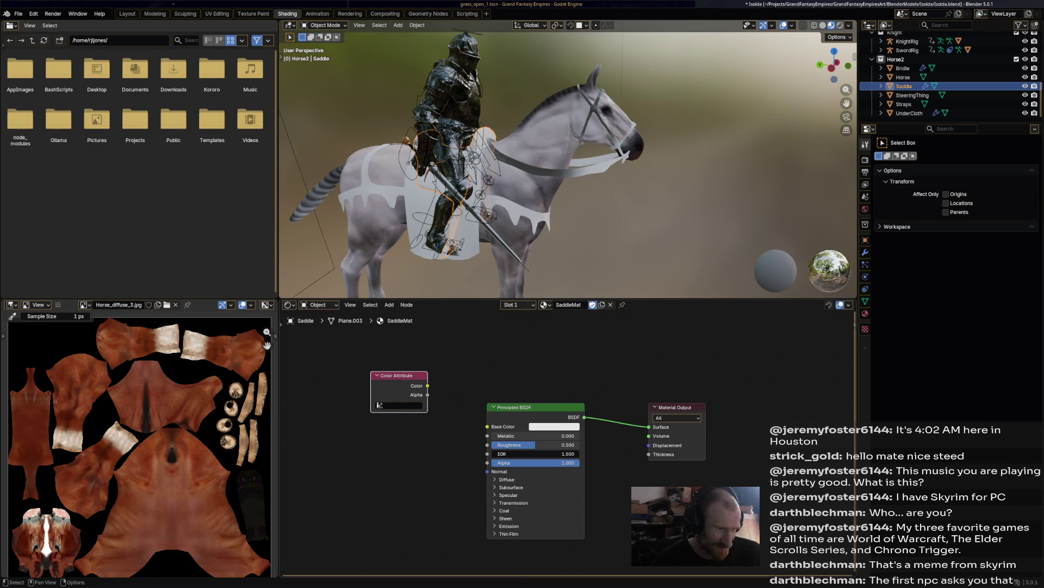
drag(428, 385, 487, 426)
click(378, 405)
click(391, 419)
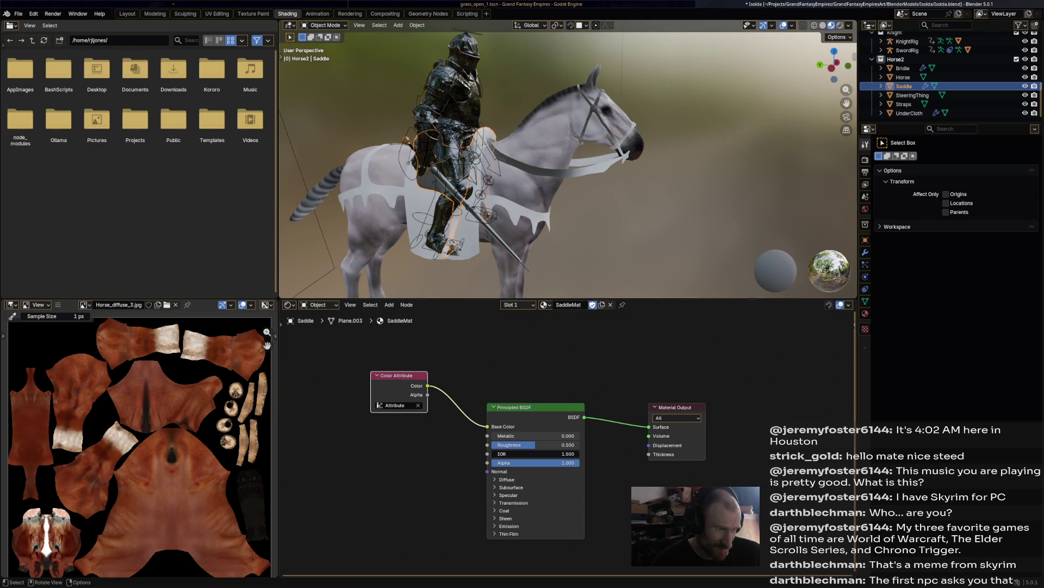
click(457, 163)
click(325, 25)
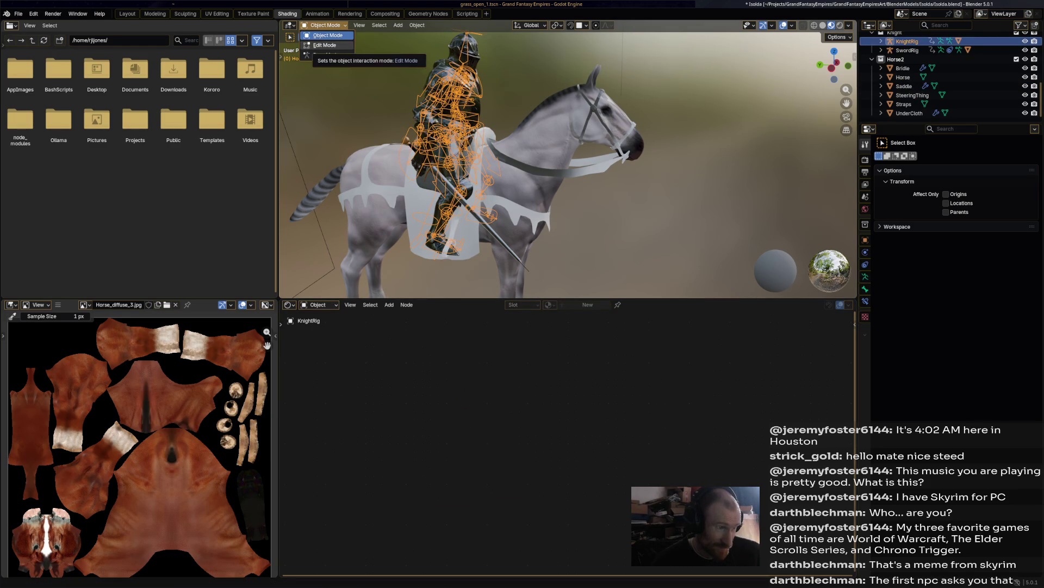
Step: Select the Straps, switch to Vertex Paint, and create a new material
click(325, 25)
middle_drag(544, 163, 566, 158)
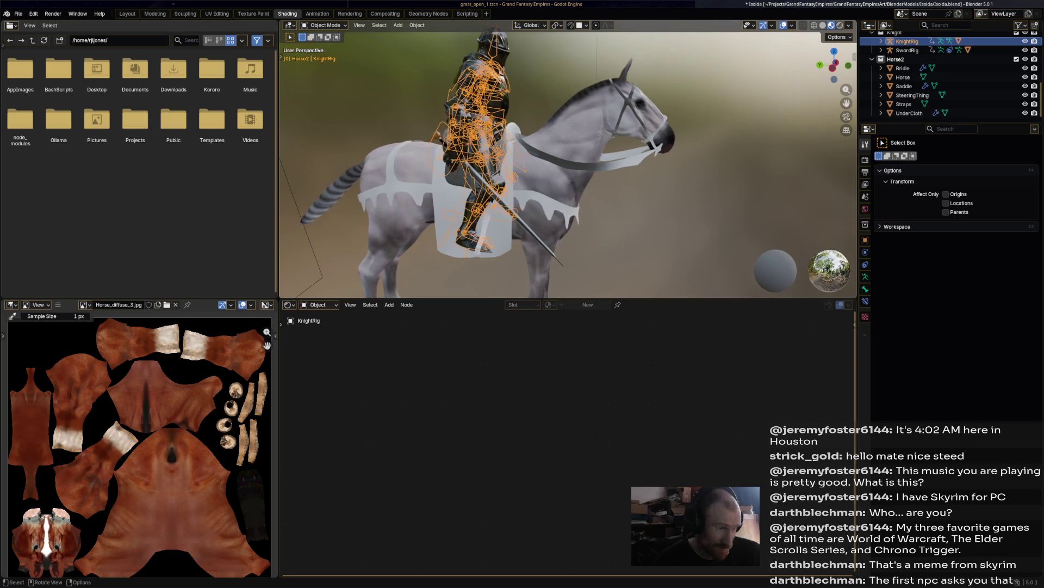
click(325, 25)
click(544, 201)
click(325, 25)
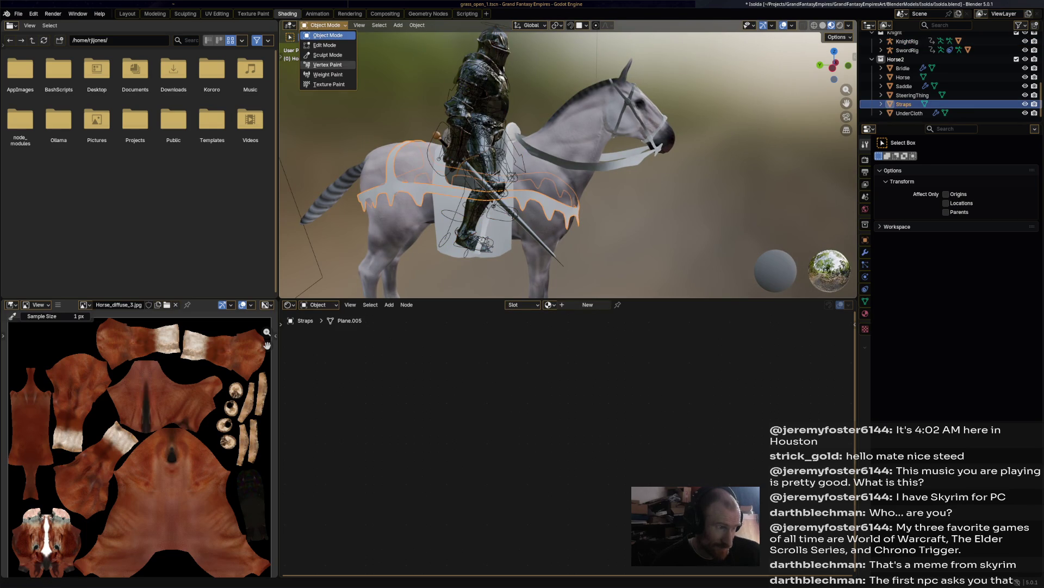
click(326, 65)
click(587, 305)
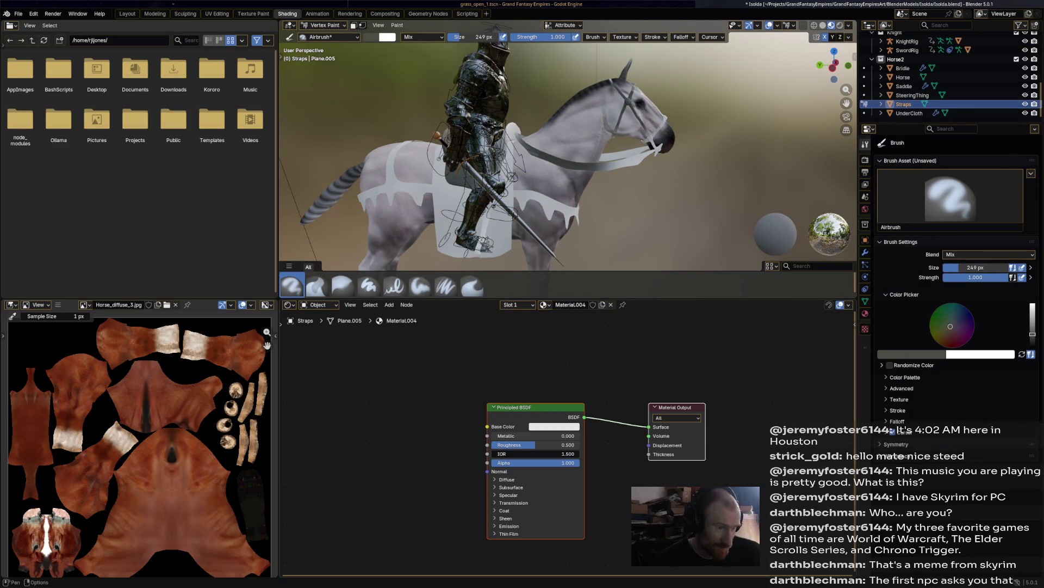
Step: Add a Color Attribute node and connect its Color to Base Color
key(shift+a)
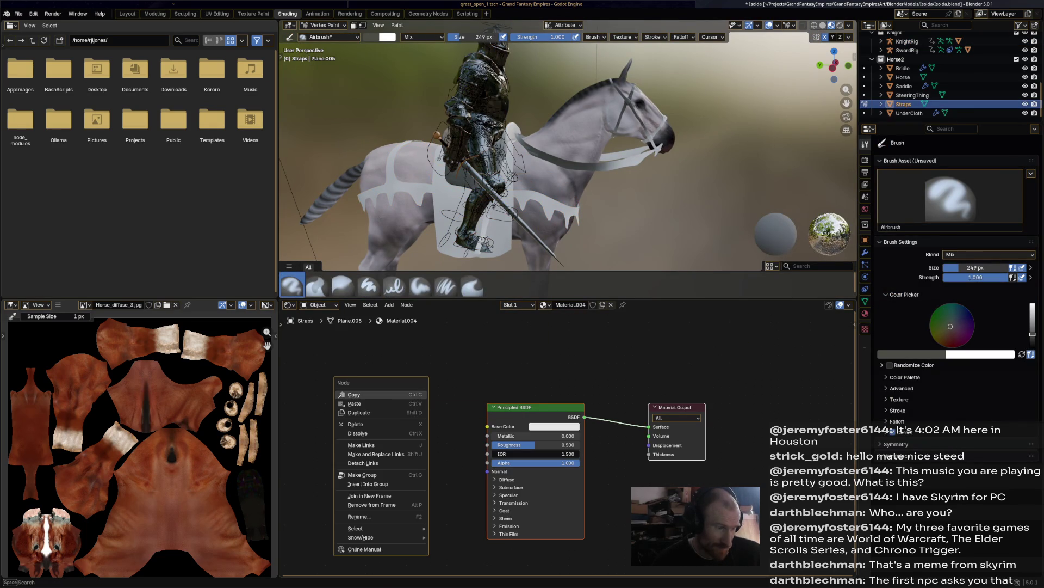
key(Escape)
right_click(327, 374)
mouse_move(440, 374)
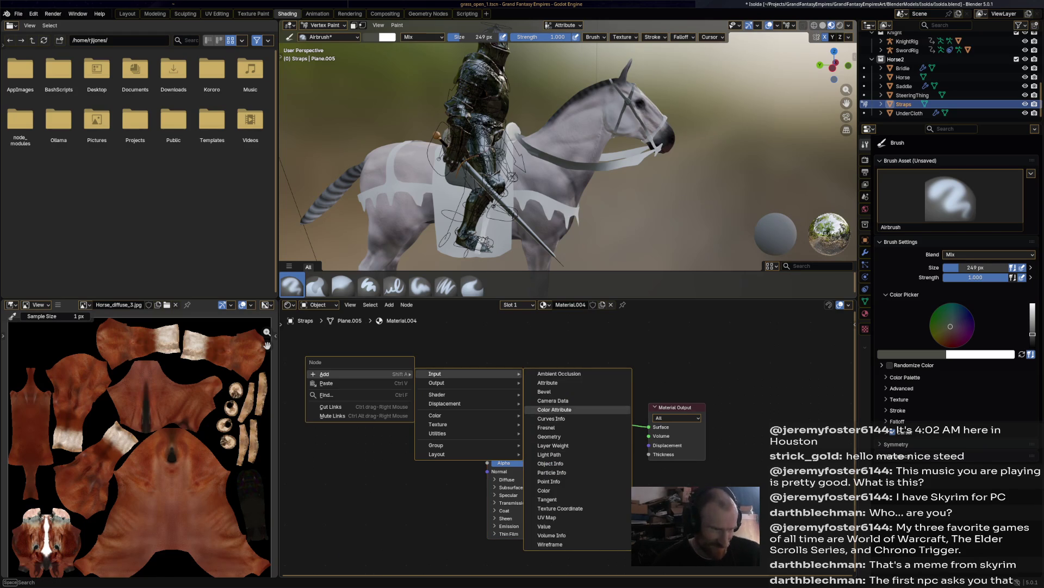
click(551, 409)
click(430, 391)
mouse_move(428, 391)
mouse_down()
mouse_move(468, 489)
mouse_move(487, 426)
mouse_up()
Step: Rename the material to StrapsMat and return the Straps to Object Mode
double_click(568, 305)
text(Stra)
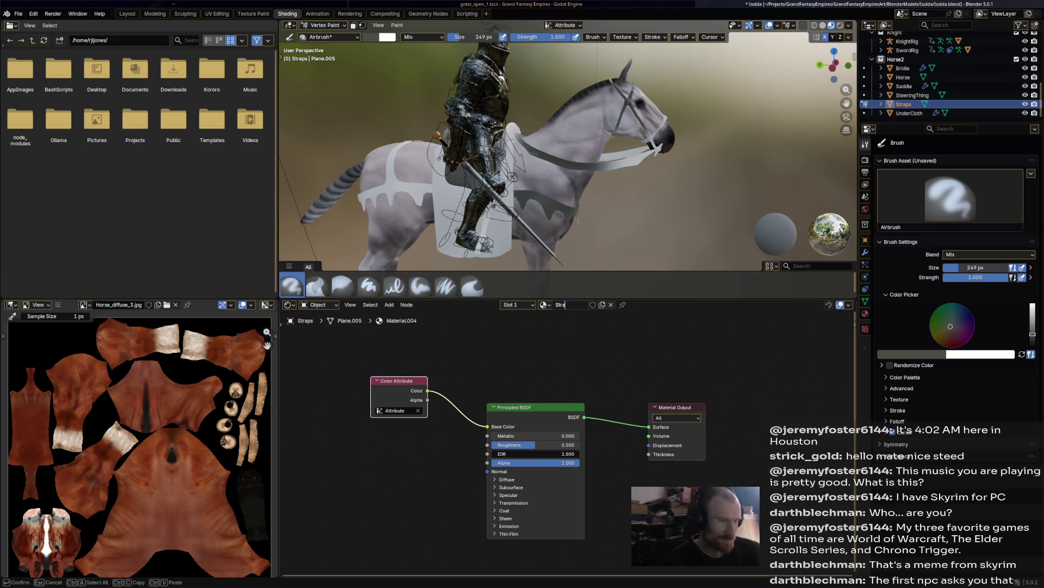
text(psMat)
key(Return)
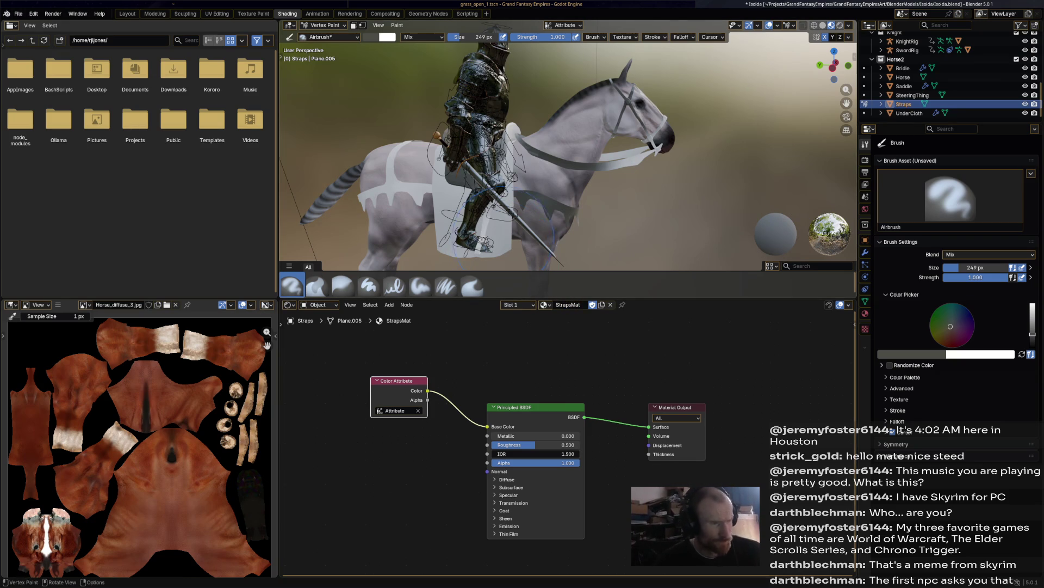
click(325, 25)
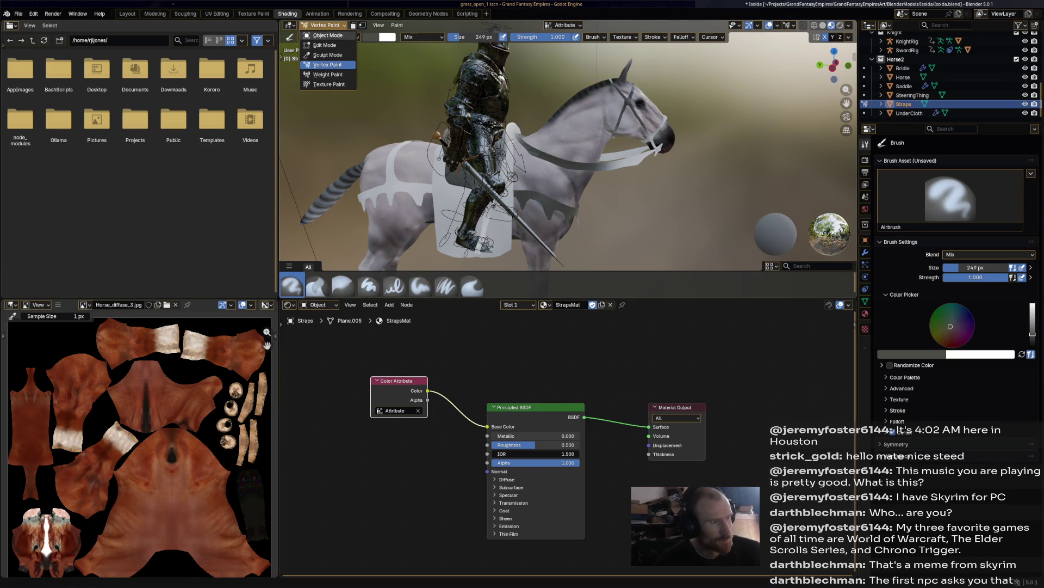
click(327, 35)
Step: Select the UnderCloth and give it a new material named UnderClothMat
click(503, 218)
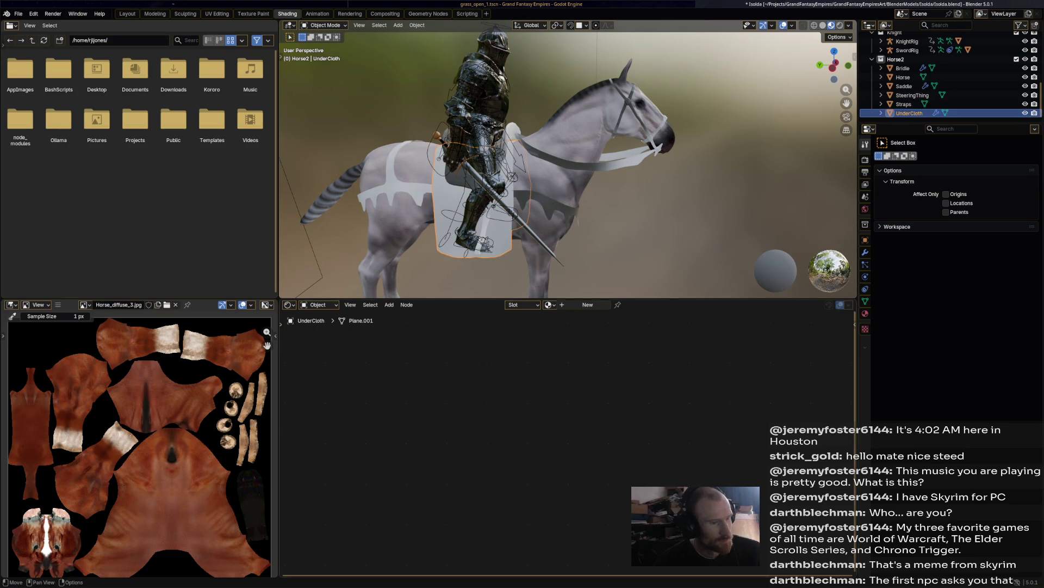
click(587, 304)
click(572, 305)
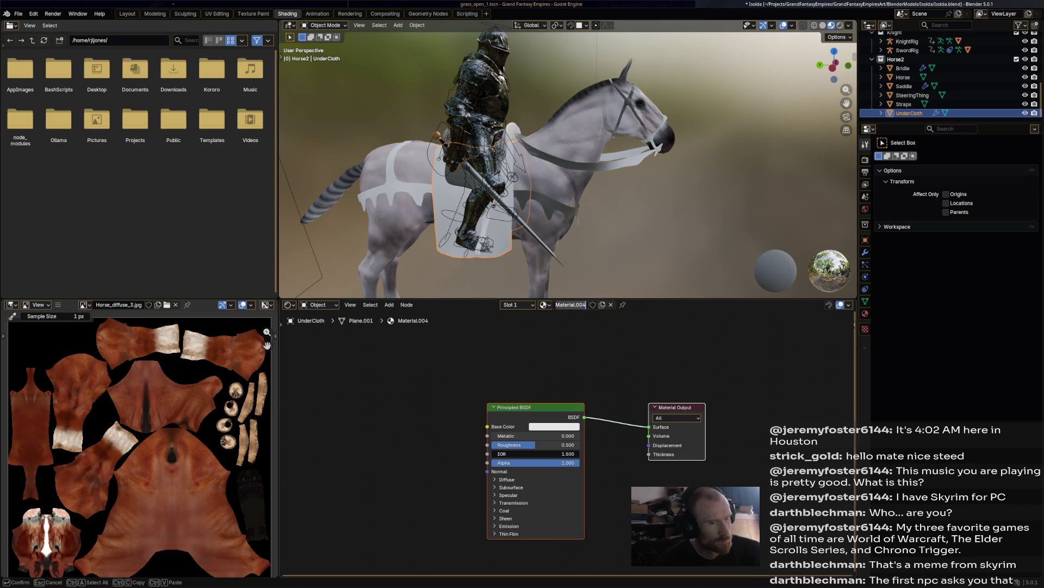
text(UnderC)
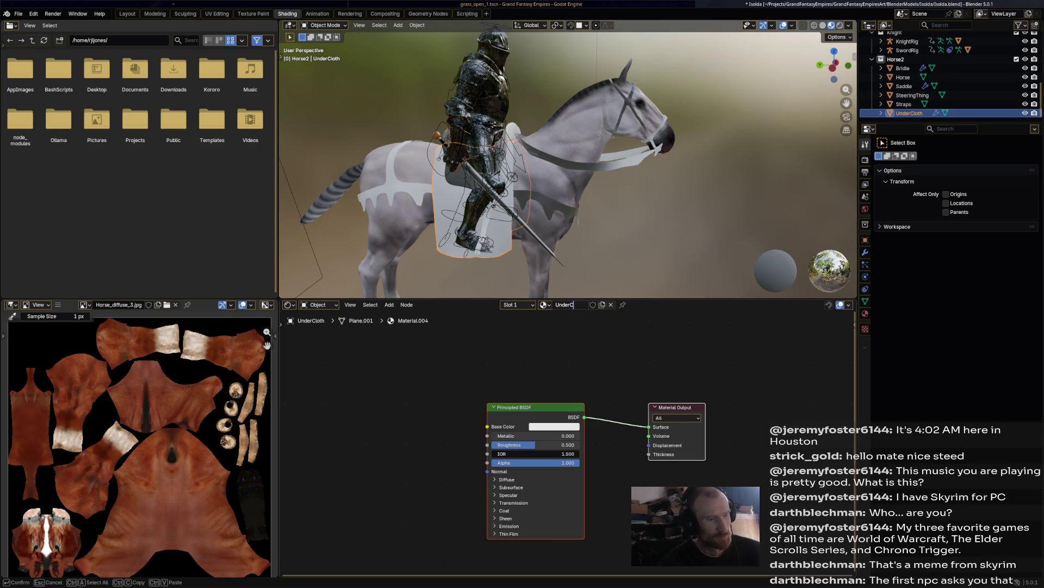
text(lothMa)
key(Return)
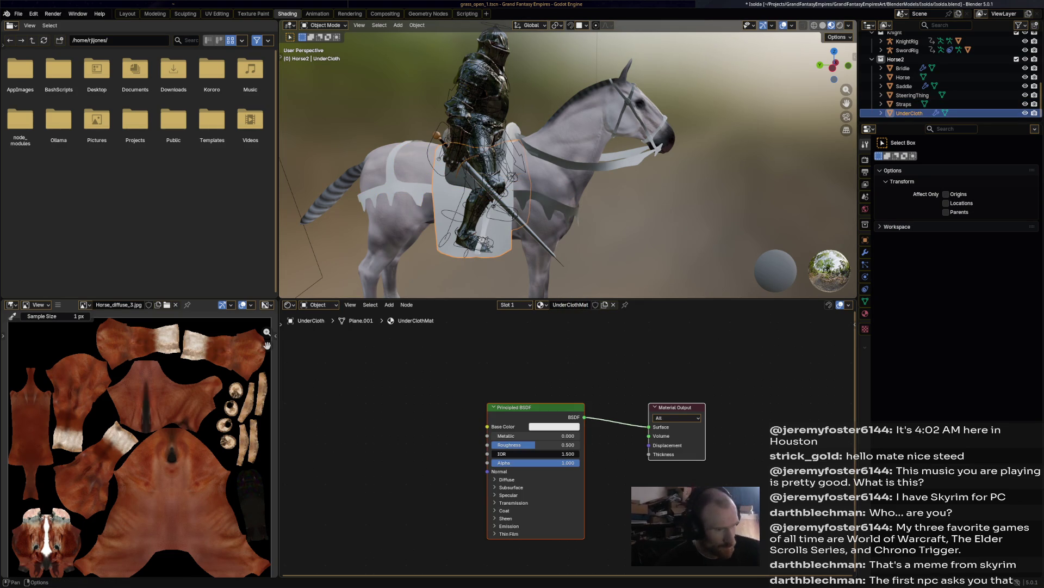
Step: Try adding a node from the add menu, cancelling a mistaken Camera Data node
right_click(419, 408)
key(Escape)
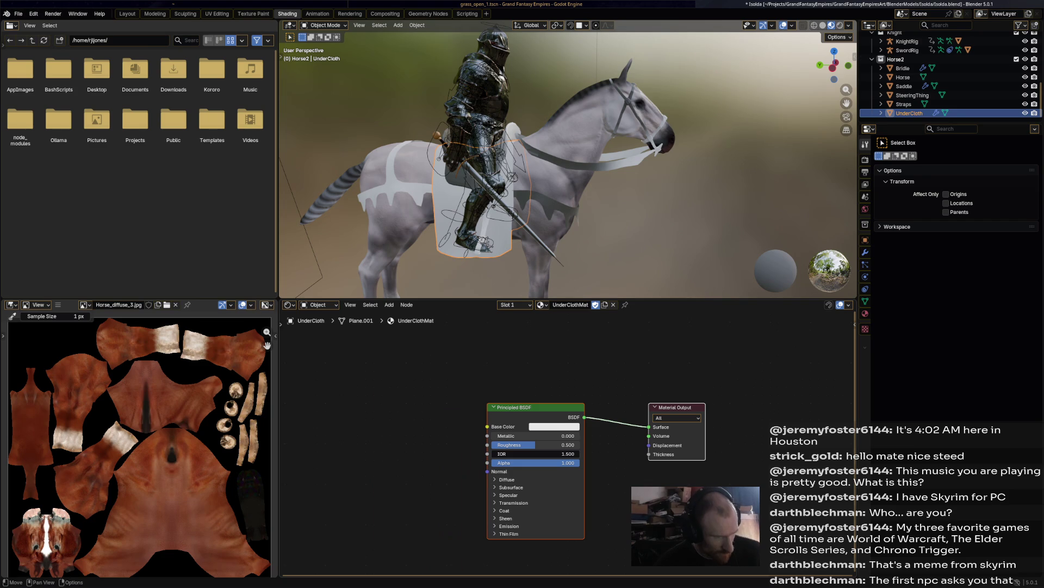
right_click(370, 381)
mouse_move(380, 382)
mouse_move(476, 382)
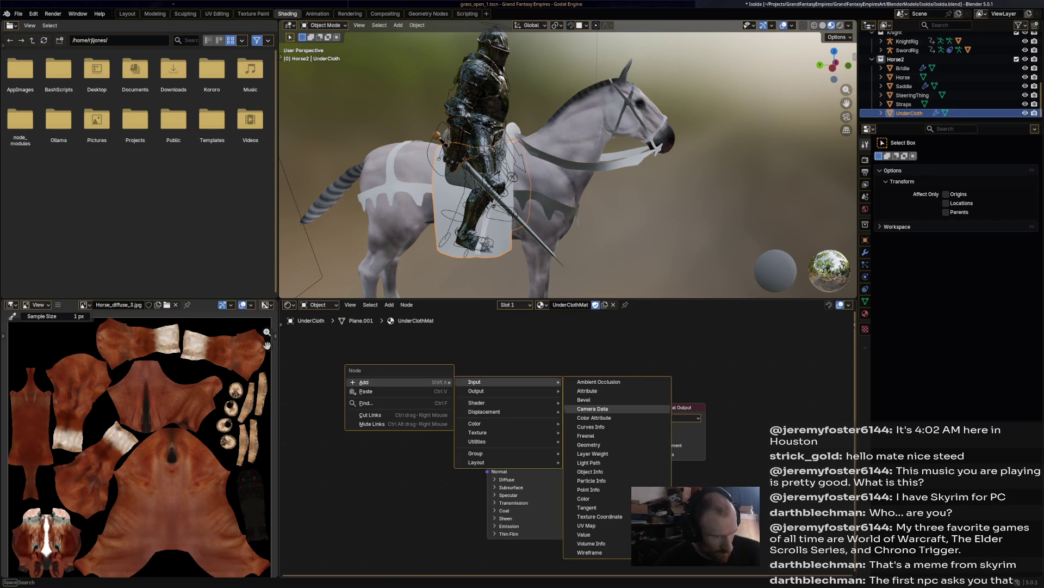
click(604, 409)
key(Escape)
Step: Link a Color Attribute node reading 'Attribute' into Base Color and save Isolda.blend
right_click(370, 375)
mouse_move(337, 375)
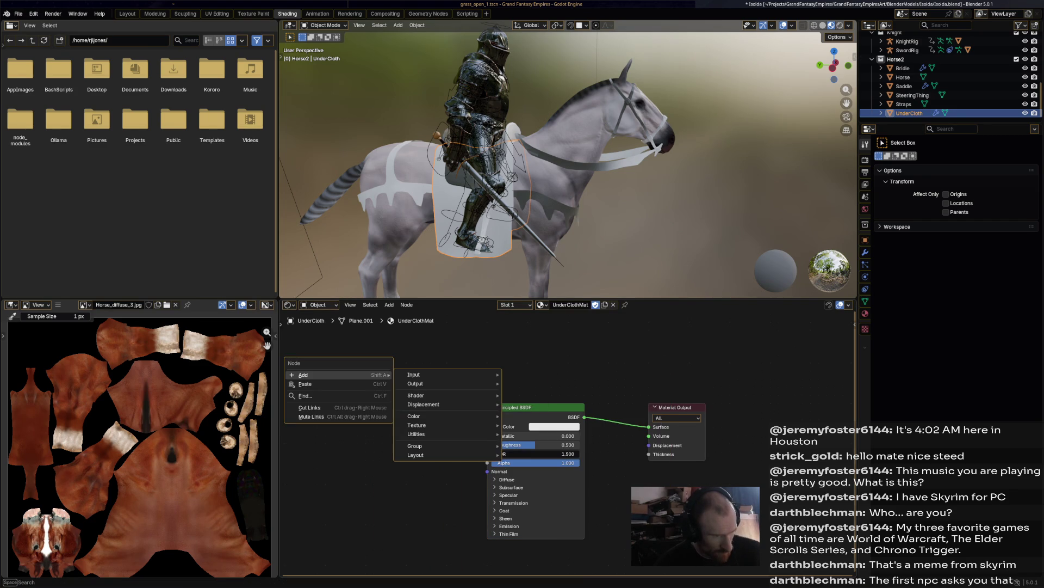
mouse_move(446, 375)
click(533, 410)
click(400, 406)
drag(427, 403, 488, 426)
click(397, 422)
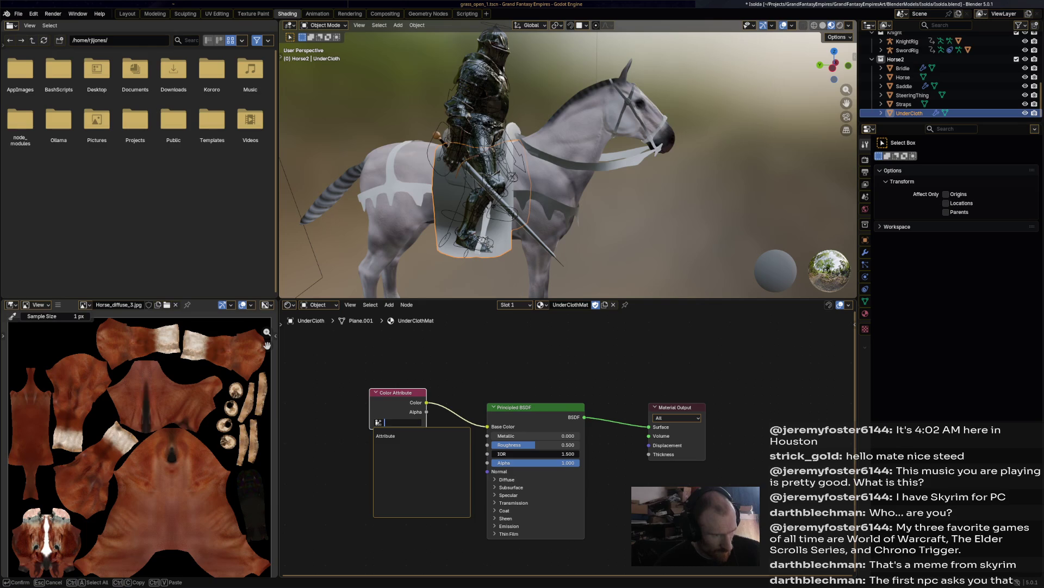
click(402, 435)
key(ctrl+s)
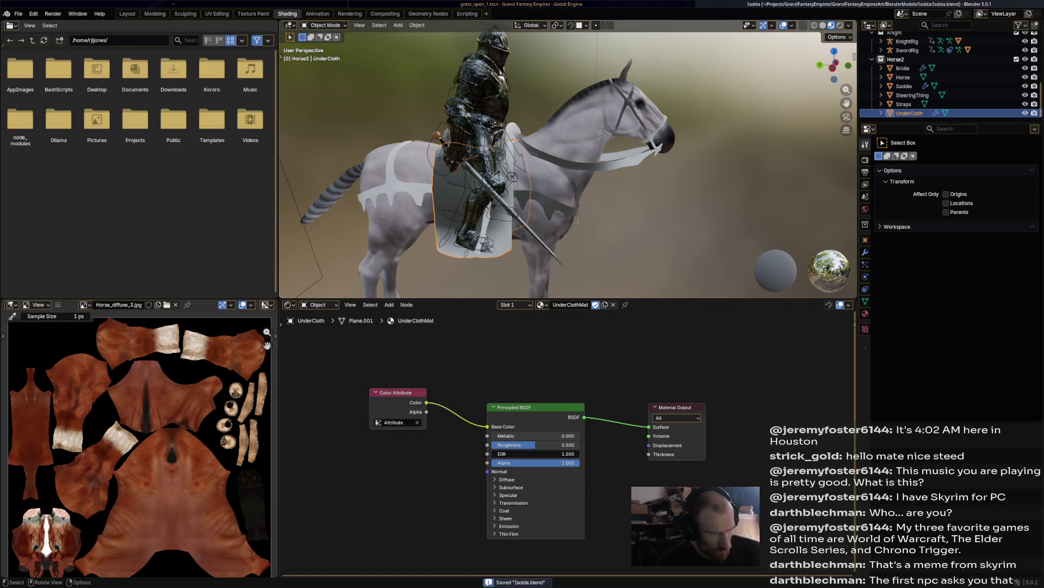
click(380, 193)
Step: Select the Saddle and switch it into Vertex Paint mode
click(473, 163)
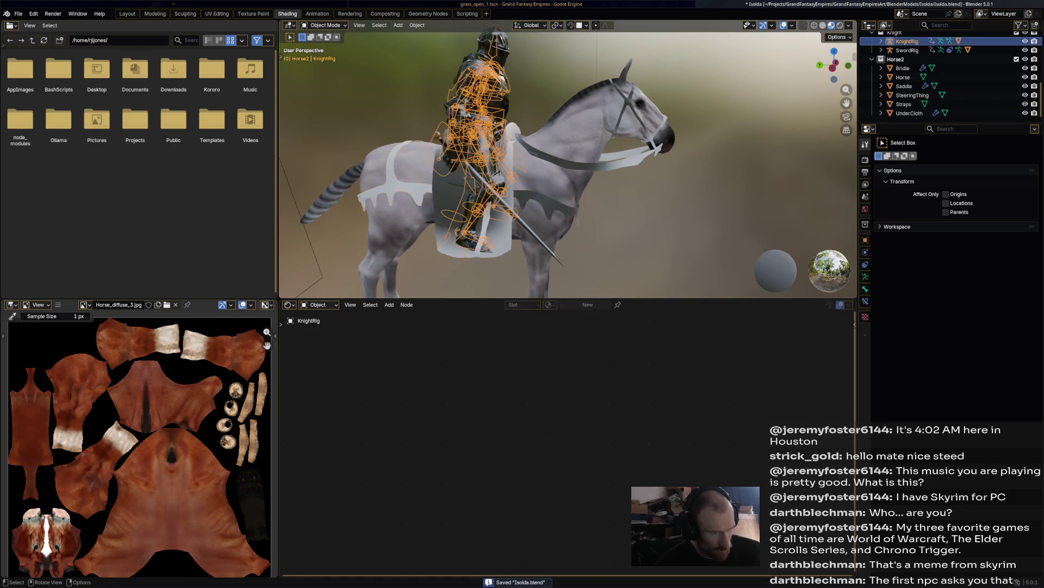
click(474, 164)
middle_drag(473, 163, 451, 166)
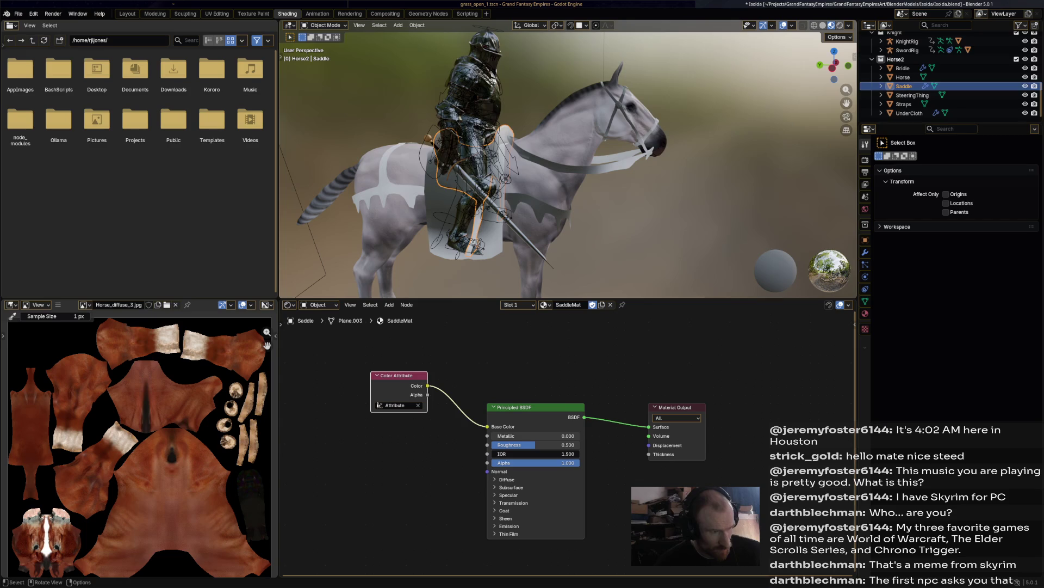
key(alt+a)
key(alt+a)
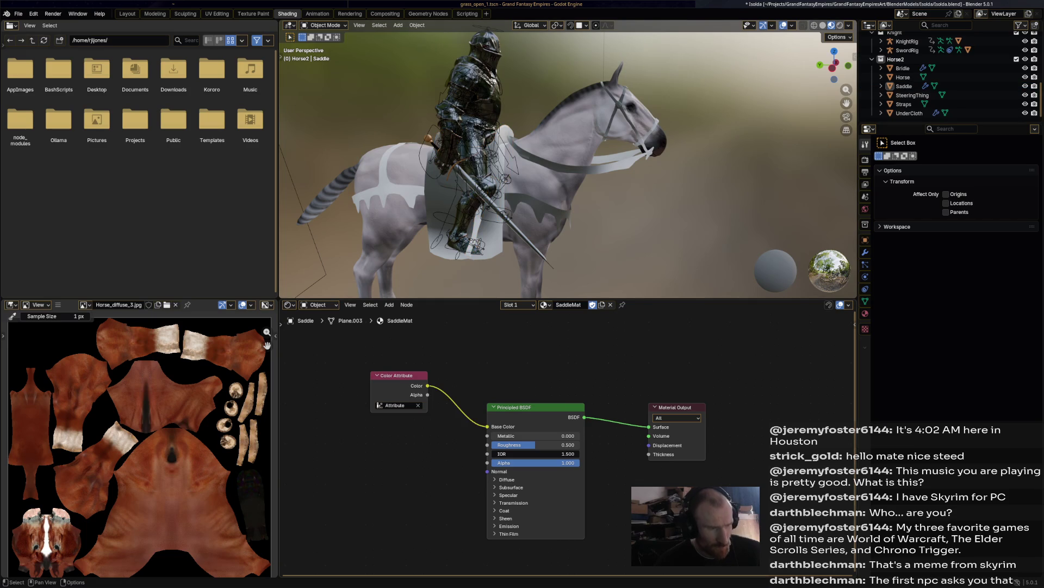
click(324, 25)
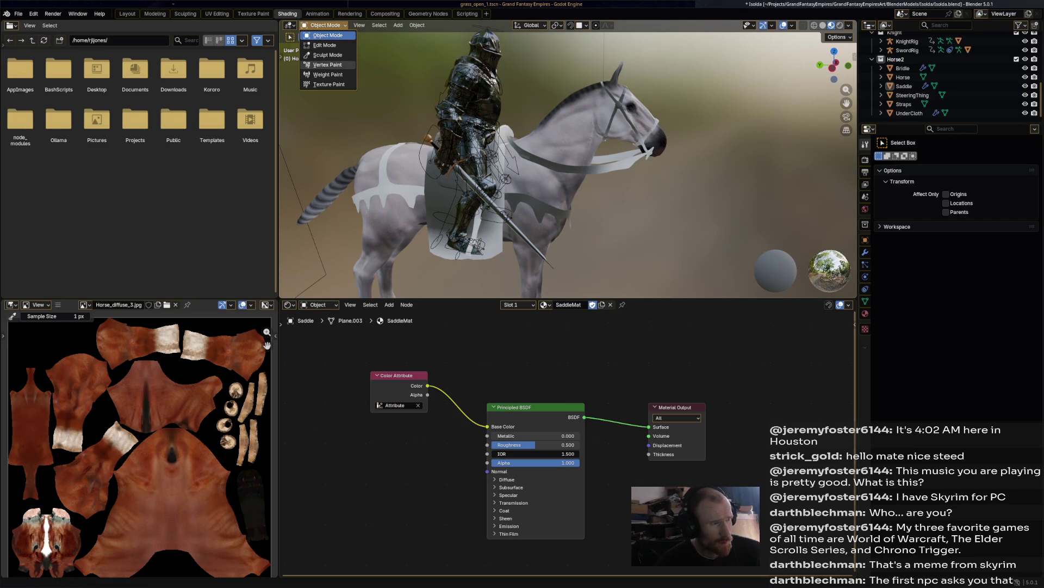
click(326, 65)
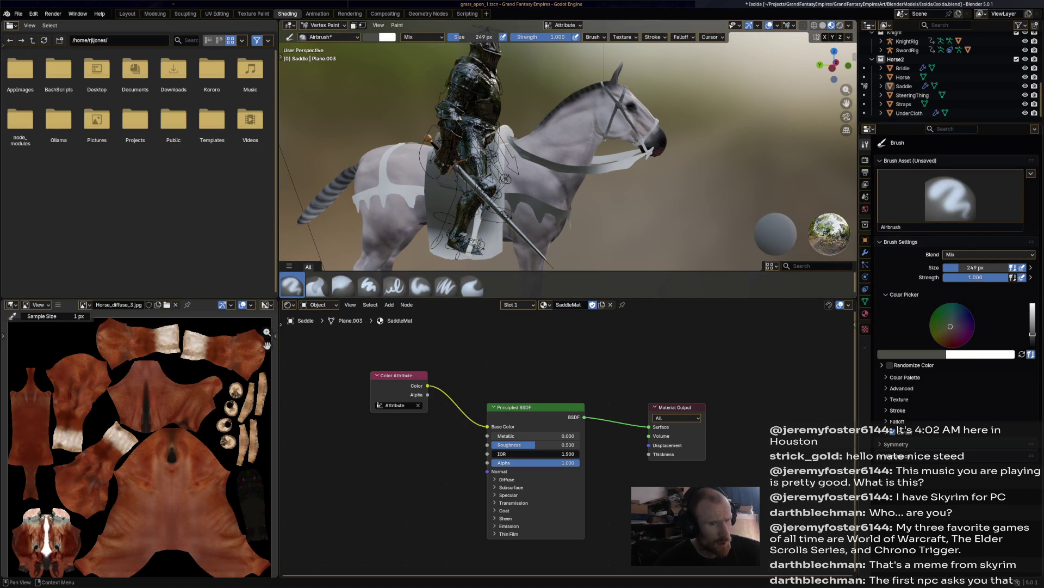
Step: Paint light grey with a 139 px brush over the saddle by the knight's boot
click(905, 377)
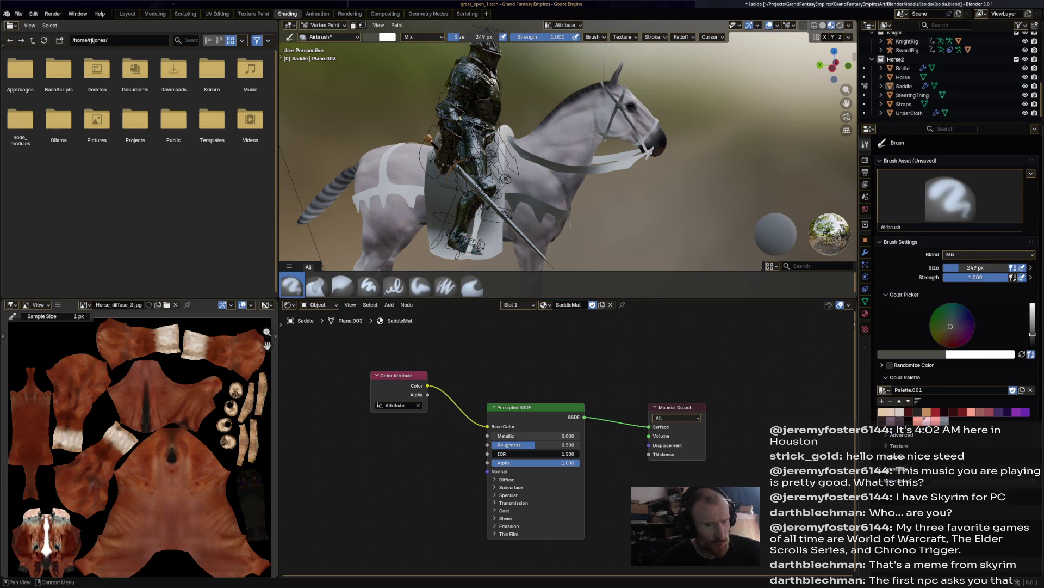
click(952, 411)
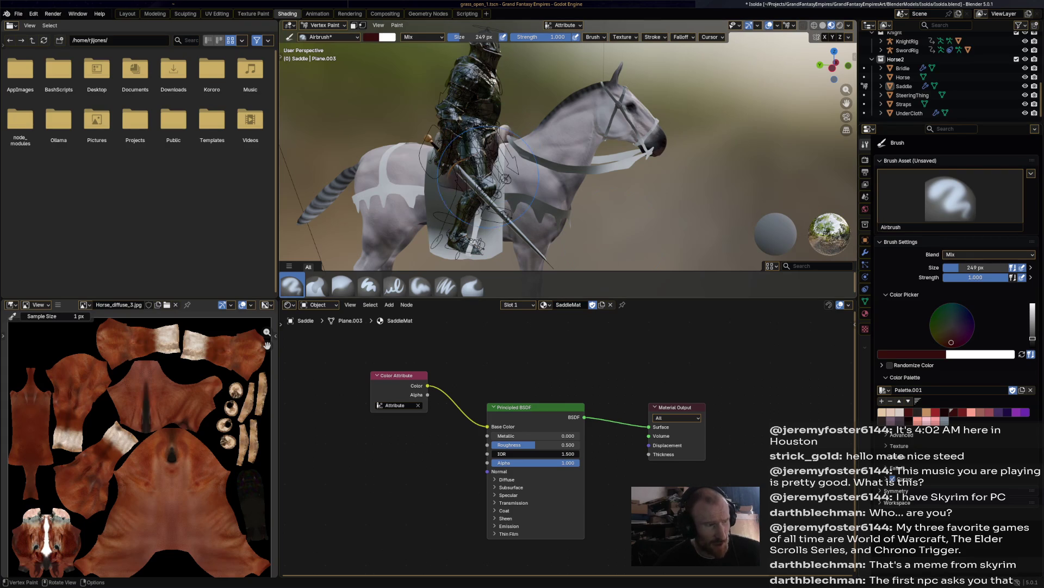
mouse_move(457, 141)
middle_down()
mouse_move(702, 163)
mouse_move(544, 147)
middle_up()
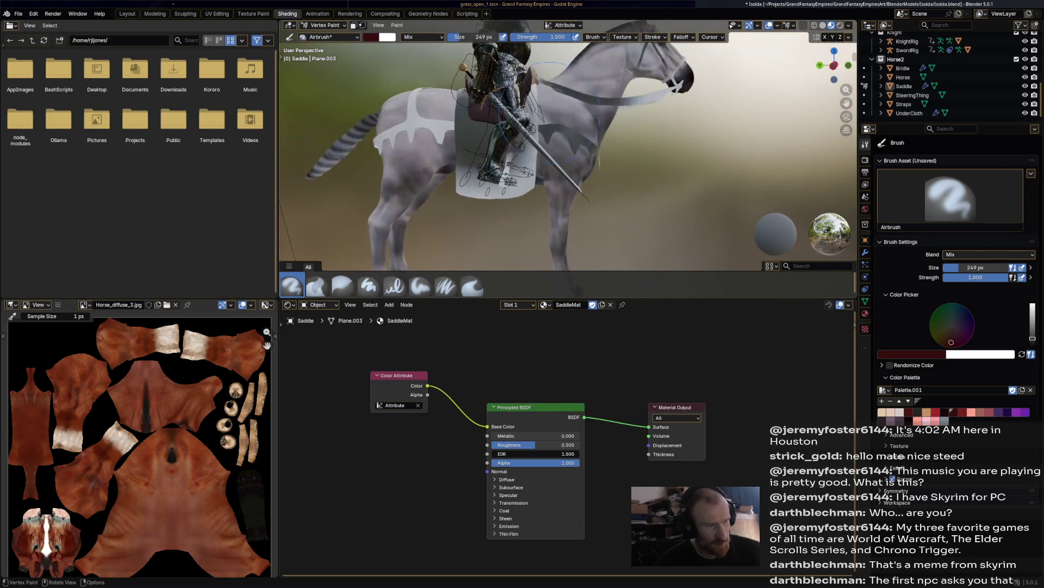
scroll(533, 193, up, 5)
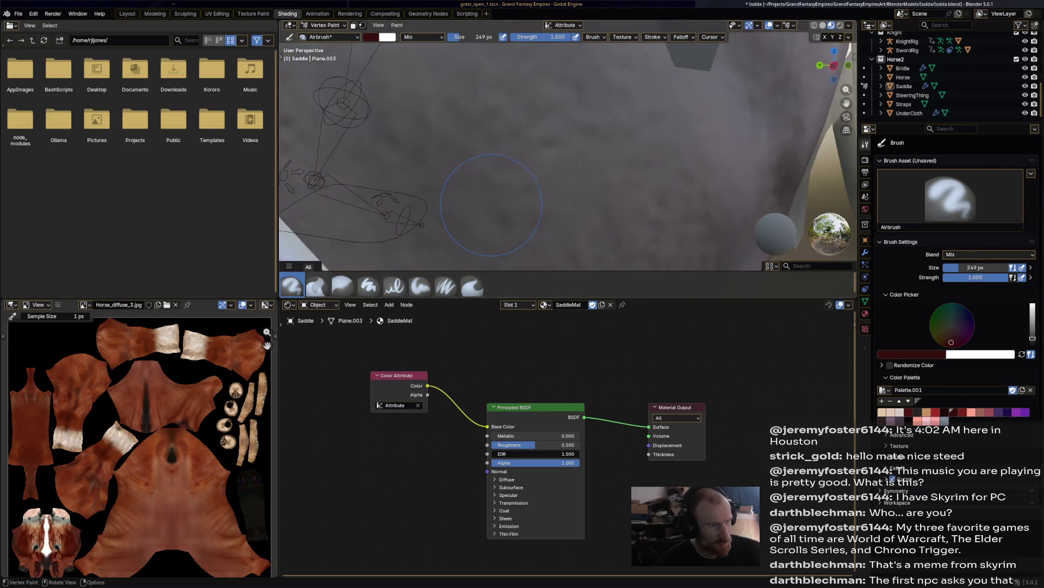
middle_drag(501, 192, 587, 190)
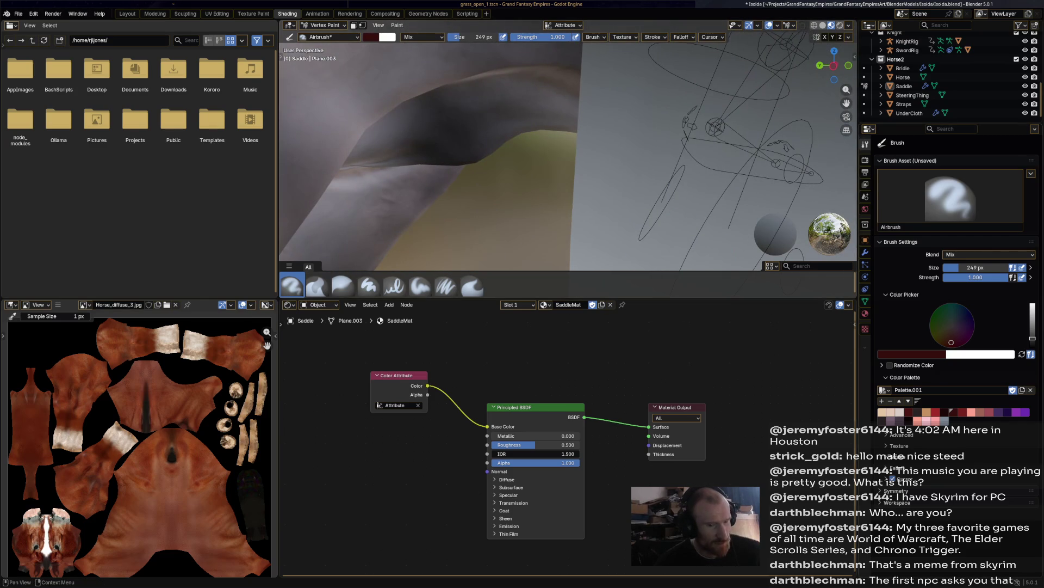
key(s)
scroll(688, 207, down, 5)
middle_drag(662, 199, 629, 175)
key(f)
click(639, 195)
mouse_move(621, 175)
middle_down()
mouse_move(490, 179)
mouse_move(494, 207)
middle_up()
drag(490, 205, 487, 202)
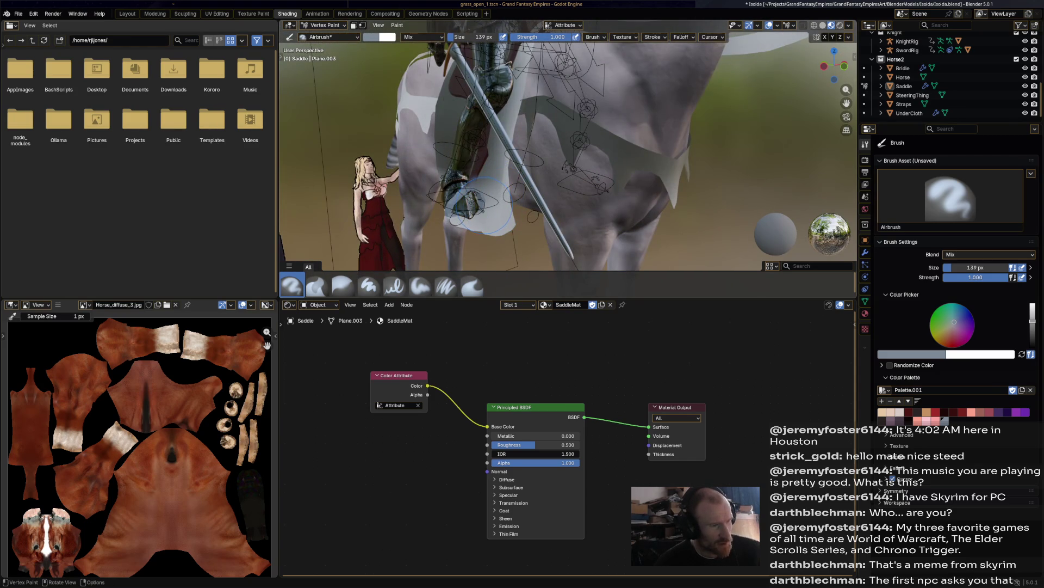
Step: Lower SaddleMat's Roughness from 0.500 to 0.218 and save the file
scroll(496, 202, down, 3)
scroll(644, 154, down, 4)
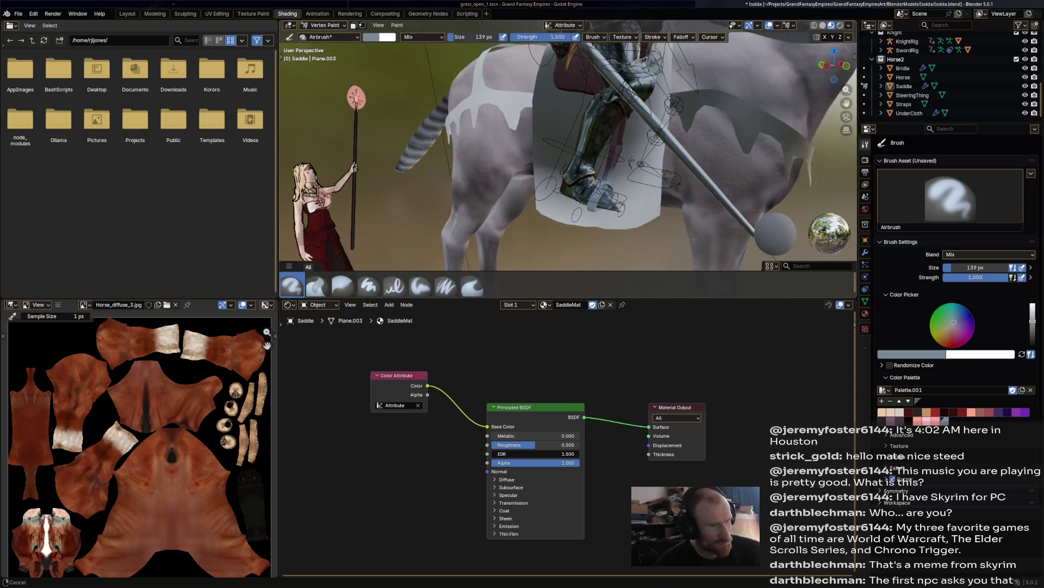
middle_drag(644, 154, 593, 158)
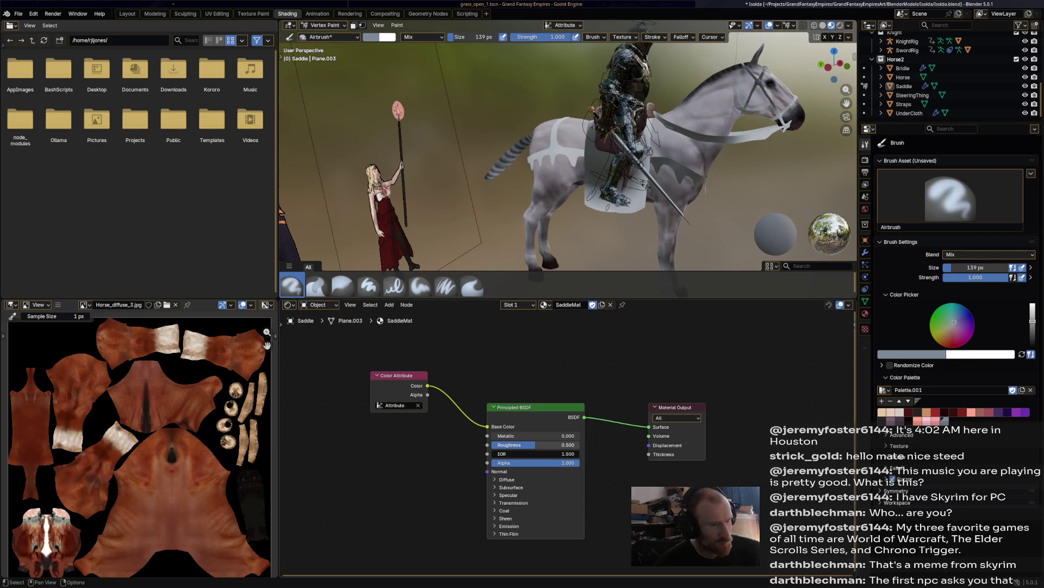
drag(544, 445, 512, 445)
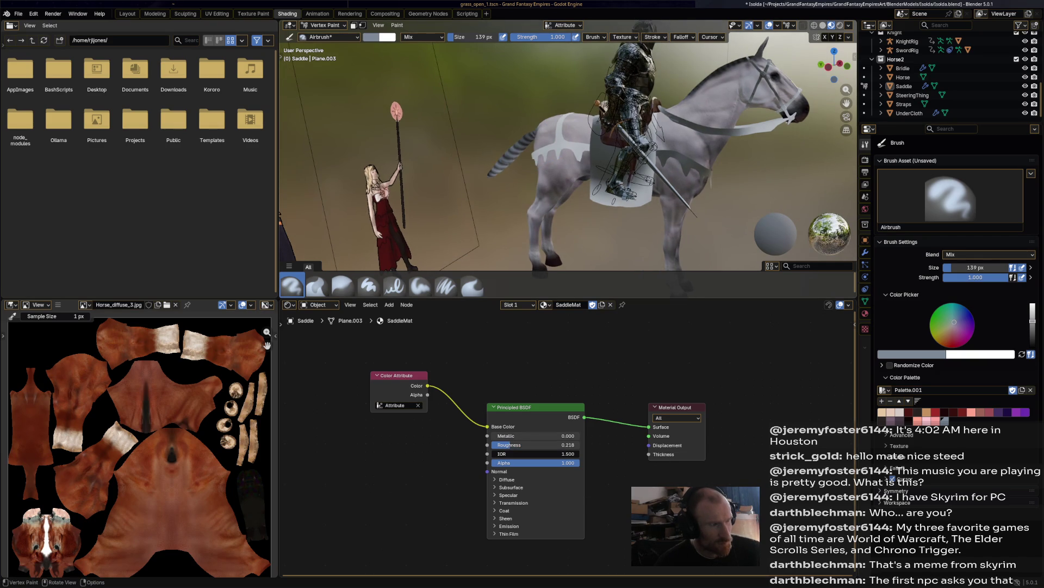
key(ctrl+s)
Step: Return to Object Mode and apply Shade Auto Smooth to the Saddle
click(325, 25)
click(322, 36)
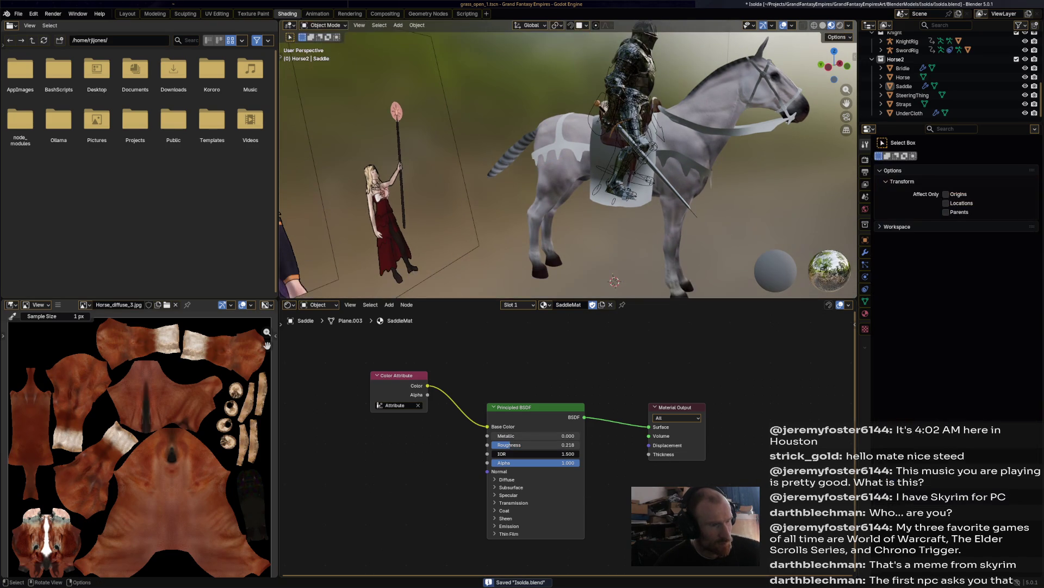
click(621, 179)
click(417, 25)
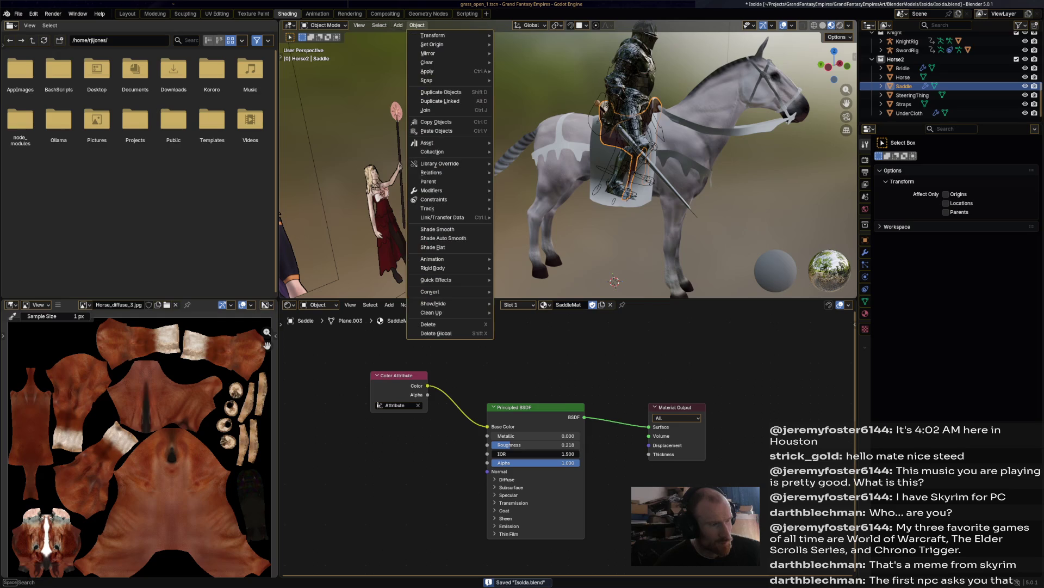
click(443, 238)
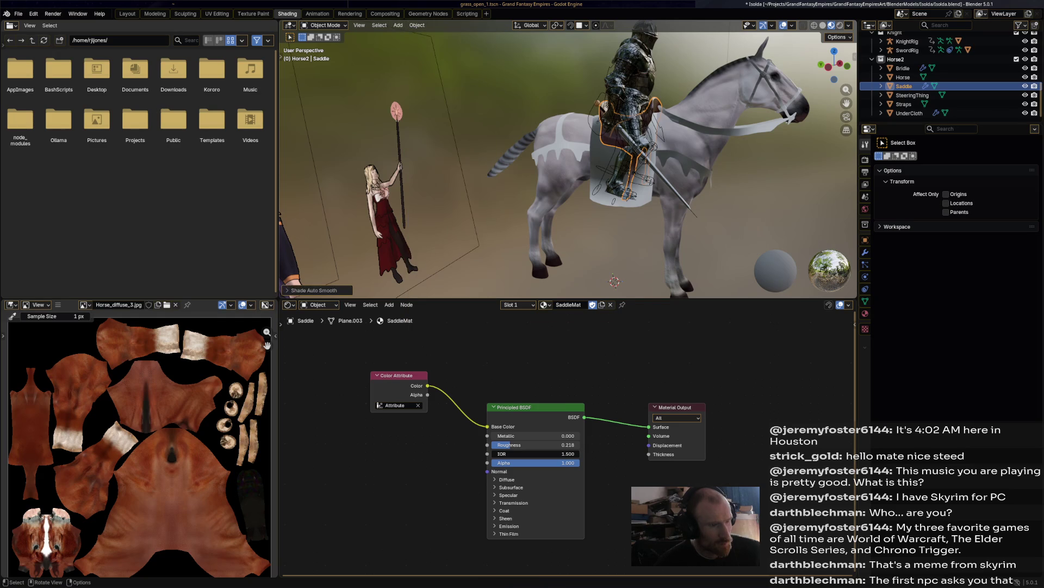
Step: Switch the Saddle back into Vertex Paint mode
scroll(569, 163, up, 4)
middle_drag(489, 163, 708, 163)
mouse_move(568, 163)
middle_down()
mouse_move(517, 163)
mouse_move(569, 164)
mouse_move(533, 175)
mouse_move(555, 185)
middle_up()
click(325, 25)
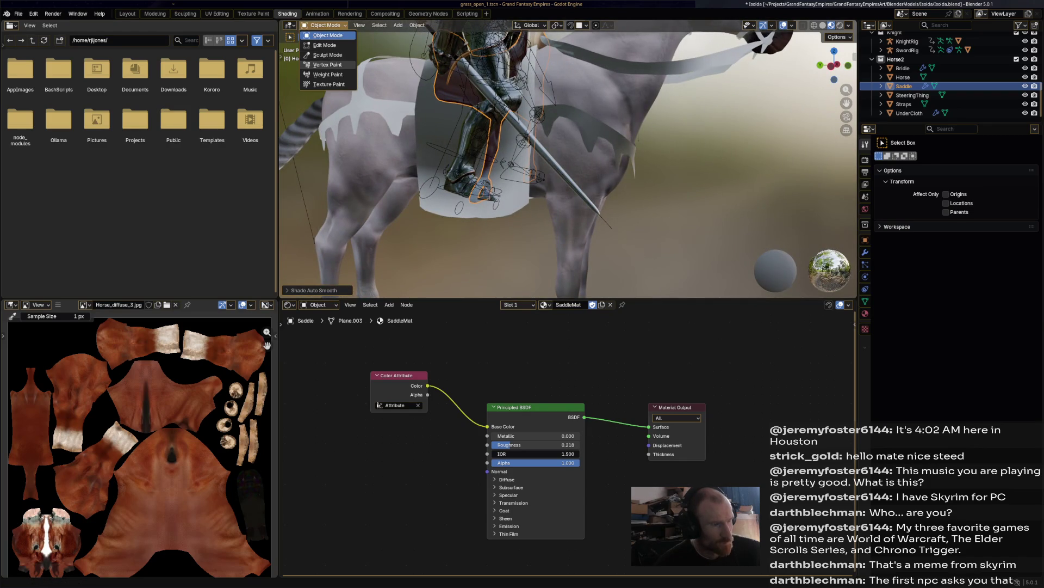
click(321, 67)
scroll(481, 158, up, 5)
Step: Zoom to the rider's foot and set a tan paint colour for the stirrup
middle_drag(481, 158, 585, 145)
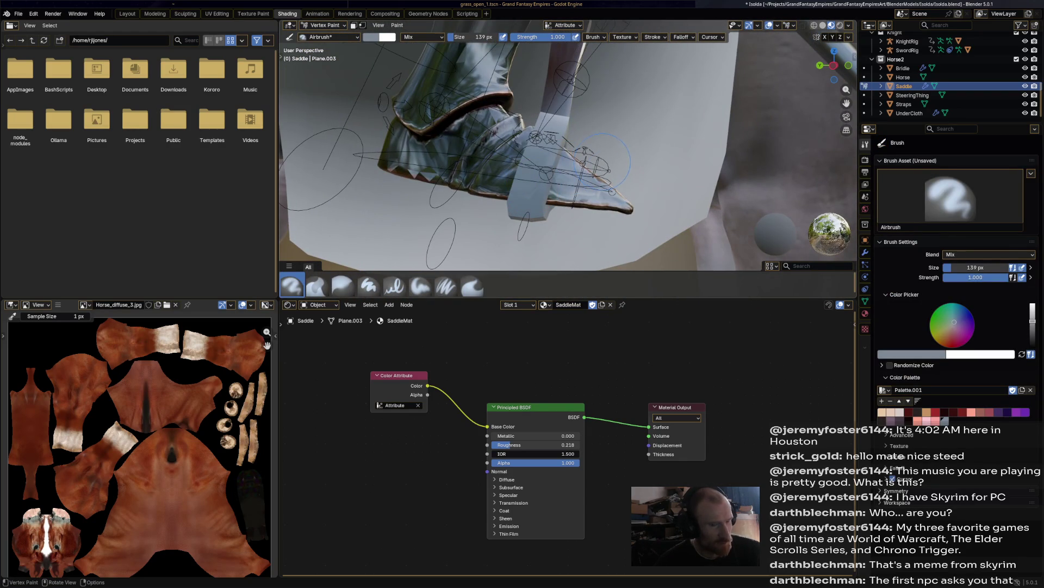
key(s)
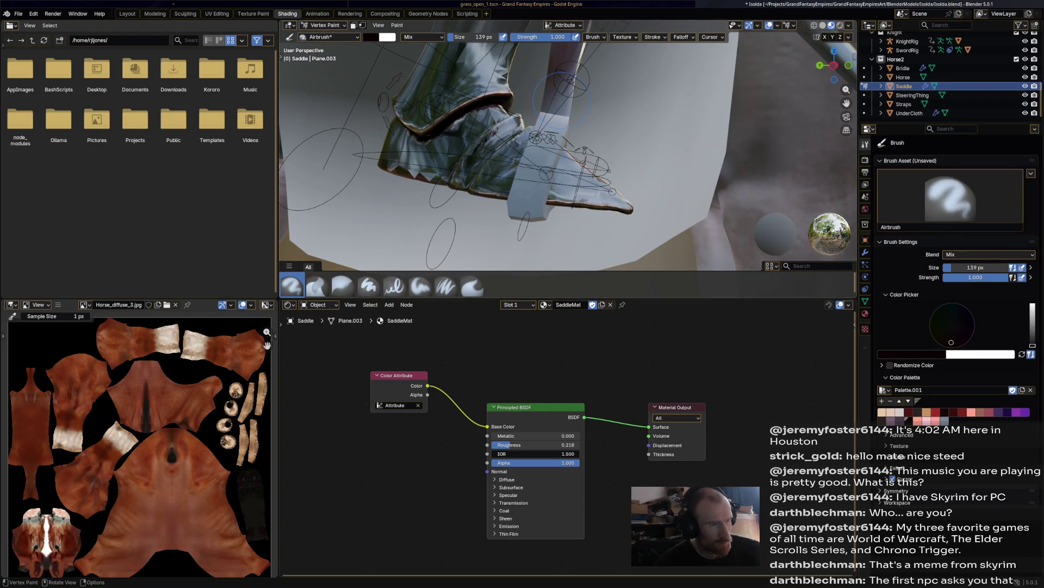
middle_drag(551, 94, 370, 106)
middle_drag(475, 132, 509, 177)
scroll(507, 177, up, 4)
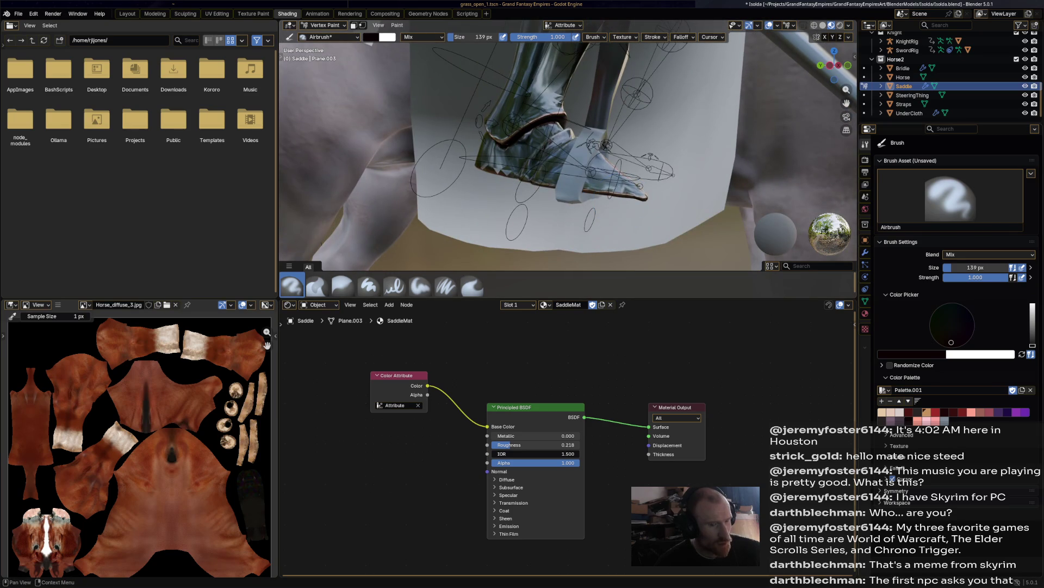
key(s)
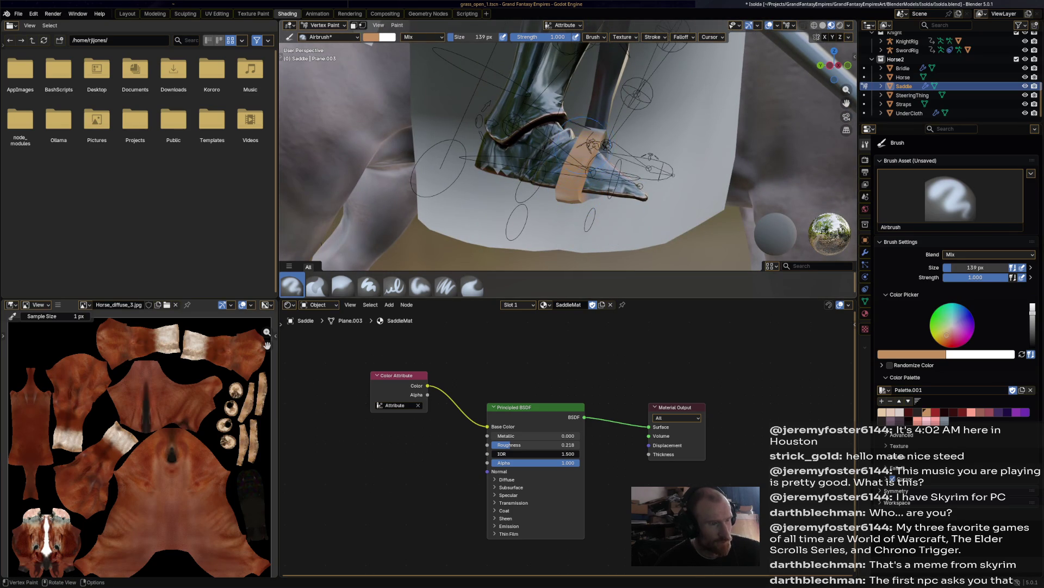
middle_drag(593, 194, 578, 181)
scroll(587, 189, down, 3)
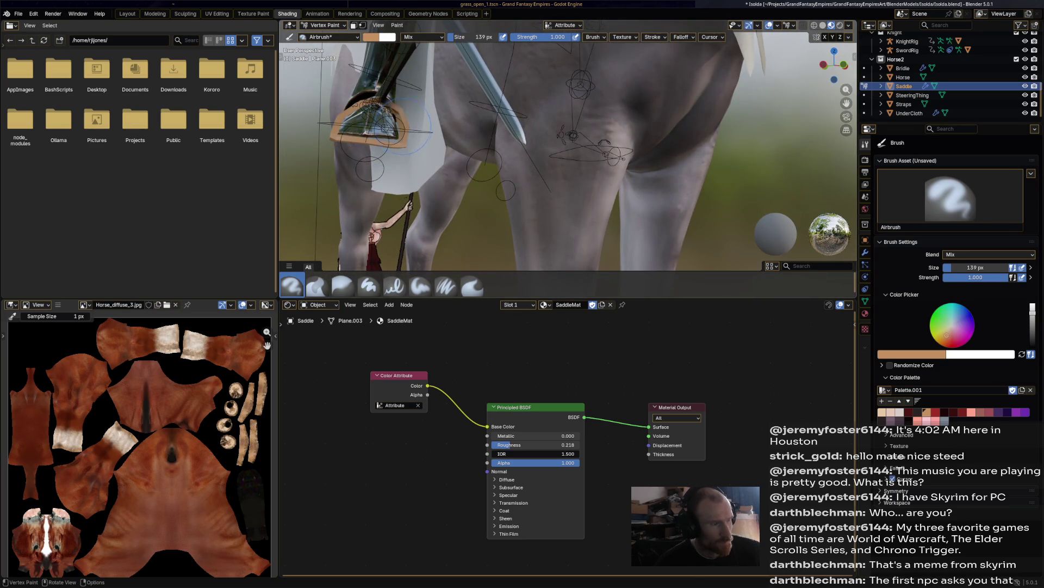
mouse_move(403, 133)
middle_down()
mouse_move(351, 106)
mouse_move(707, 117)
middle_up()
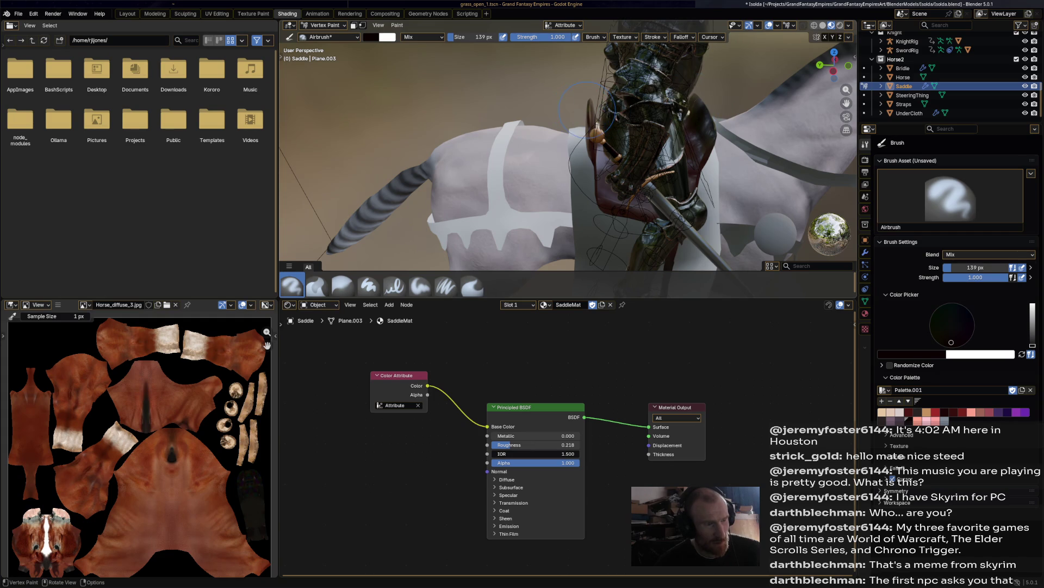
middle_drag(586, 123, 773, 79)
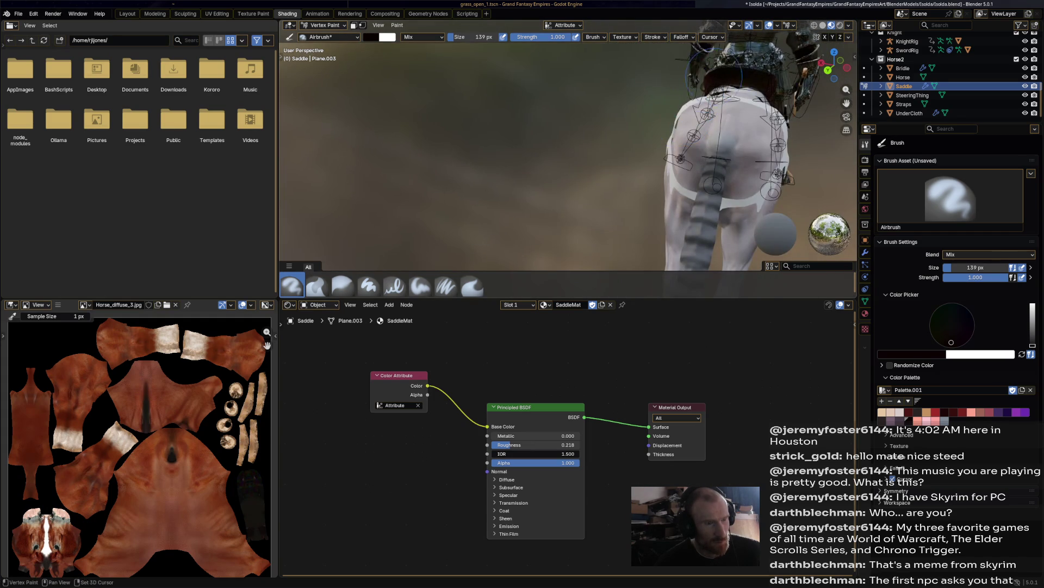